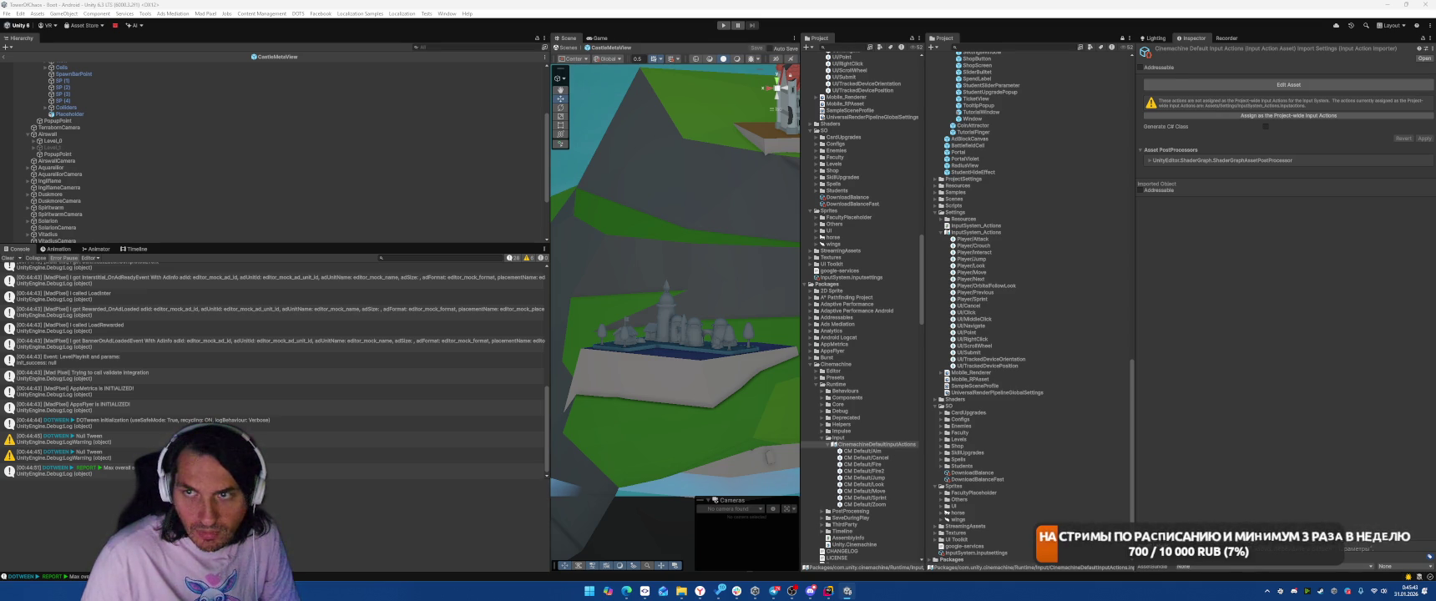
- Select CastleCamera in the Hierarchy and scroll to its Cinemachine Input Axis Controller
scroll(251, 150, up, 5)
click(124, 85)
click(105, 79)
scroll(1202, 321, down, 10)
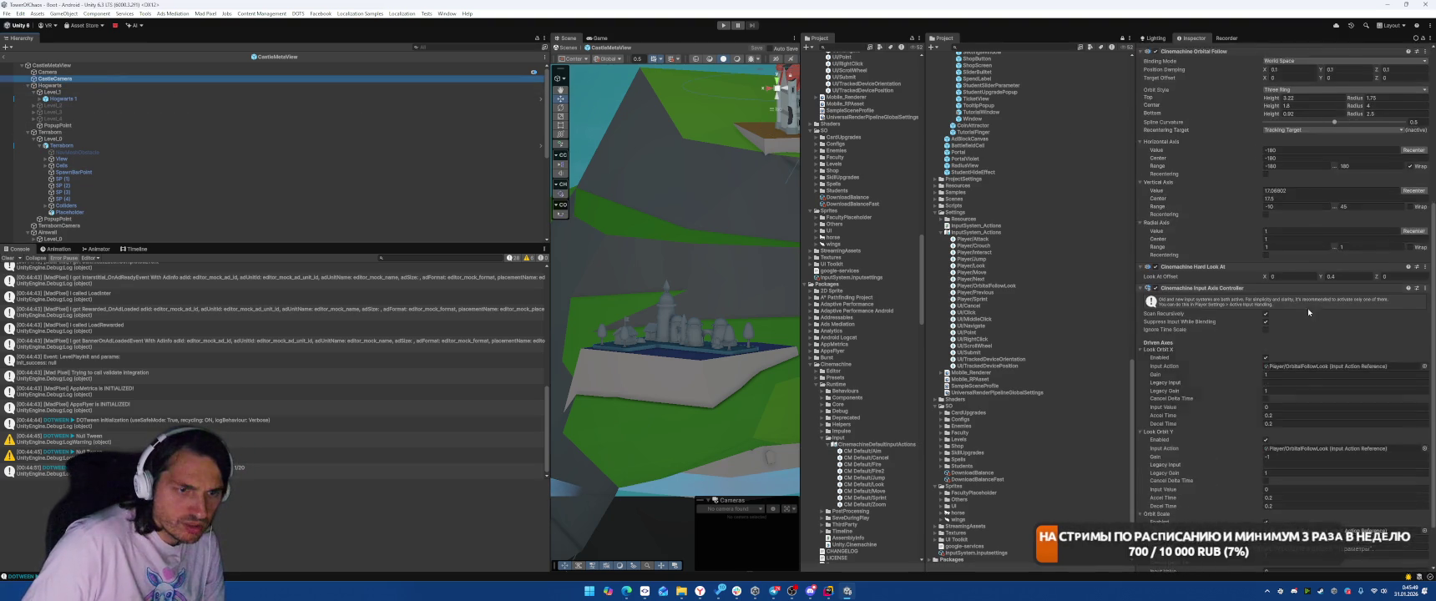
- Trace Look Orbit Y to the Player/OrbitalFollowLook reference and its InputSystem_Actions asset
click(1319, 390)
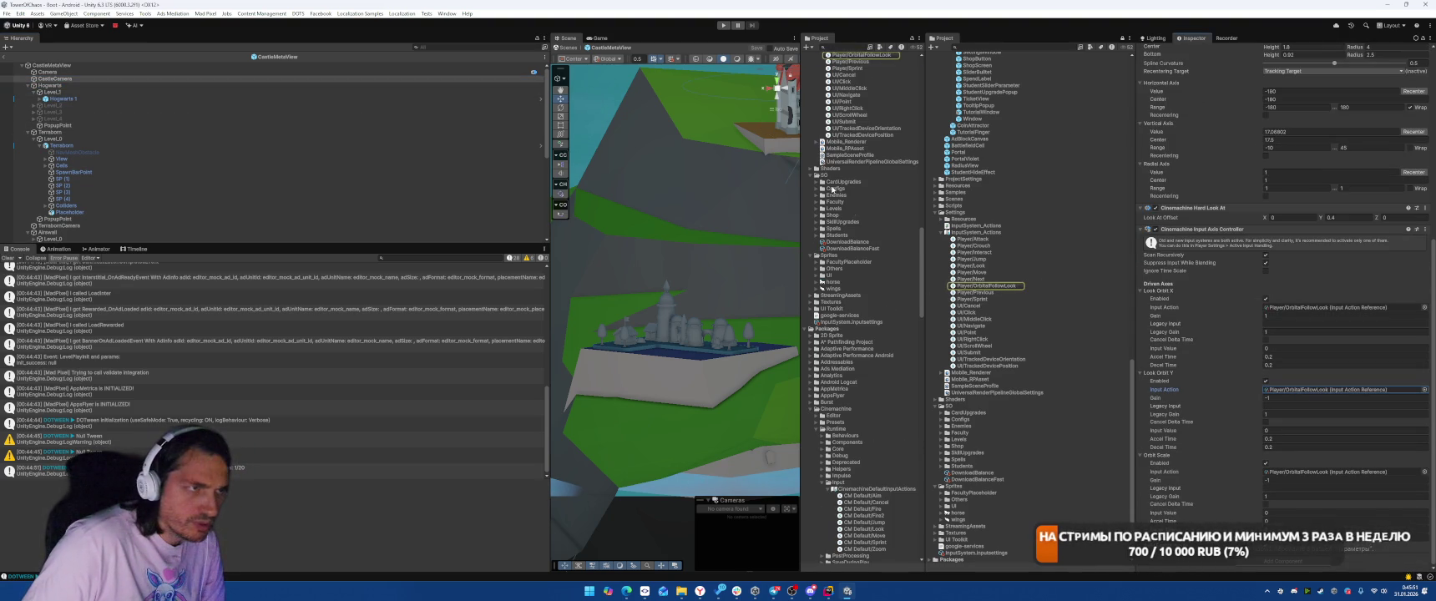
click(975, 232)
click(985, 286)
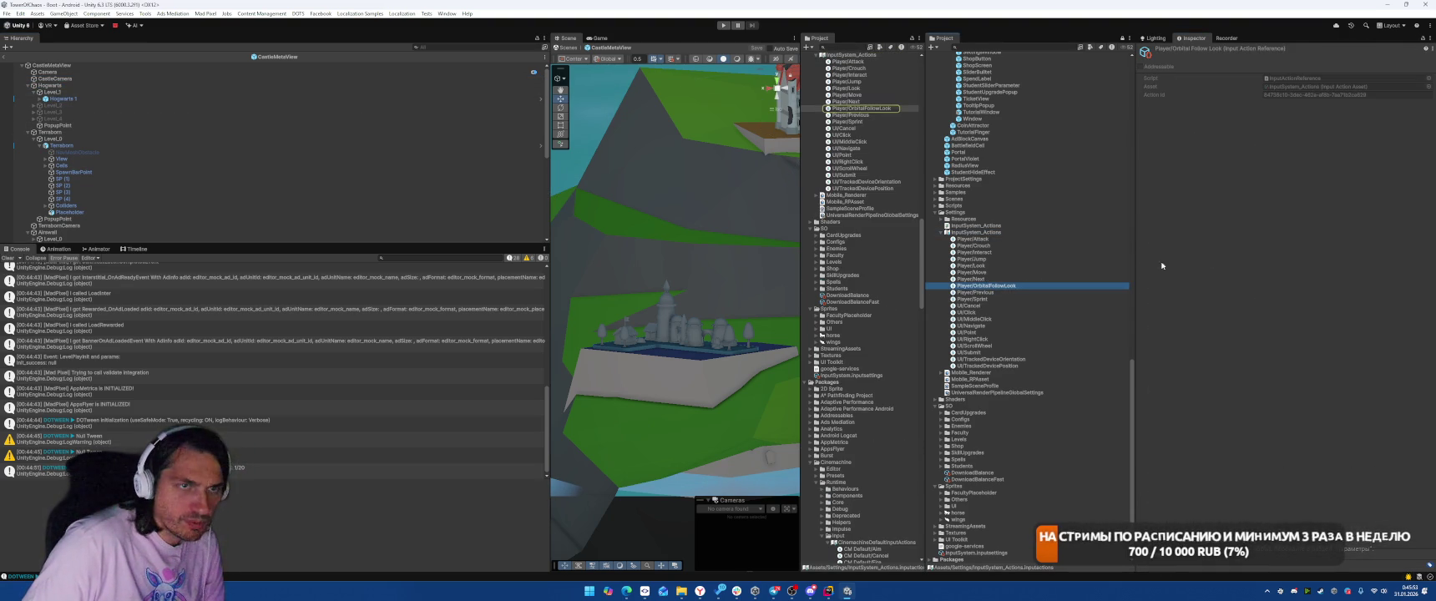
click(975, 232)
- Set the Delta [Pointer] binding's Scale Vector 2 processor to 0.1 on X and Y
click(1288, 77)
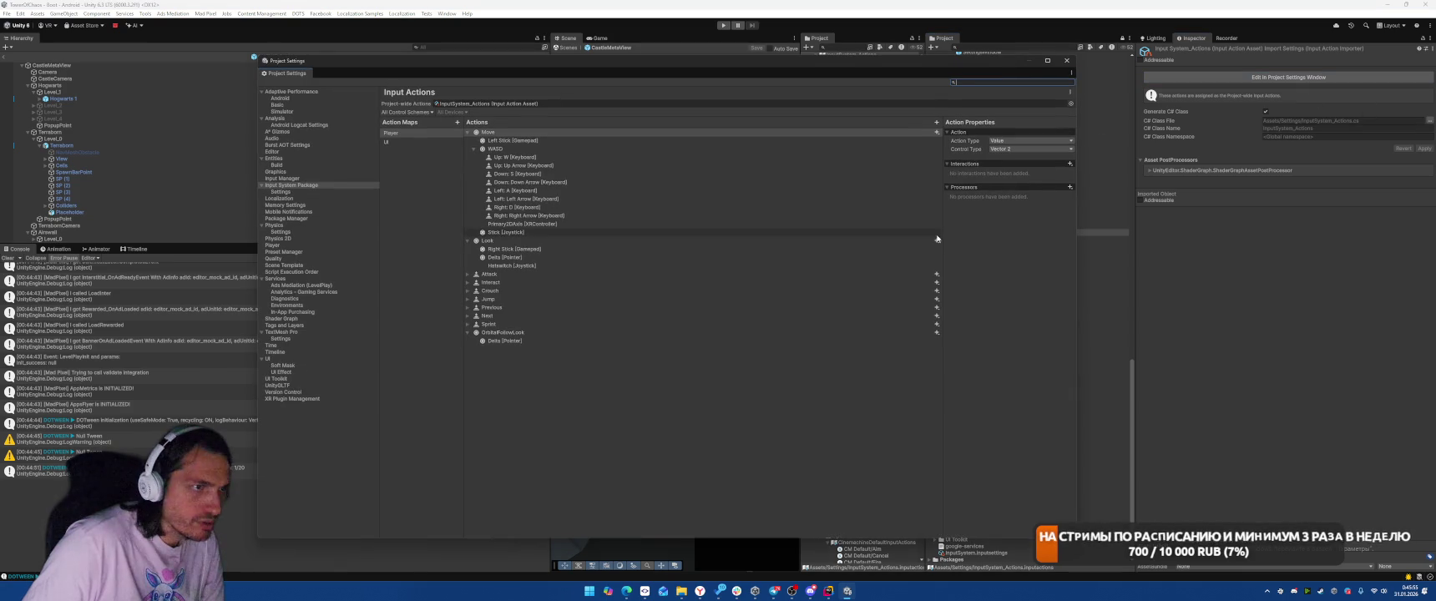
click(542, 340)
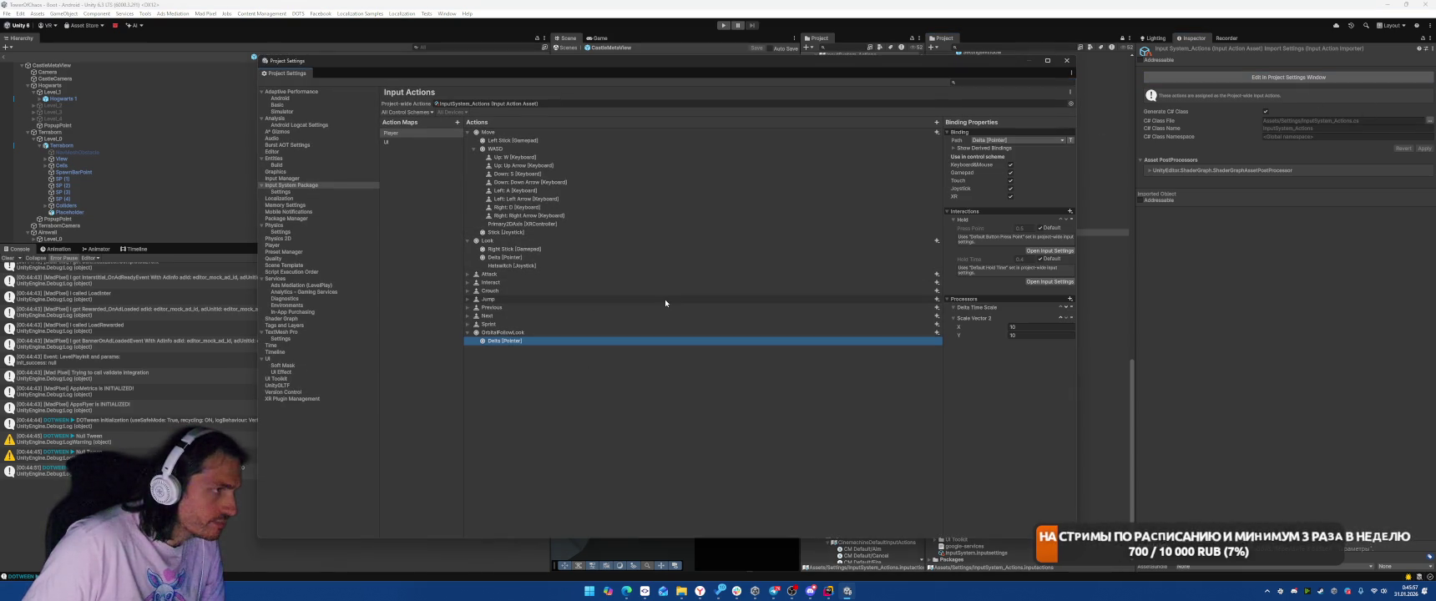
click(1031, 328)
text(0.1)
click(1034, 336)
click(1008, 409)
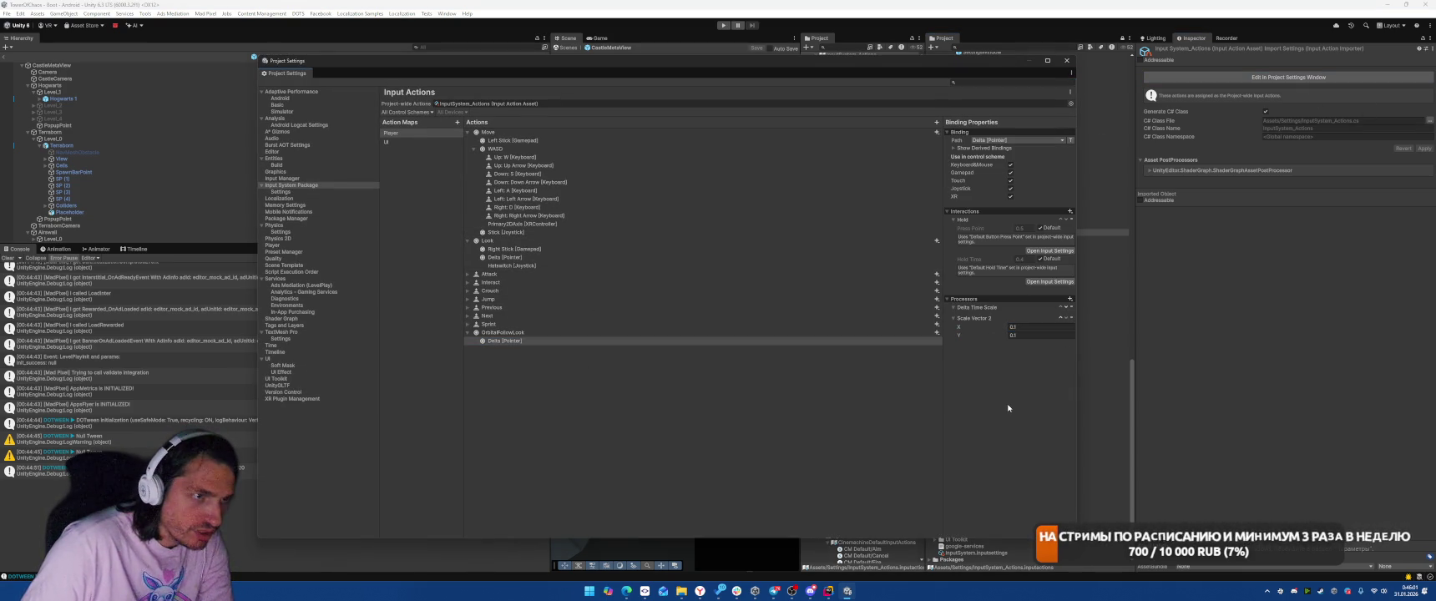
- Add a Press interaction to the Delta [Pointer] binding, then remove it again
click(1069, 211)
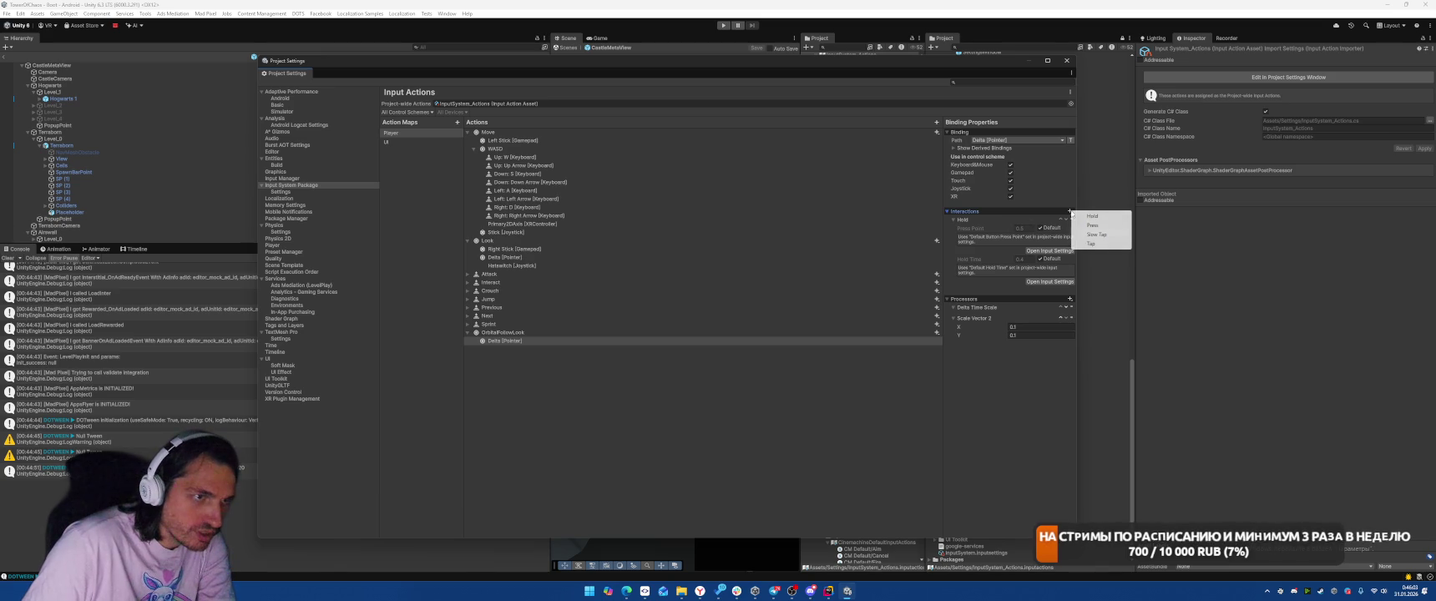
click(1092, 226)
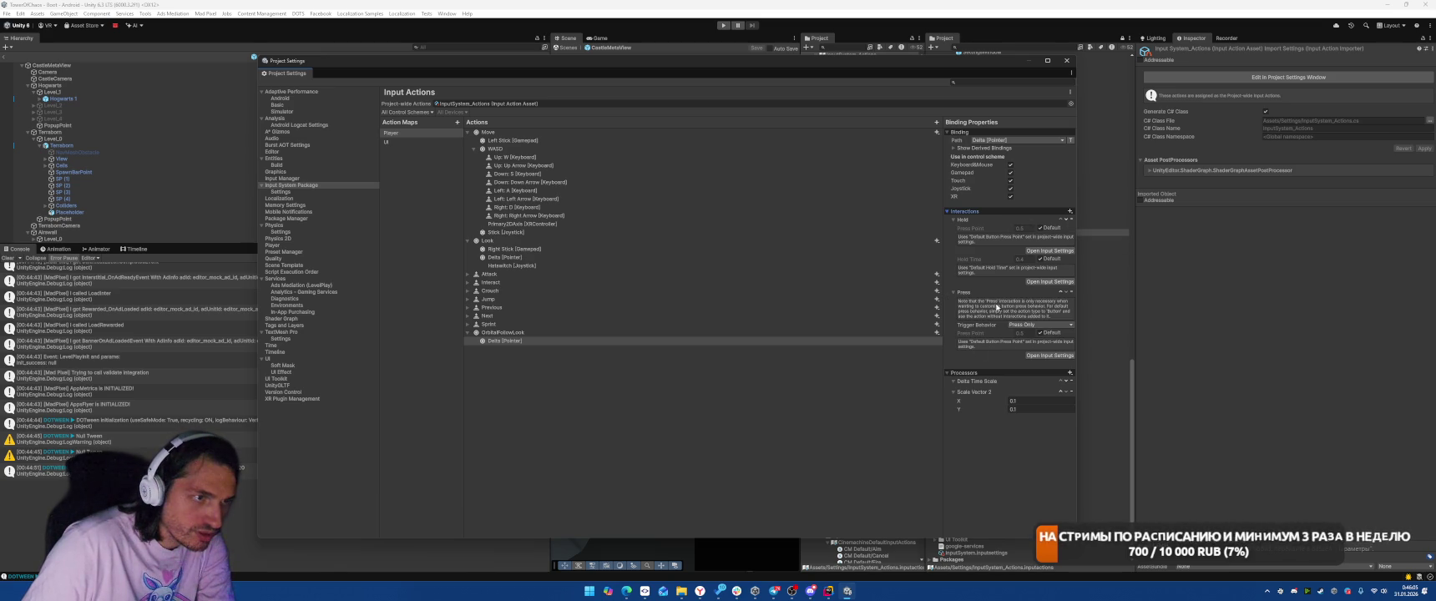
click(1069, 212)
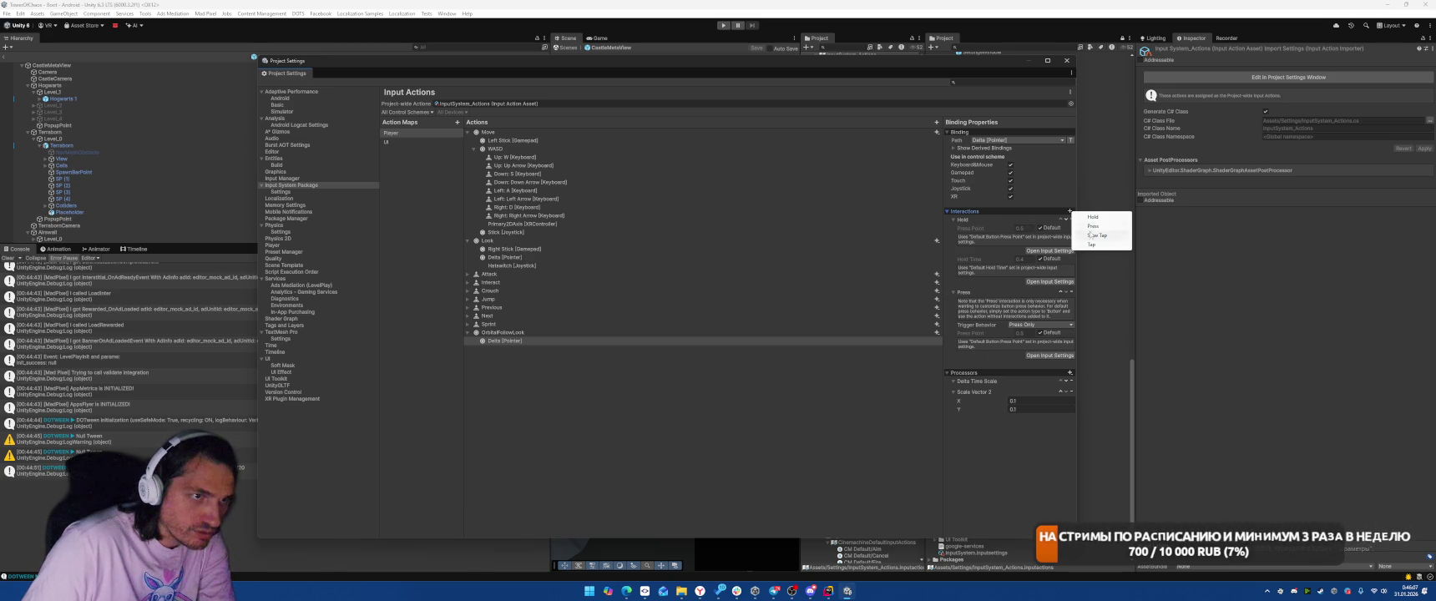
click(989, 291)
click(1070, 292)
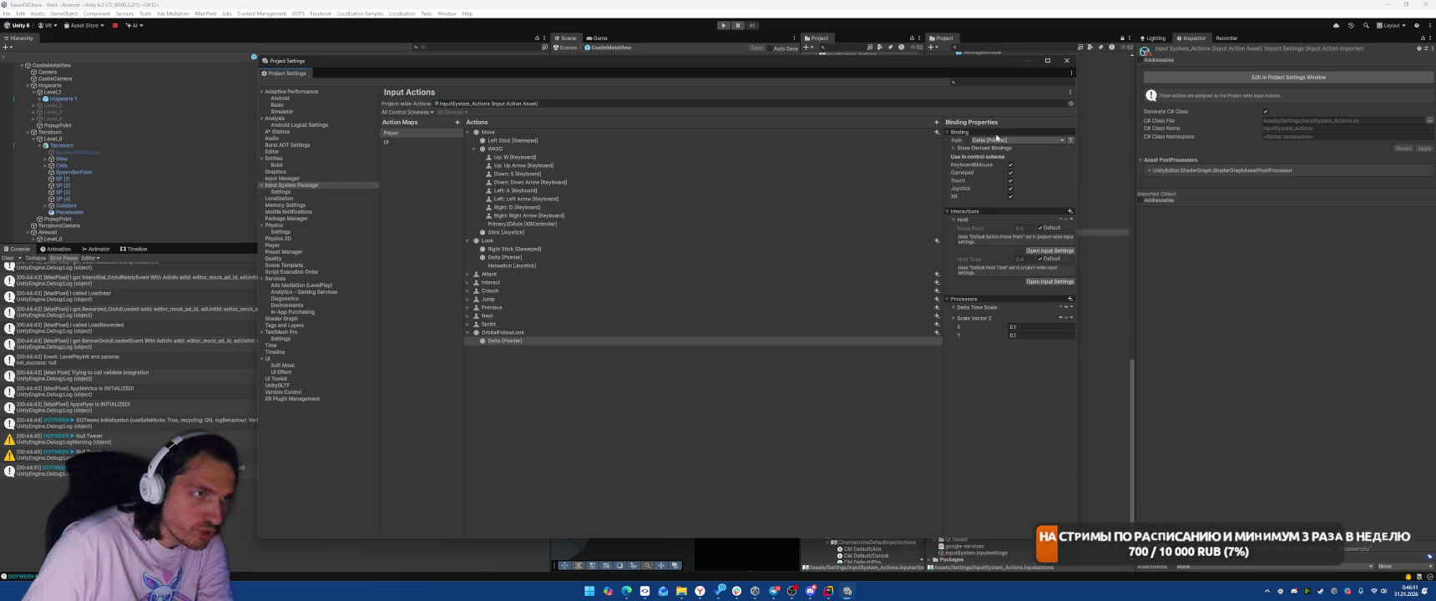
- Confirm OrbitalFollowLook stays a Value action with Vector 2 control type
click(998, 141)
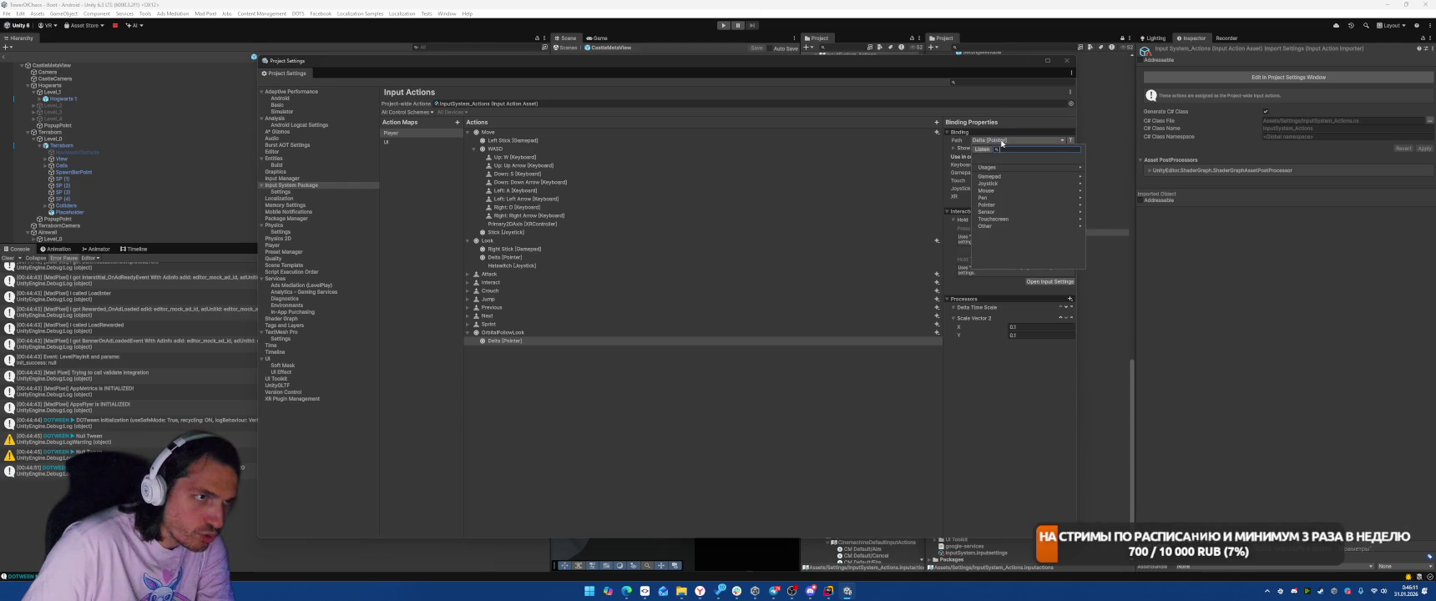
click(527, 334)
click(995, 141)
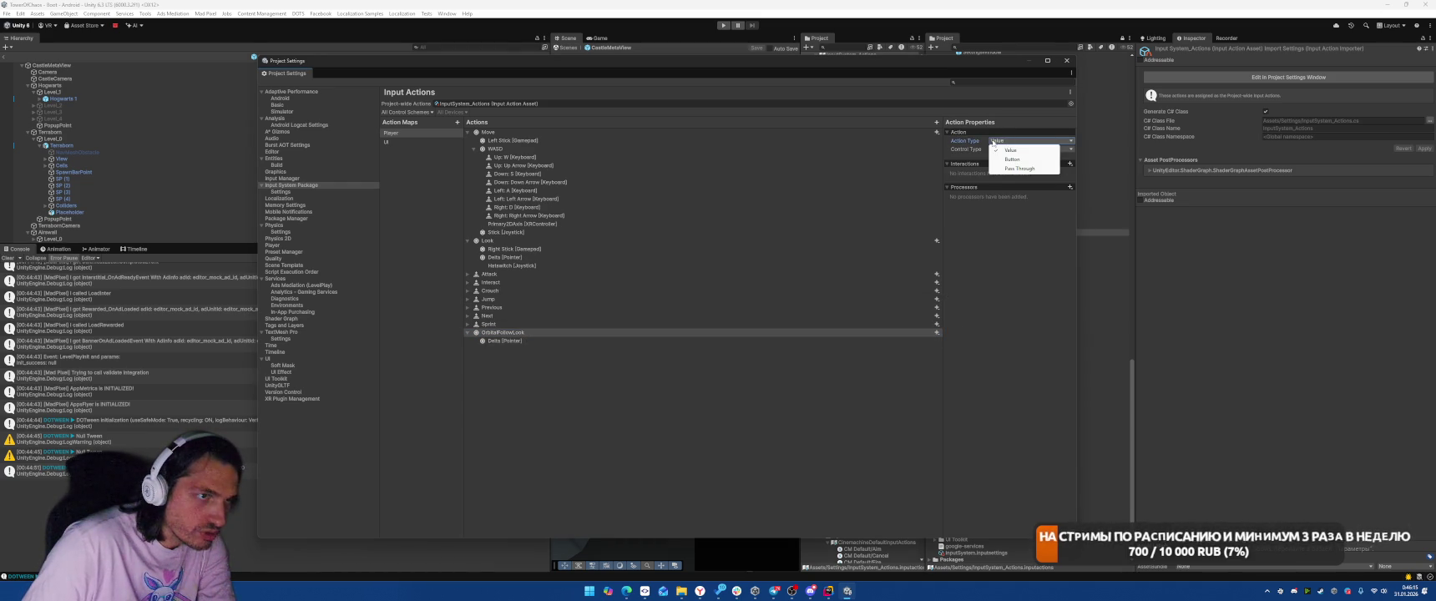
click(962, 148)
click(960, 151)
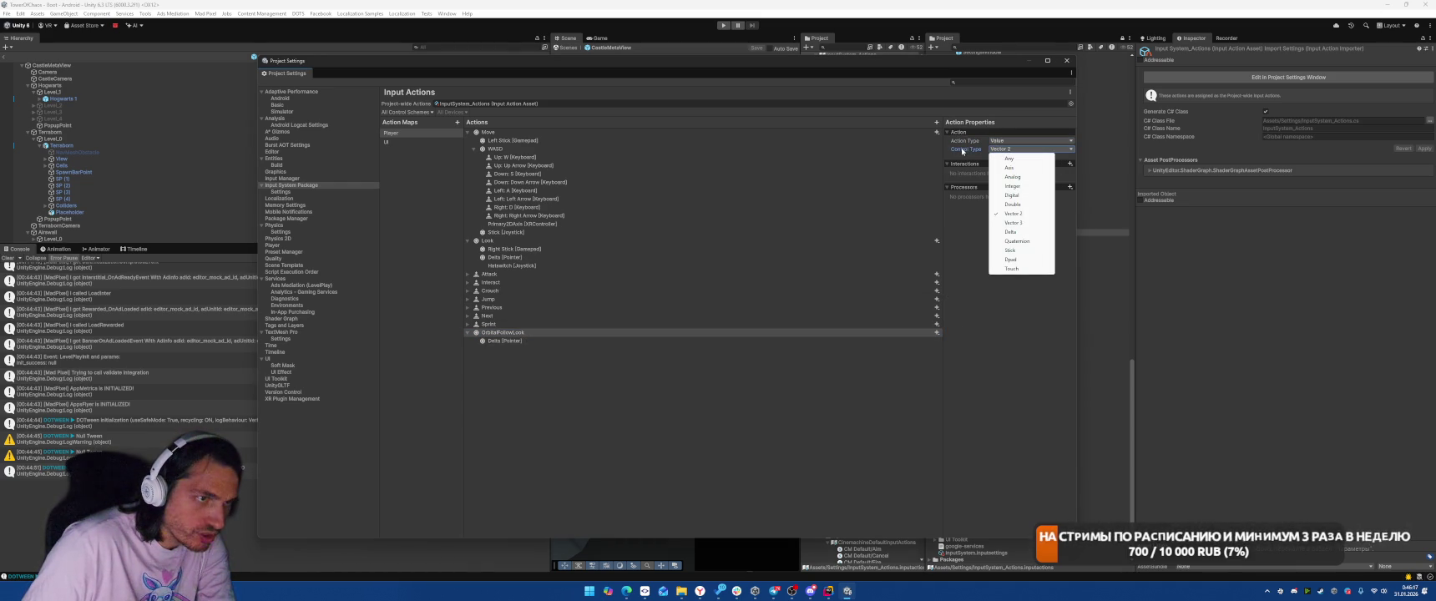
click(962, 151)
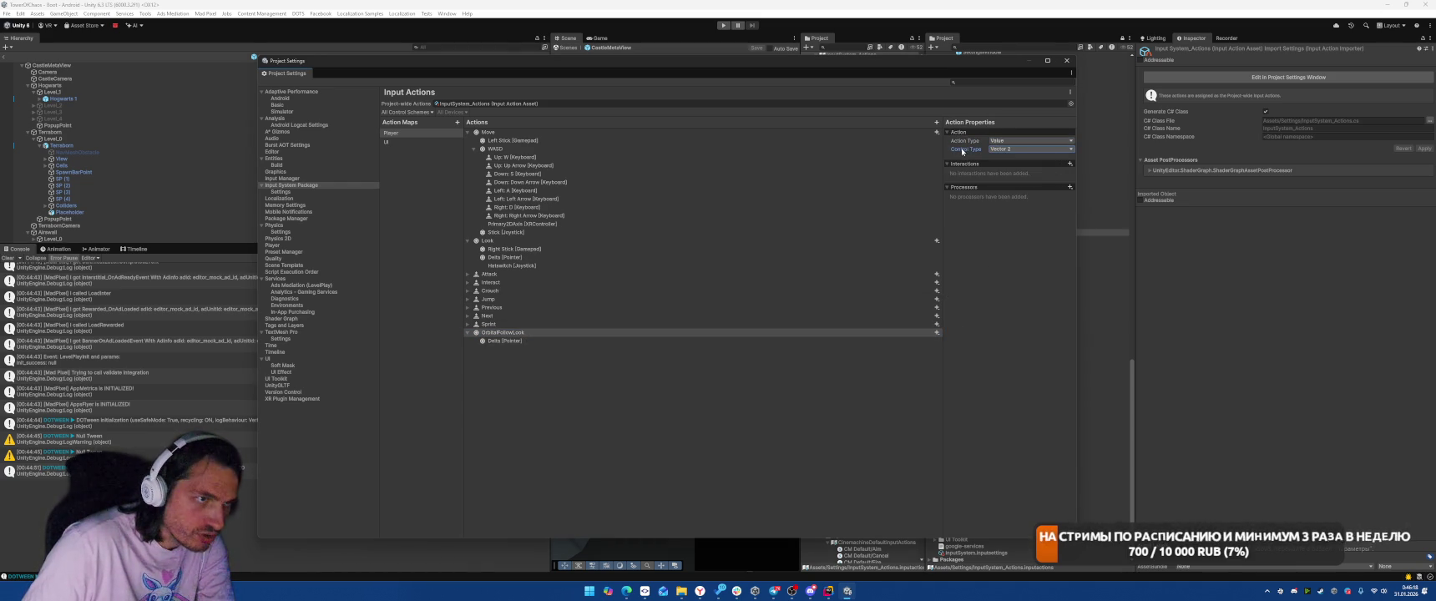
click(1070, 163)
- Add a Hold interaction to OrbitalFollowLook and recheck its Delta [Pointer] binding
click(1093, 168)
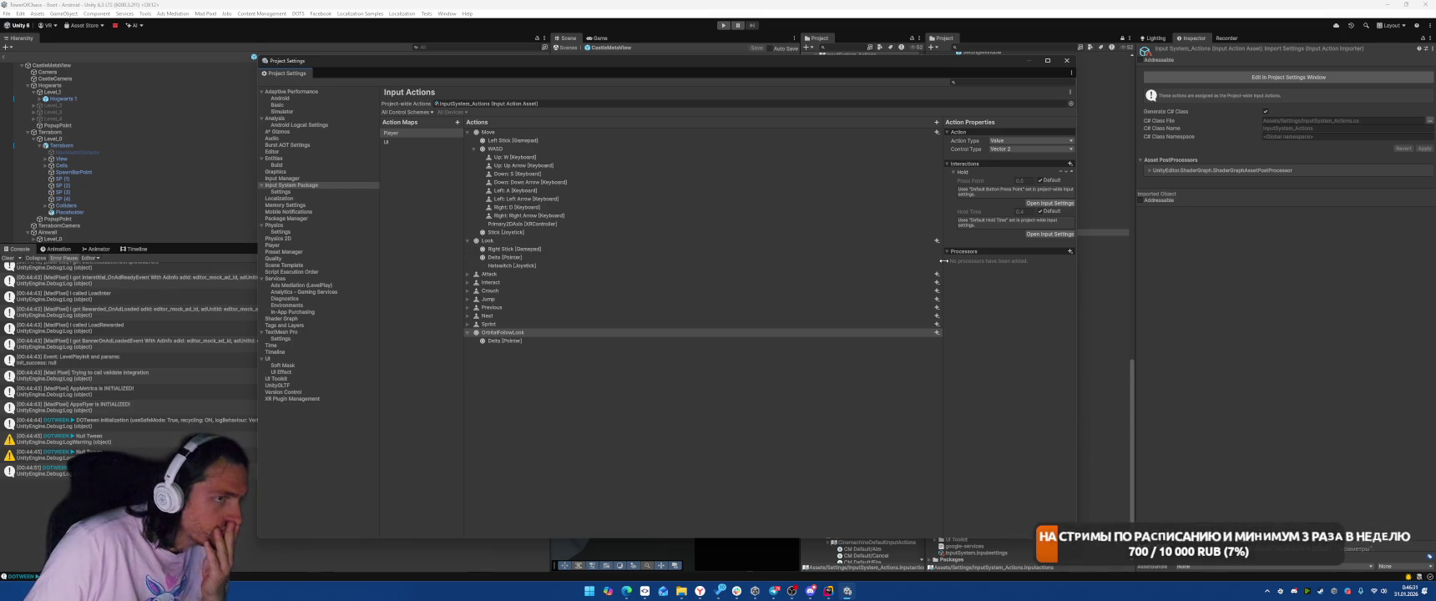
click(515, 341)
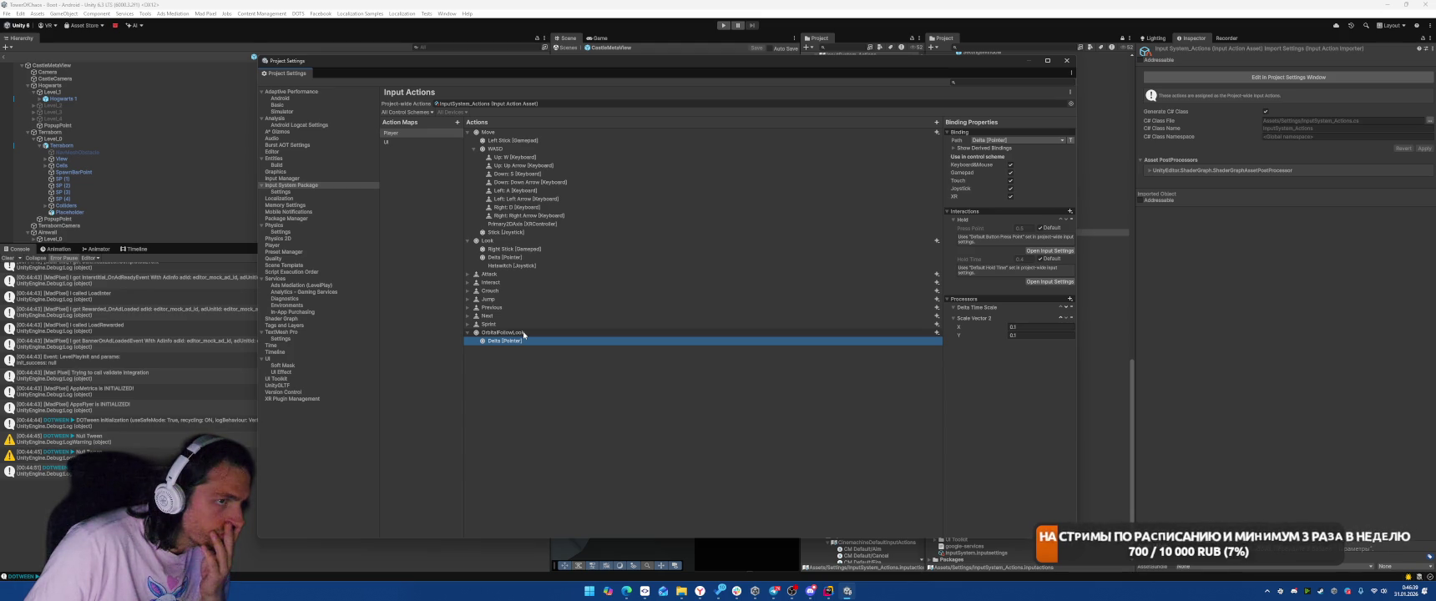
click(523, 333)
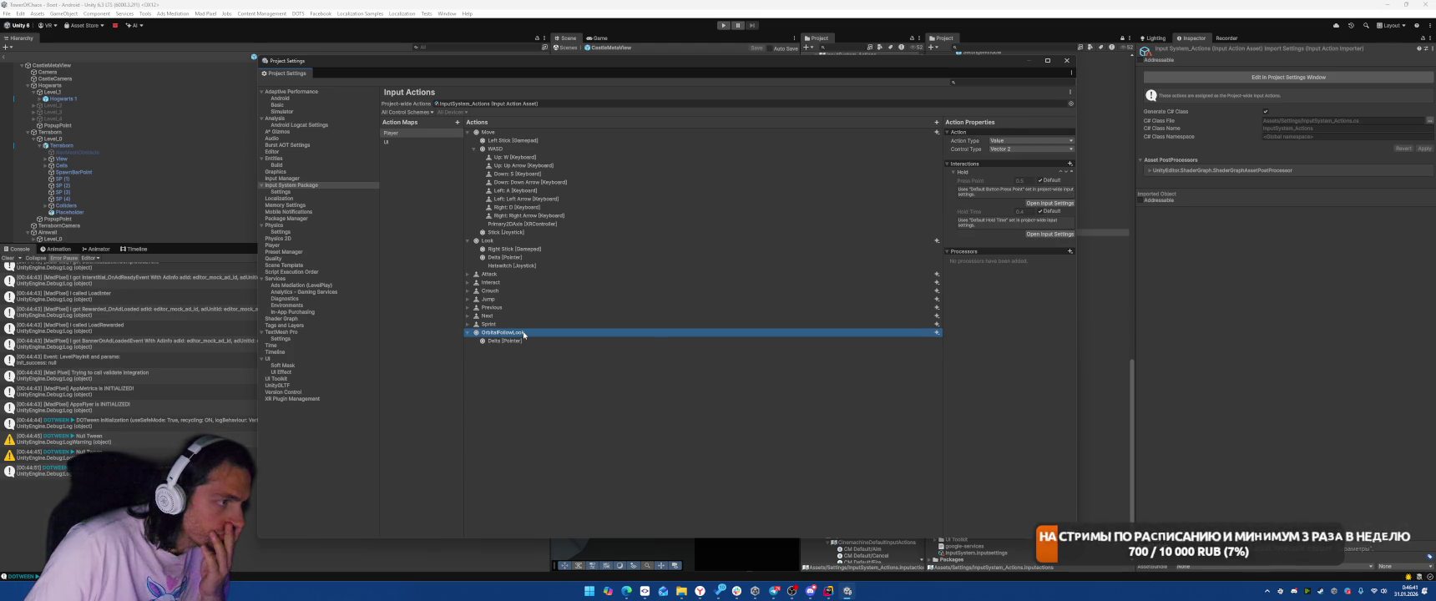
right_click(524, 334)
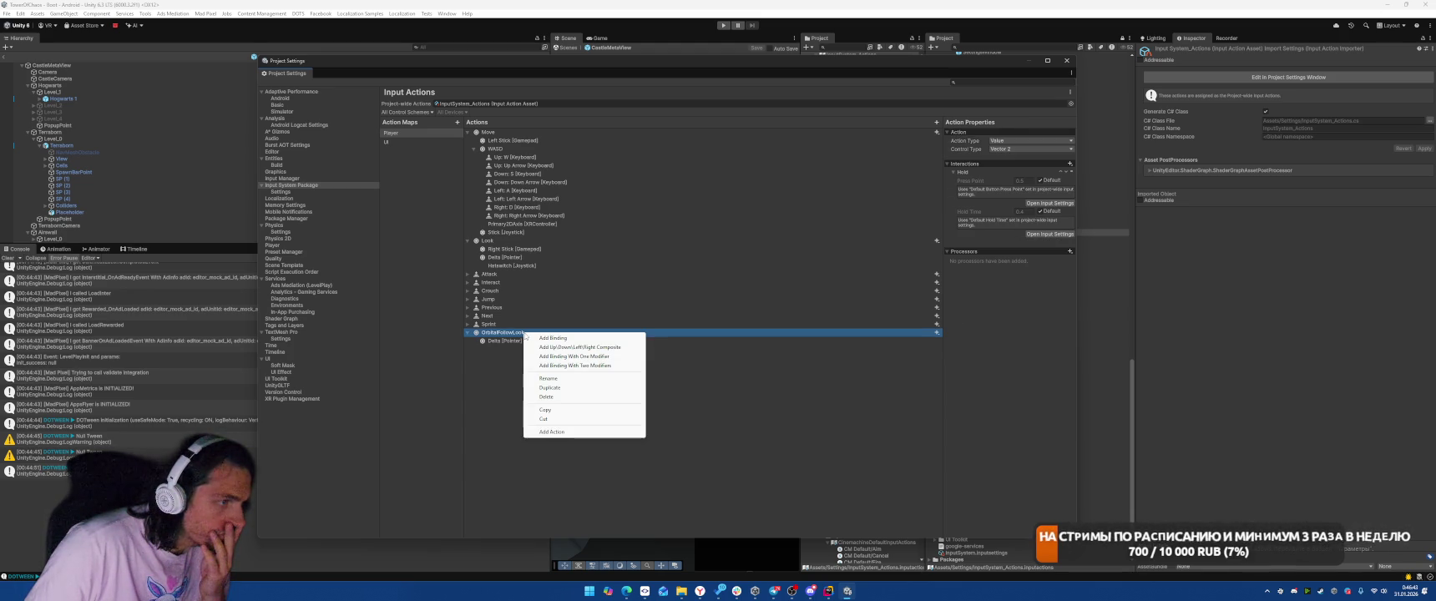
click(563, 357)
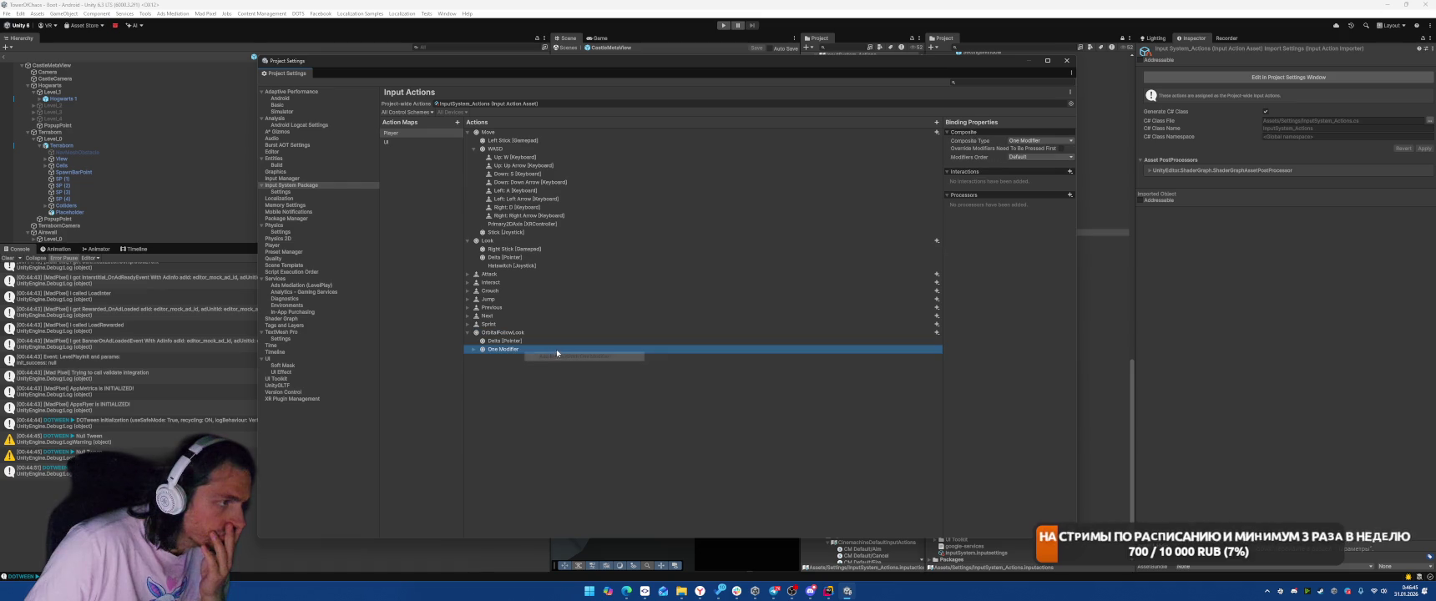
key(Right)
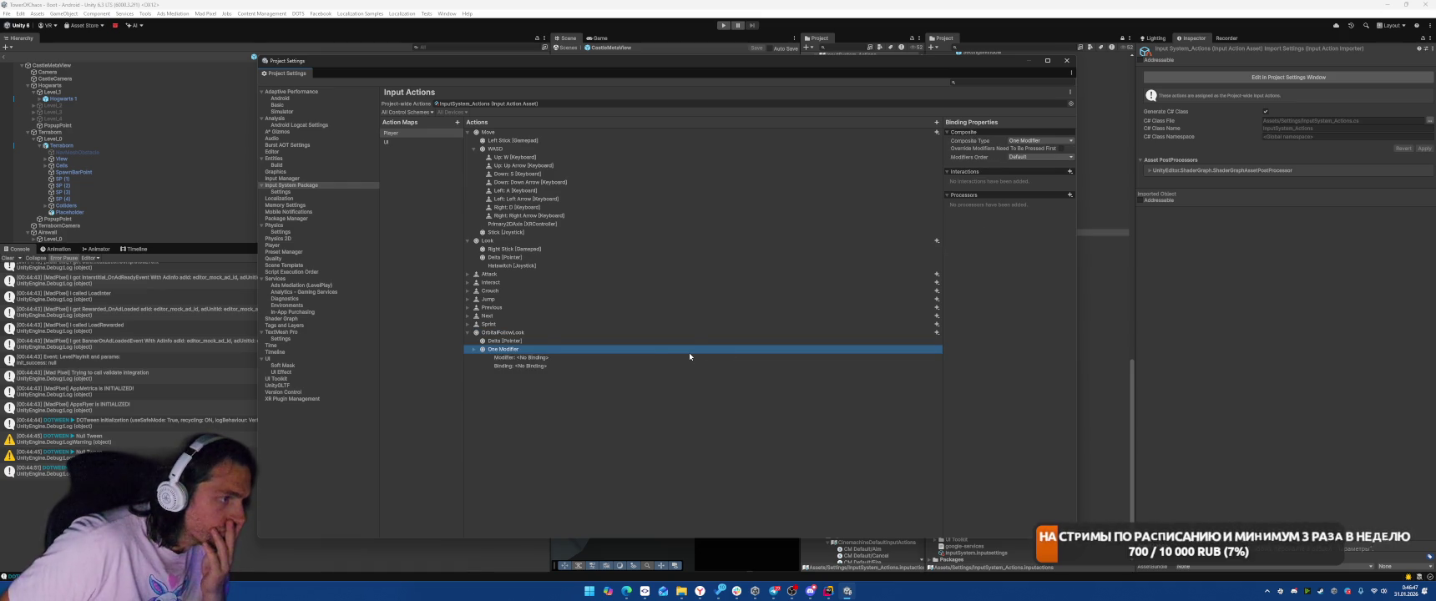
key(Down)
key(Down)
key(Up)
key(Up)
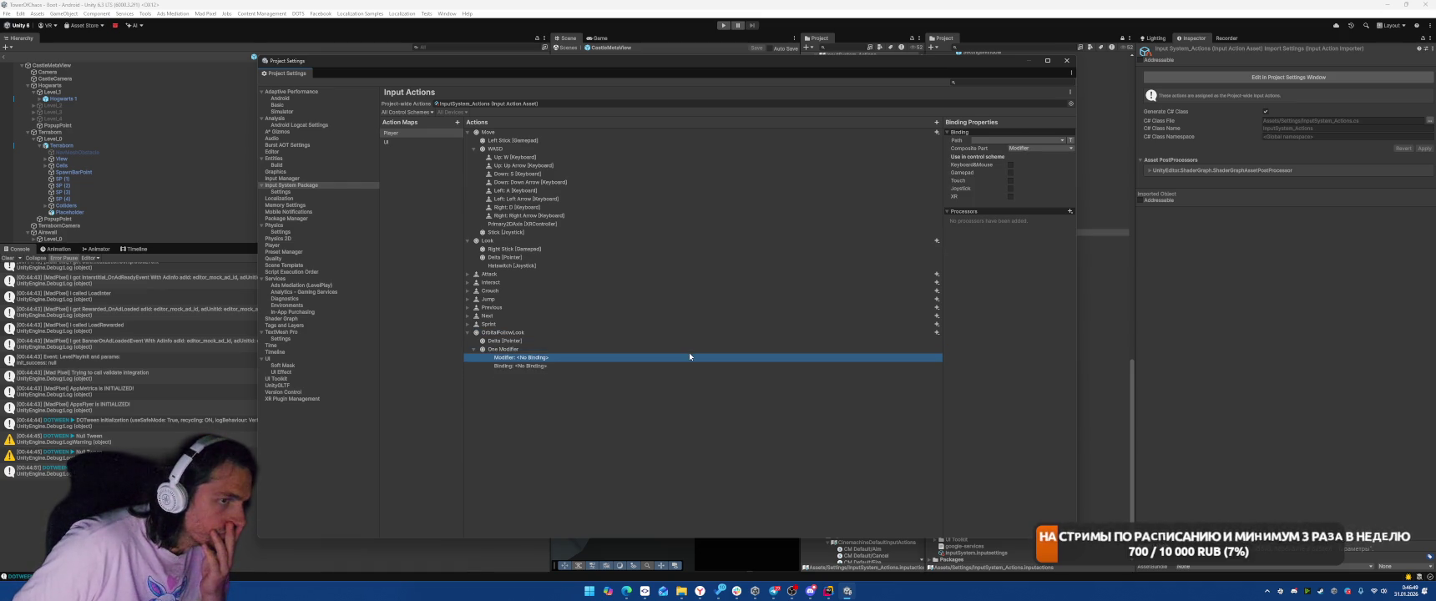
key(Delete)
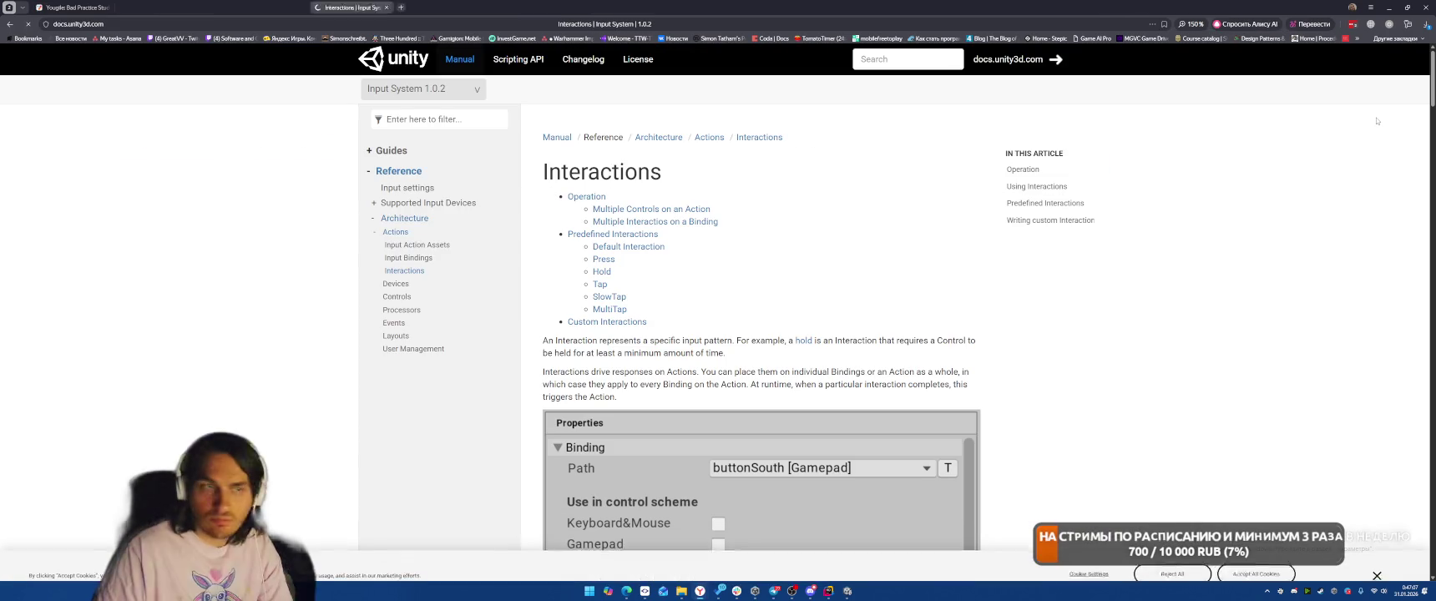
- Scroll the Interactions manual page down past Operation and Predefined Interactions to Hold
scroll(966, 225, down, 10)
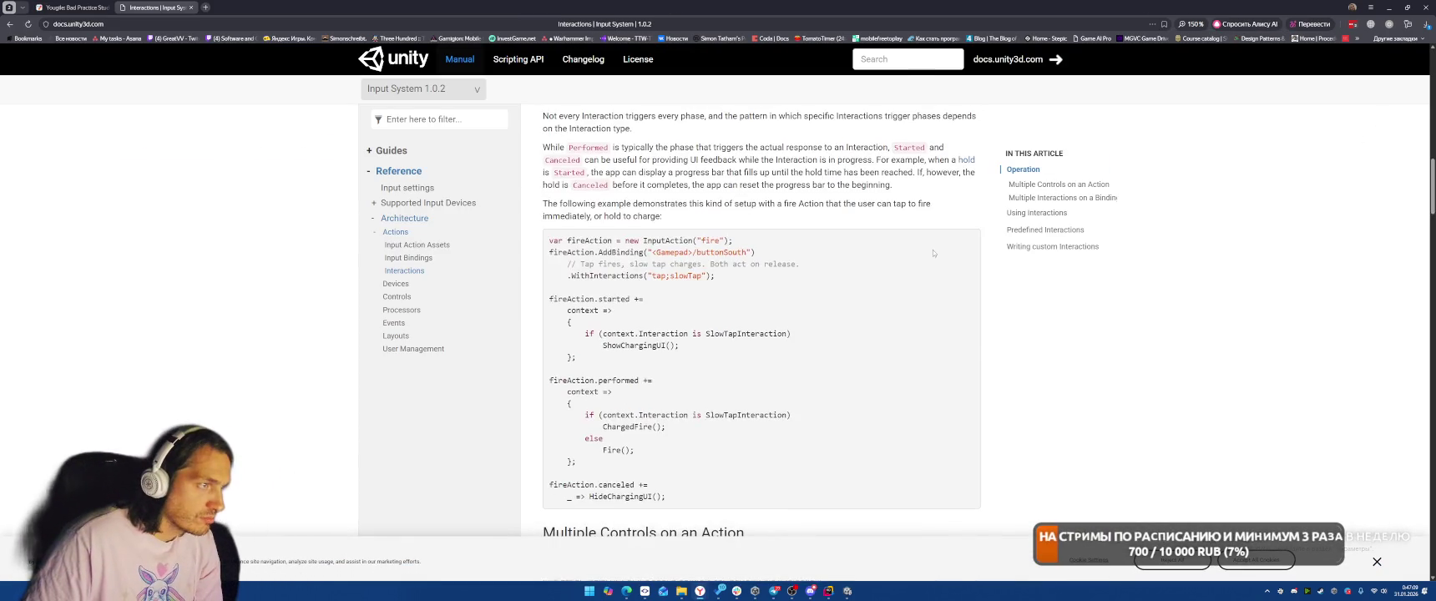
scroll(958, 342, down, 5)
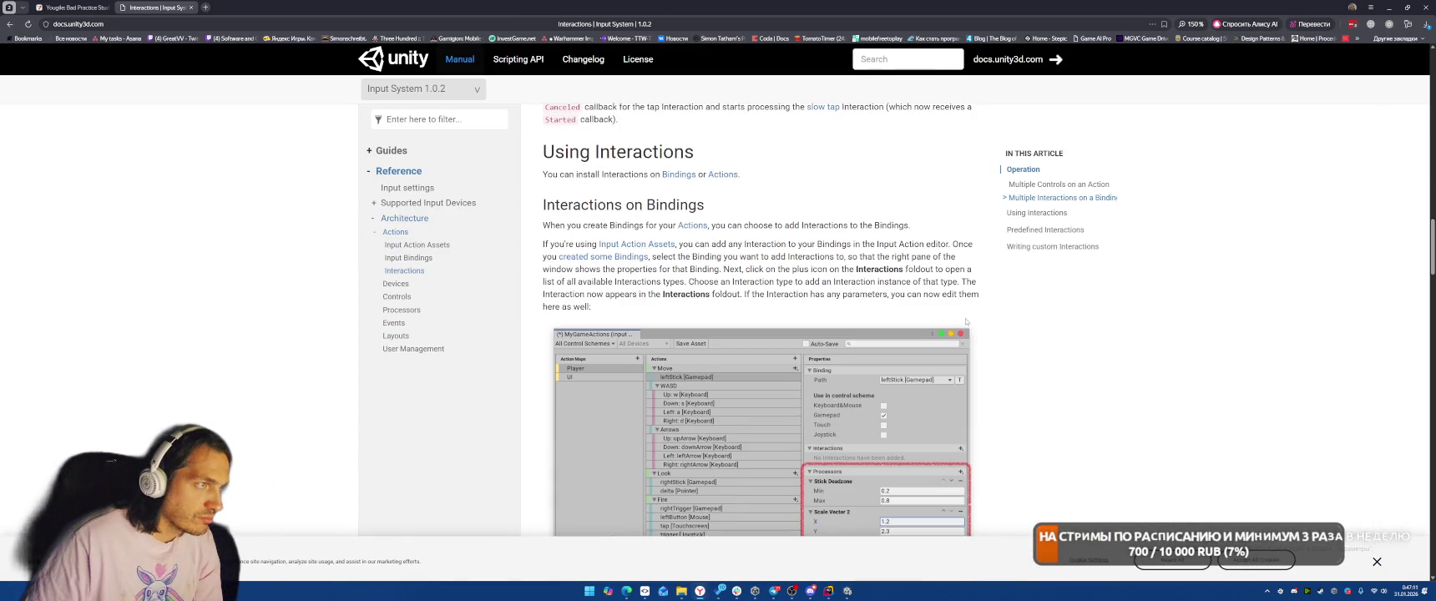
scroll(1041, 312, down, 3)
scroll(1038, 358, down, 2)
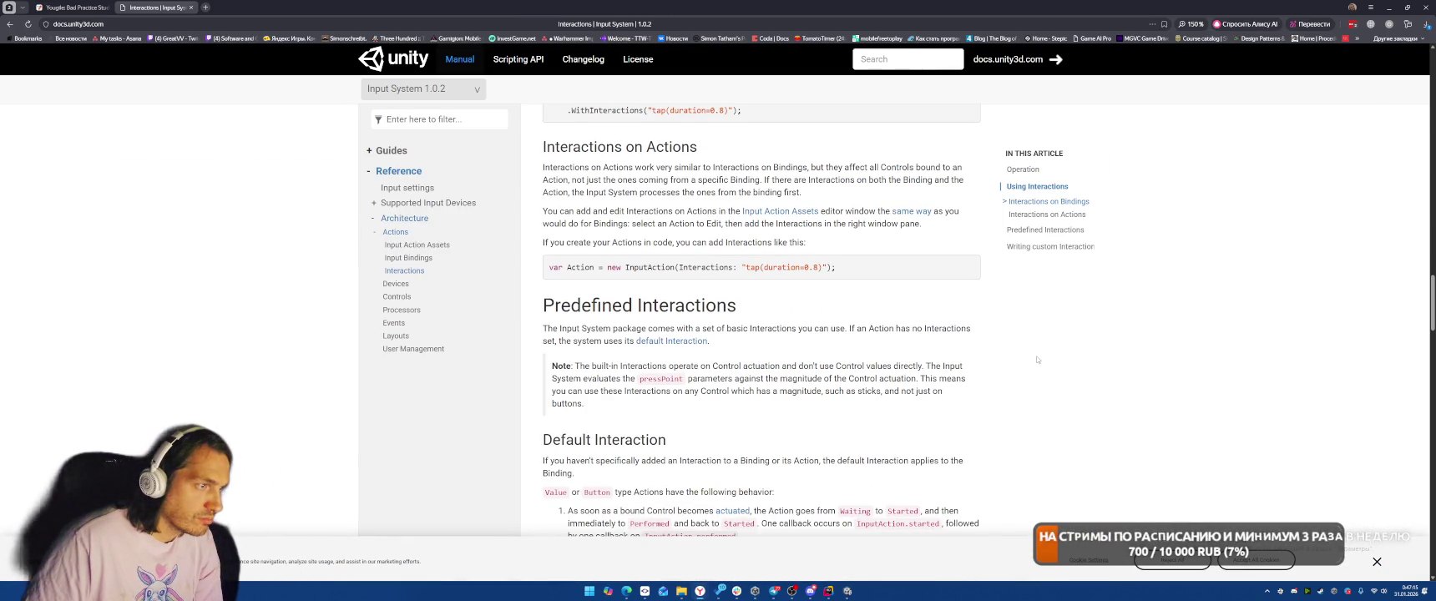
scroll(1036, 359, down, 5)
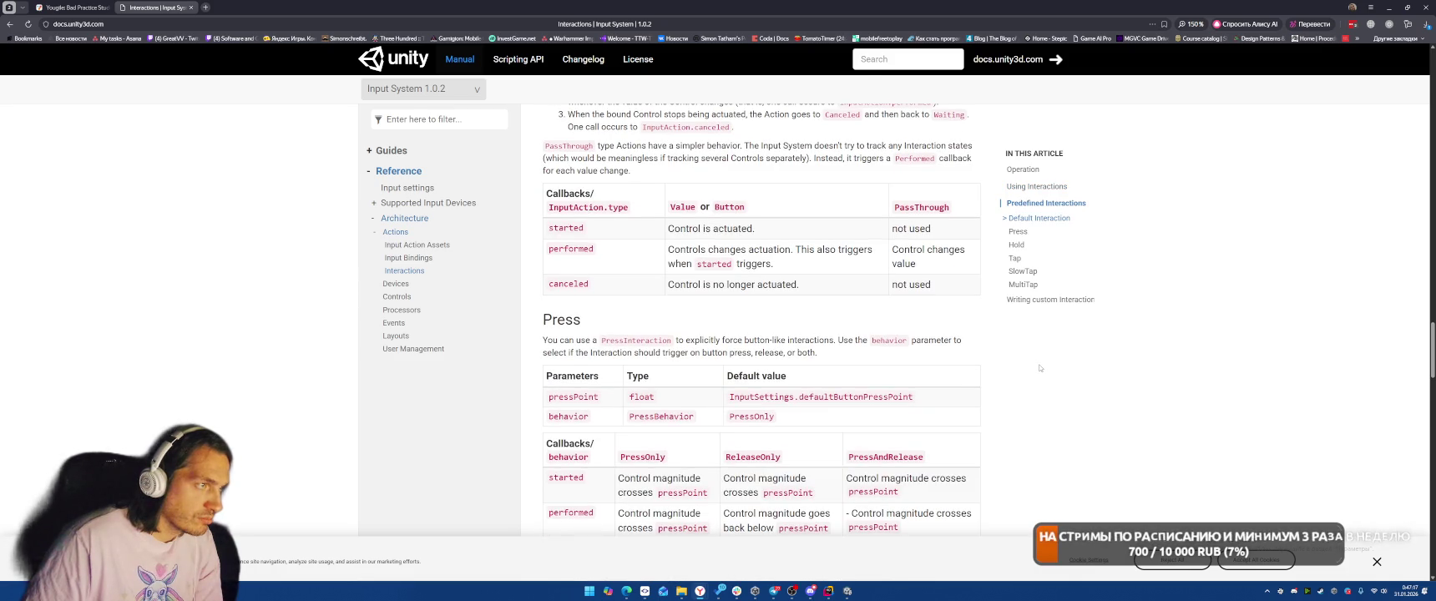
scroll(1041, 366, down, 3)
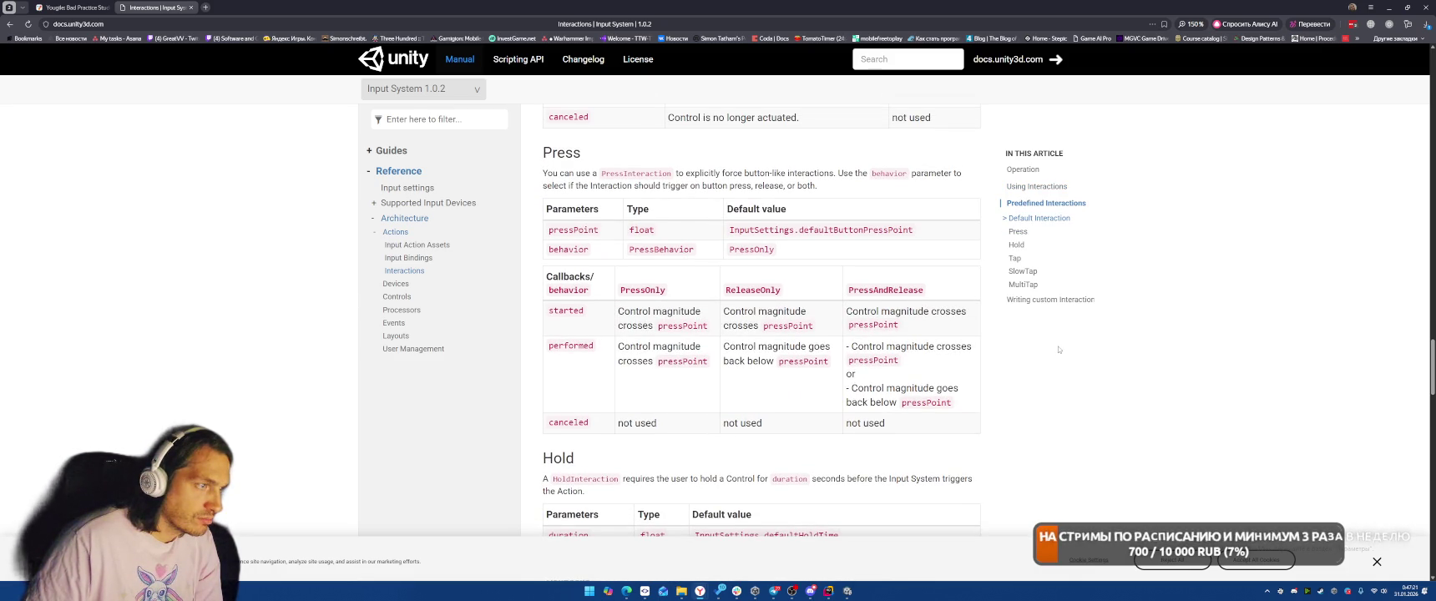
scroll(1058, 350, down, 2)
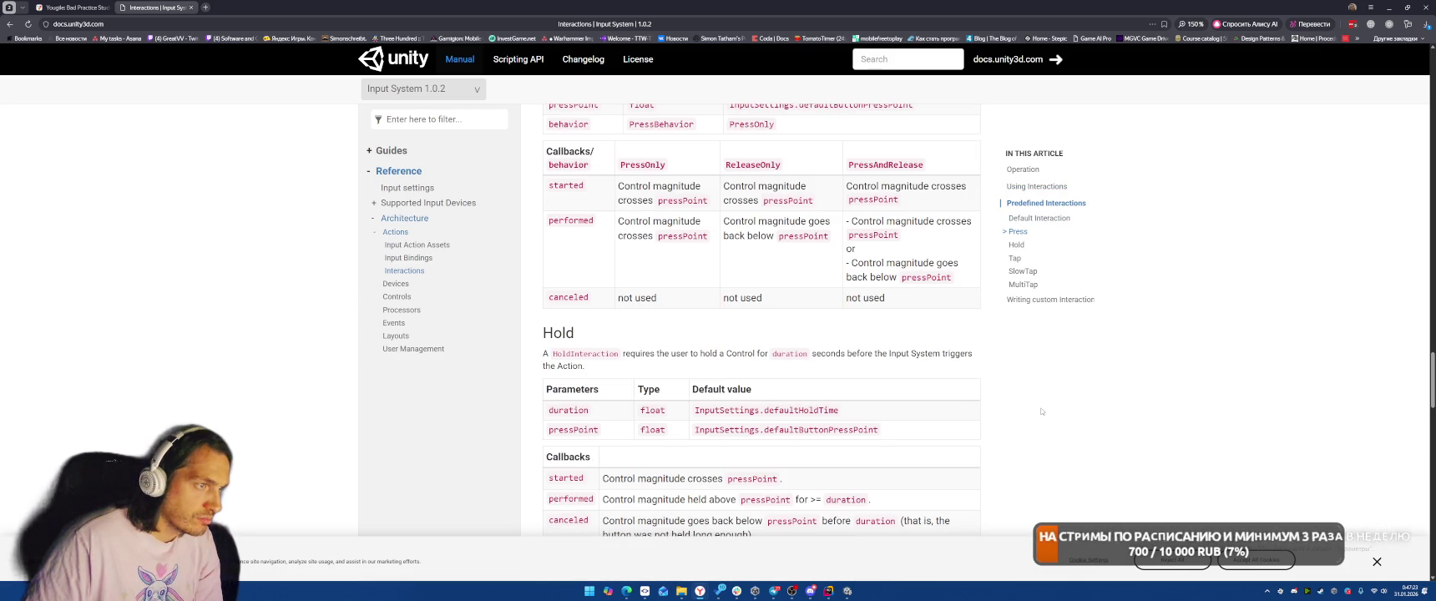
scroll(1042, 392, down, 3)
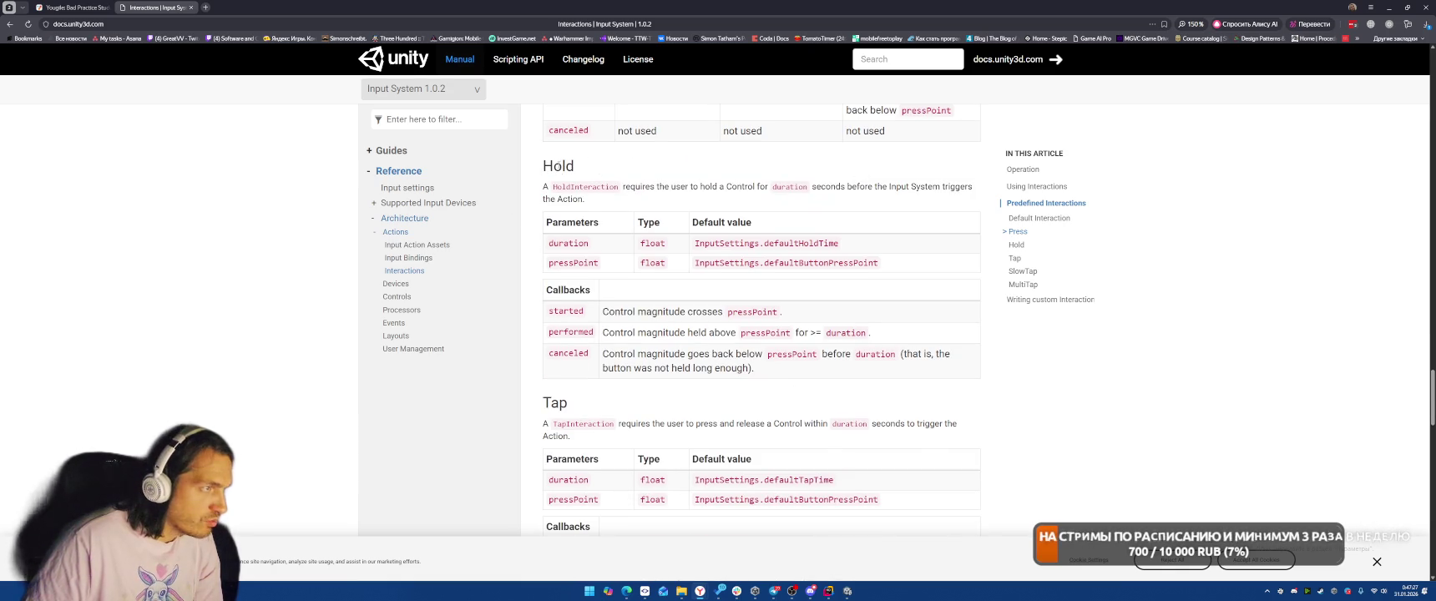
- Switch the docs to Input System 1.18.0, scroll to Hold again, and return to Unity
click(401, 88)
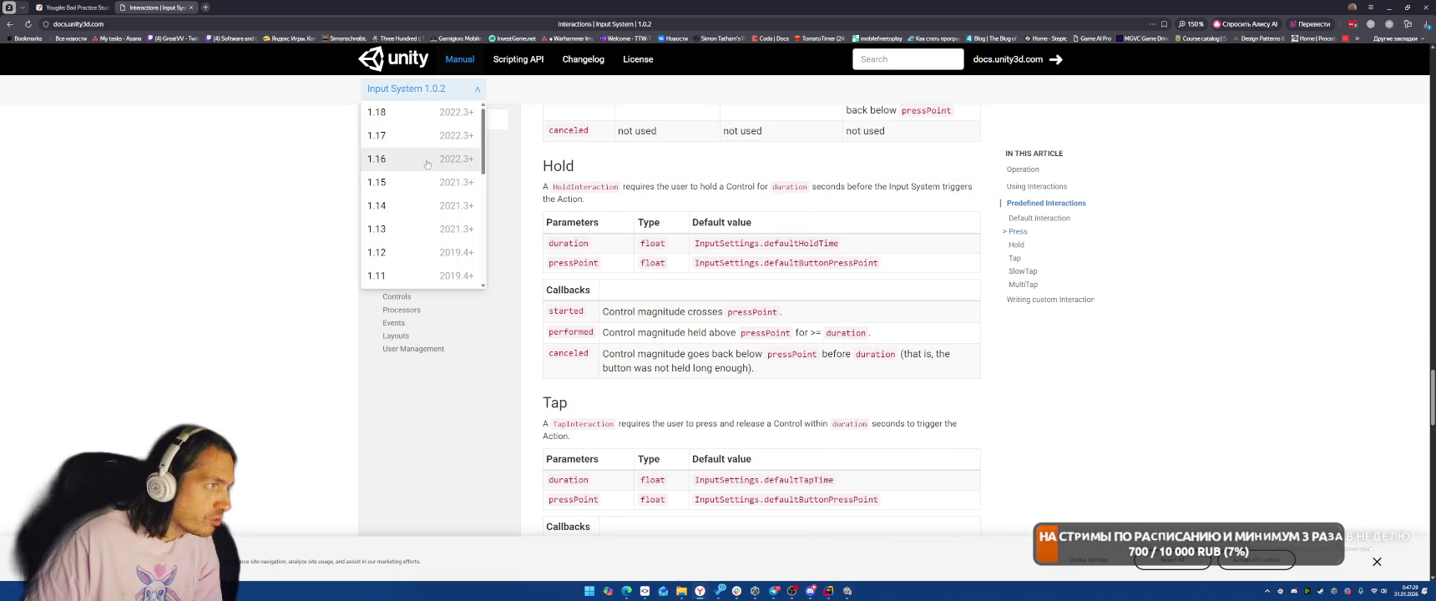
click(400, 108)
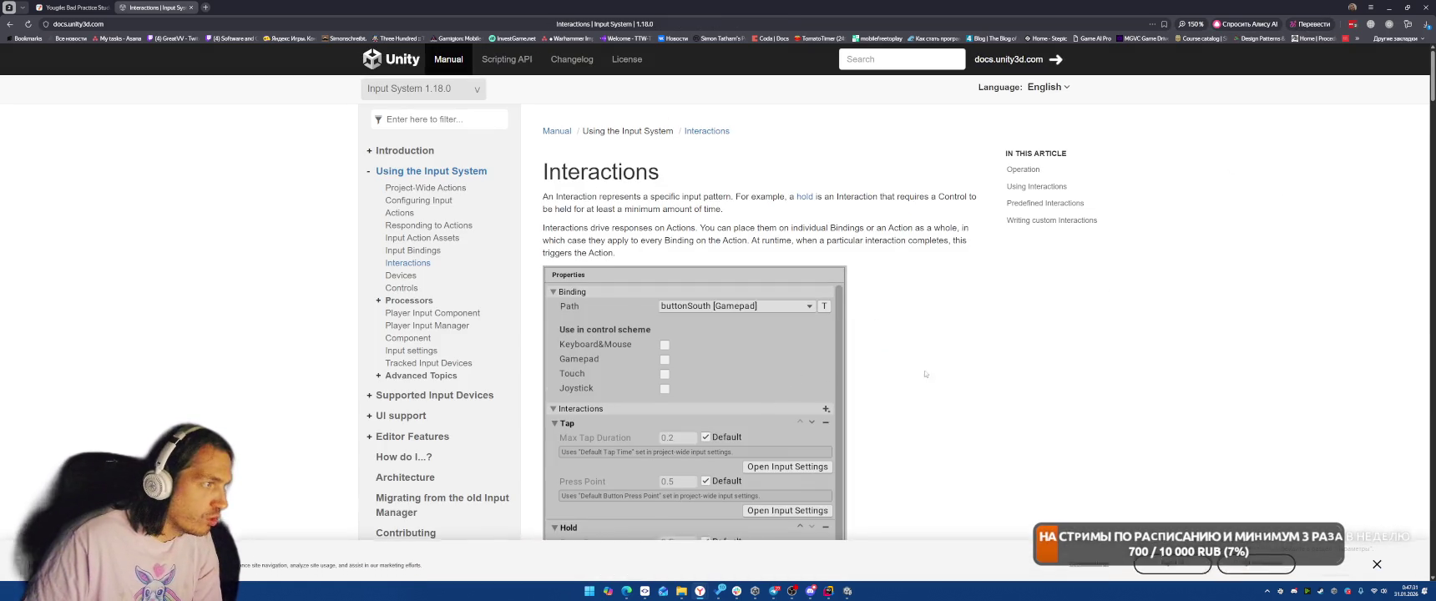
scroll(951, 375, down, 5)
scroll(951, 375, down, 5)
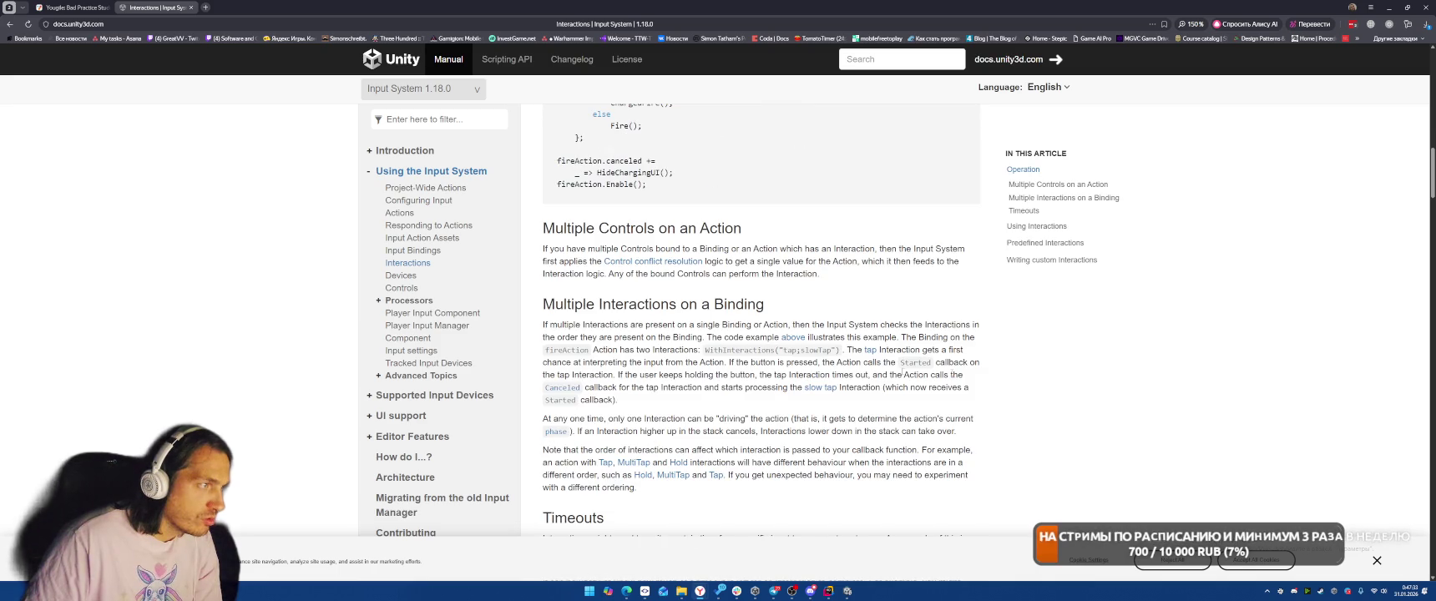
scroll(861, 354, down, 5)
scroll(861, 355, down, 10)
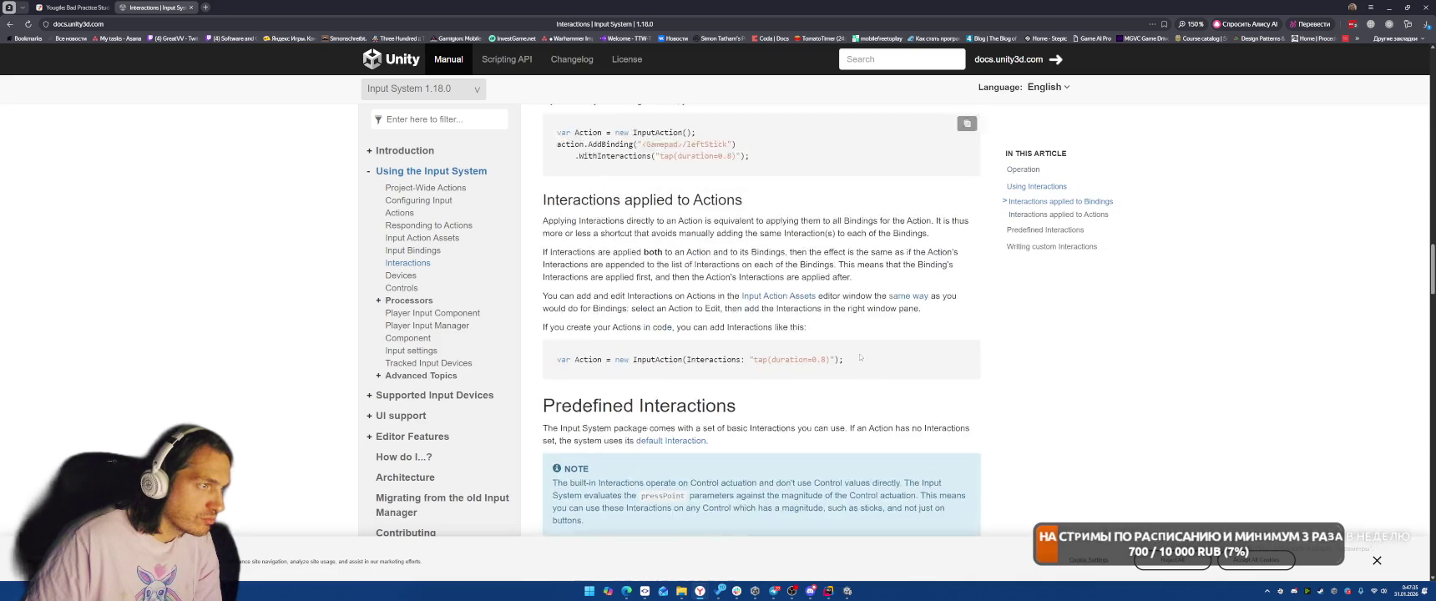
scroll(860, 350, down, 5)
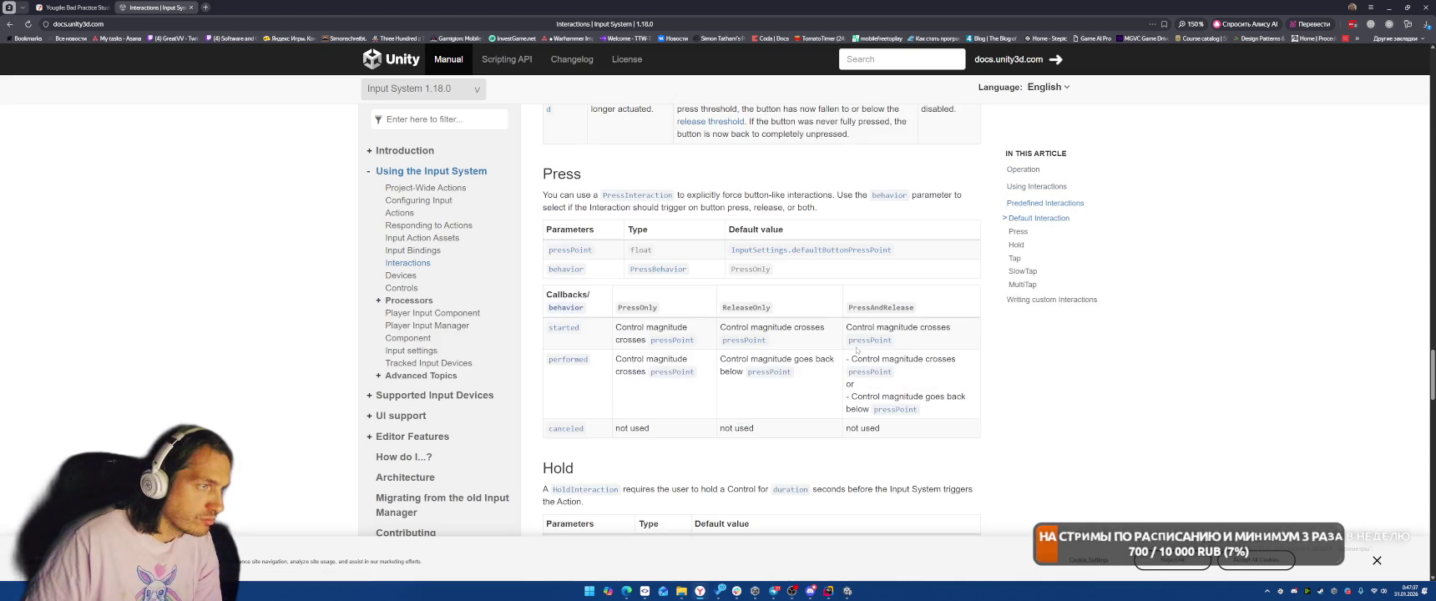
click(1389, 7)
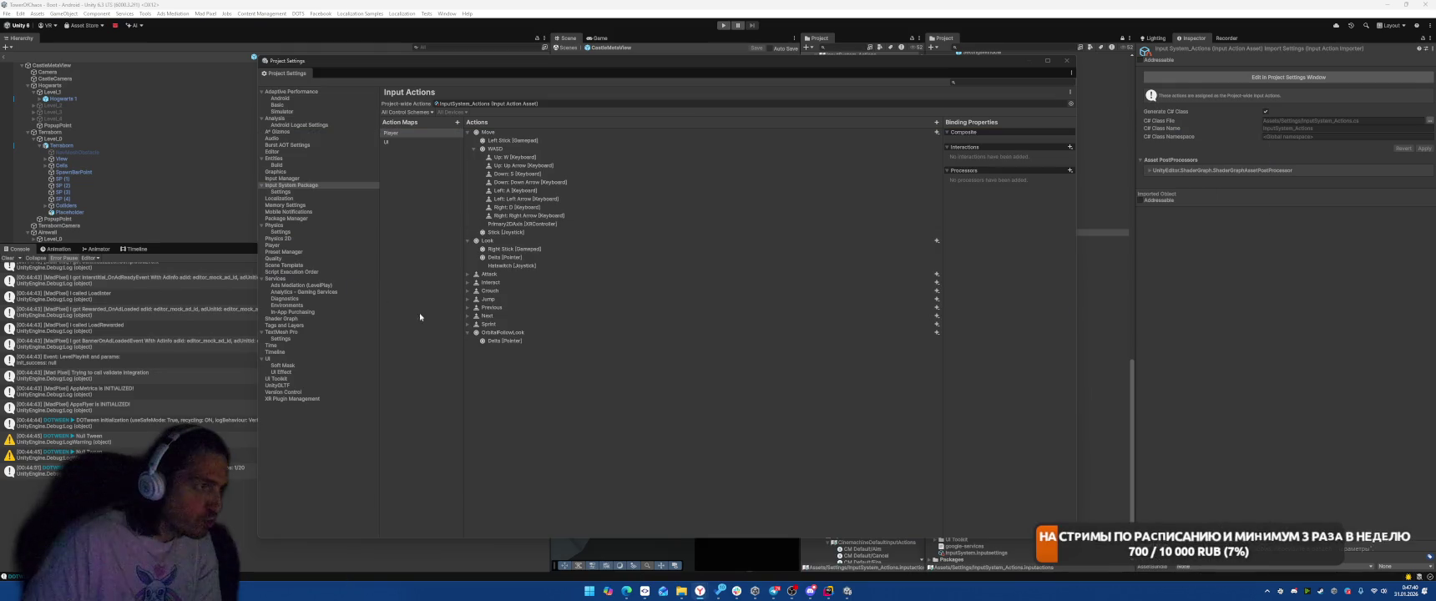
- Review OrbitalFollowLook and its Delta [Pointer] processors, then enter Play mode
click(505, 333)
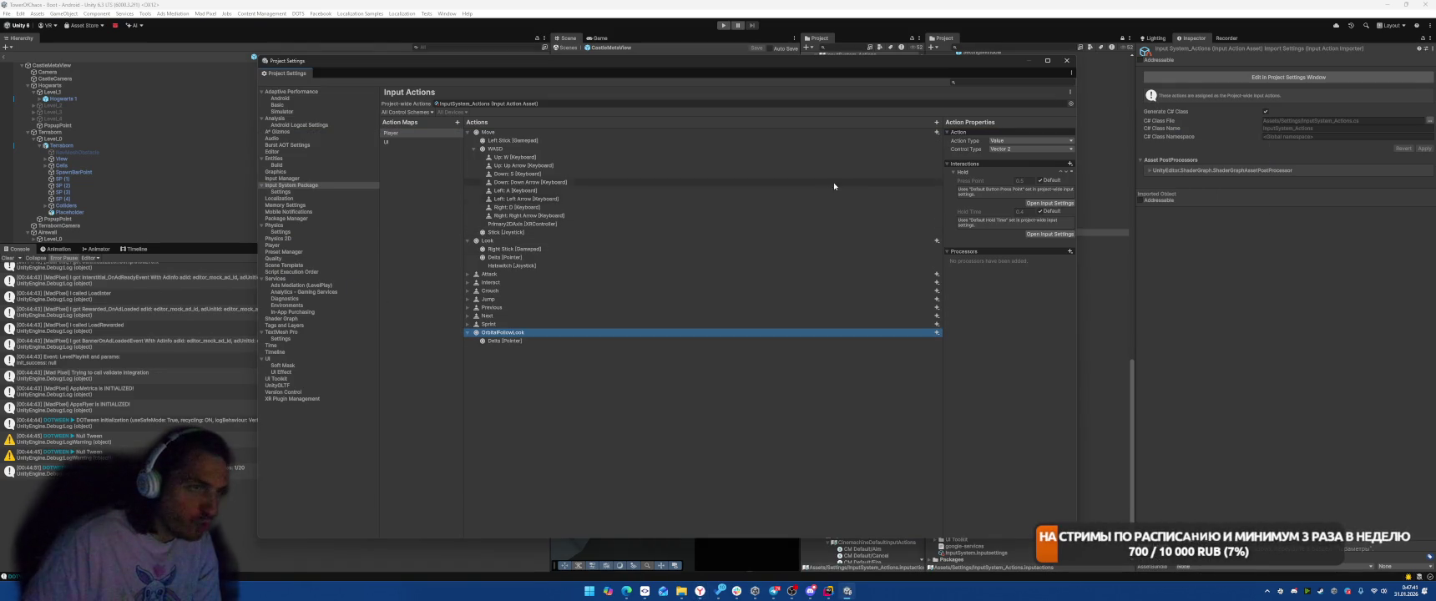
click(552, 341)
click(565, 332)
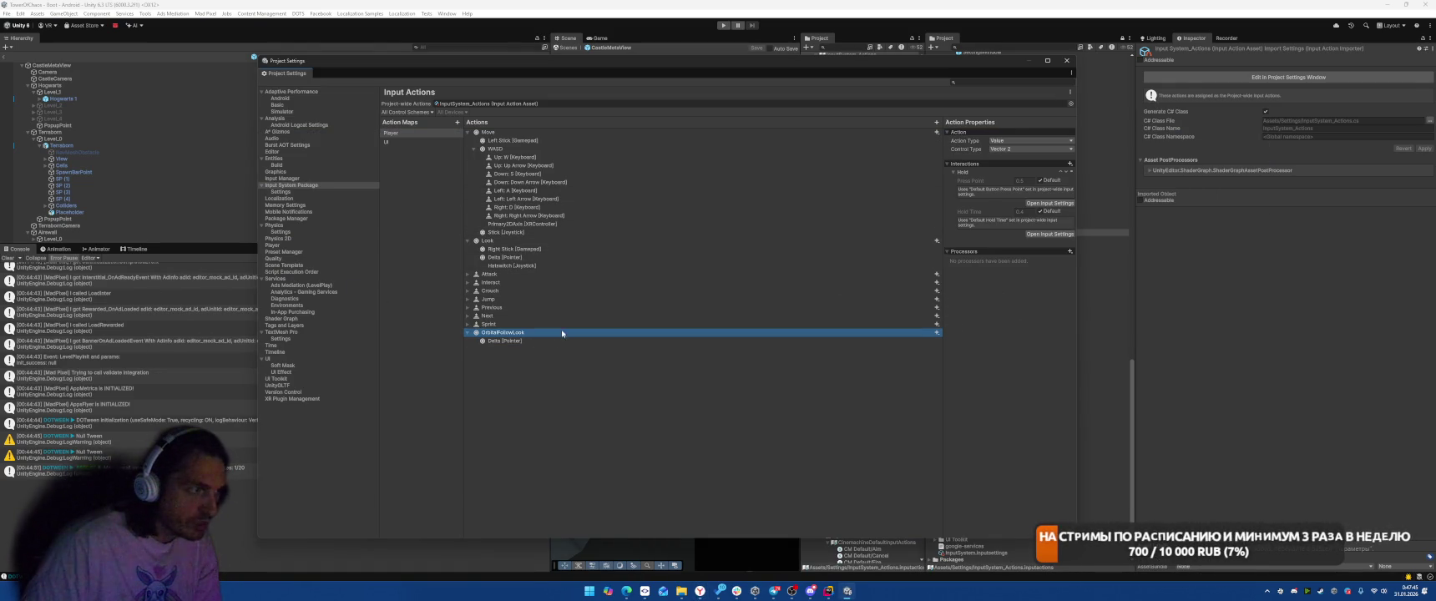
click(1070, 252)
click(609, 340)
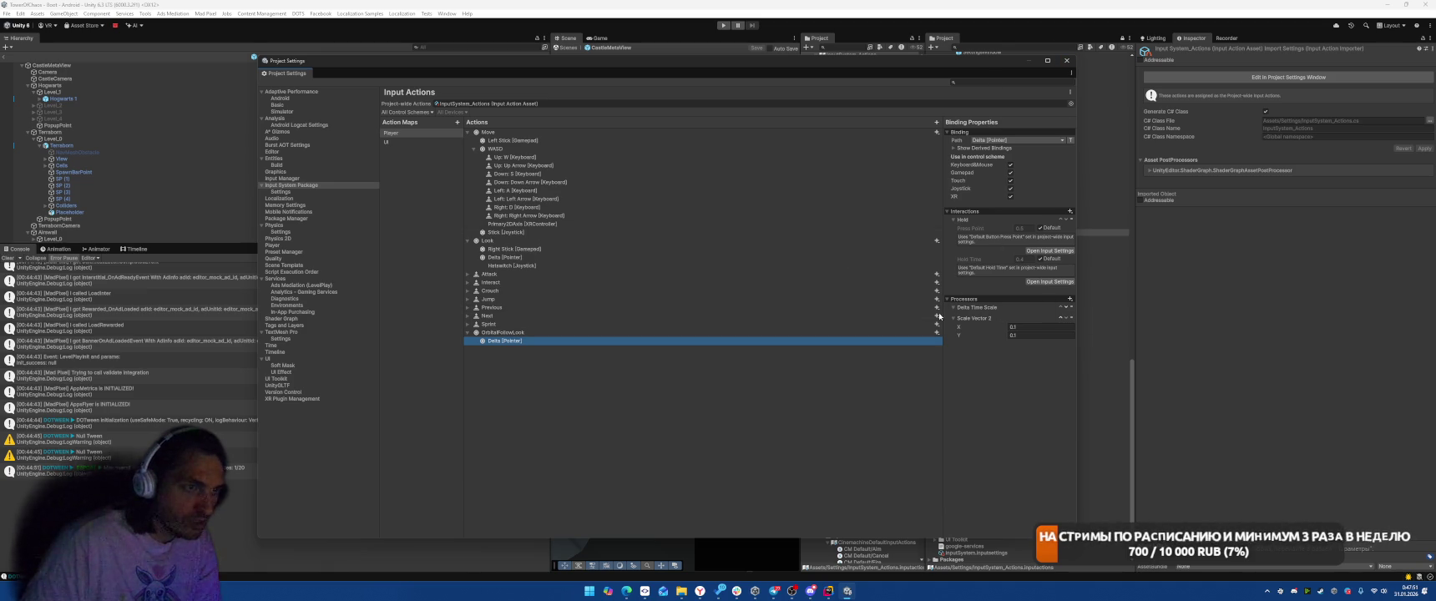
click(569, 333)
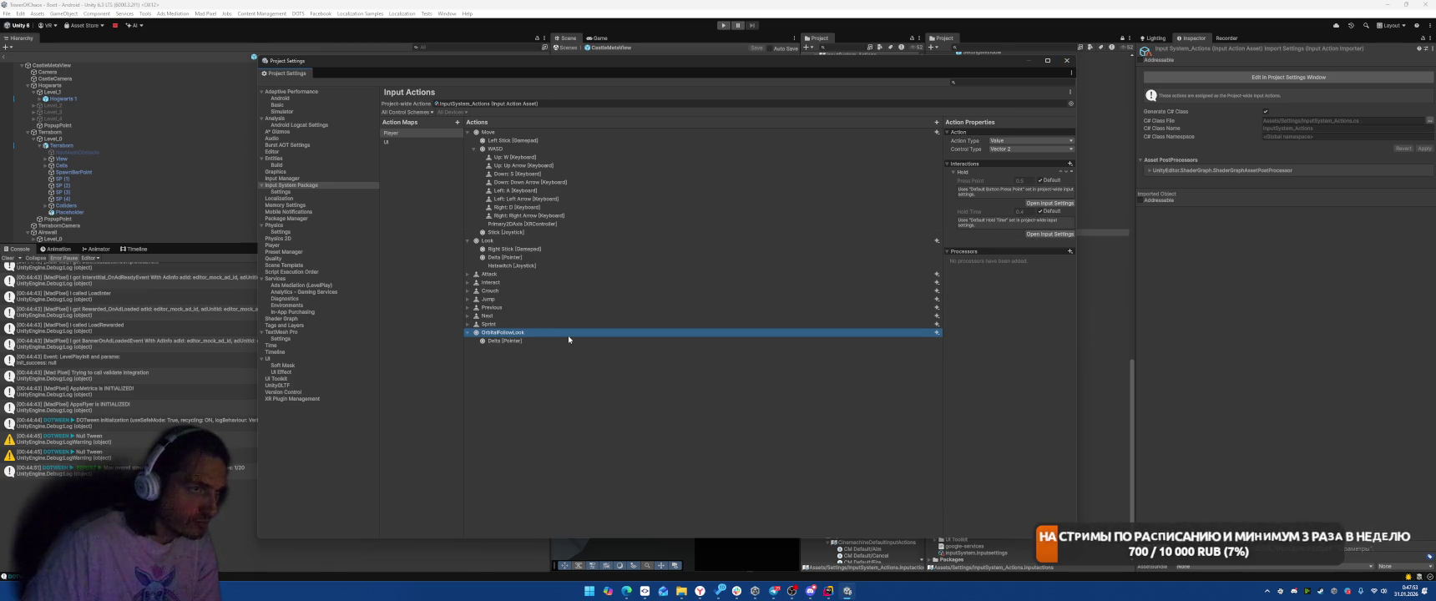
click(723, 25)
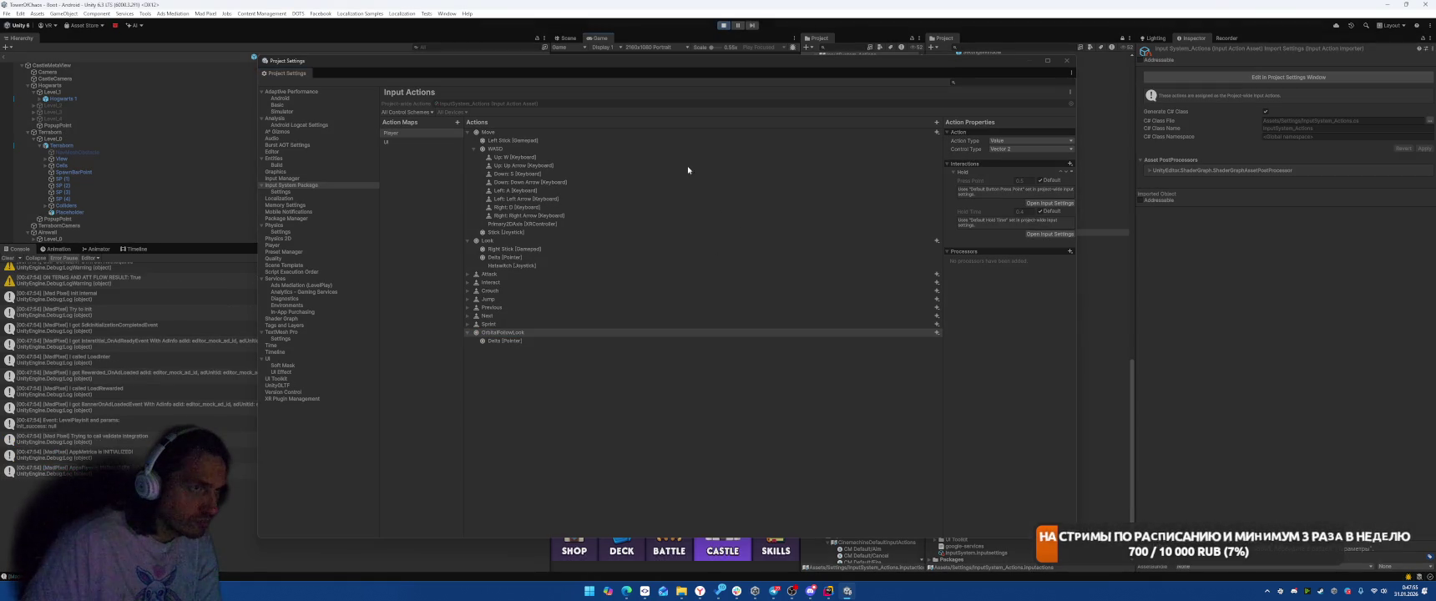
- Inspect Crouch's C [Keyboard] and Button East [Gamepad] bindings, then close Project Settings
click(501, 291)
click(468, 291)
click(512, 308)
click(519, 299)
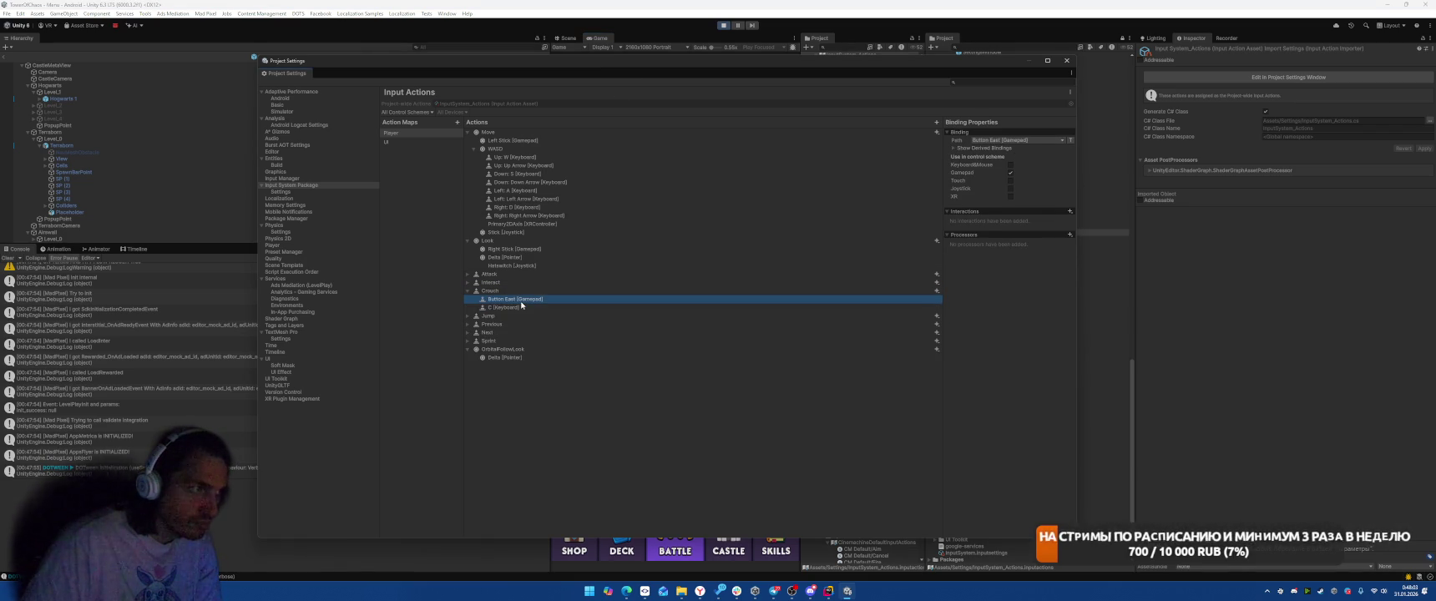
click(526, 308)
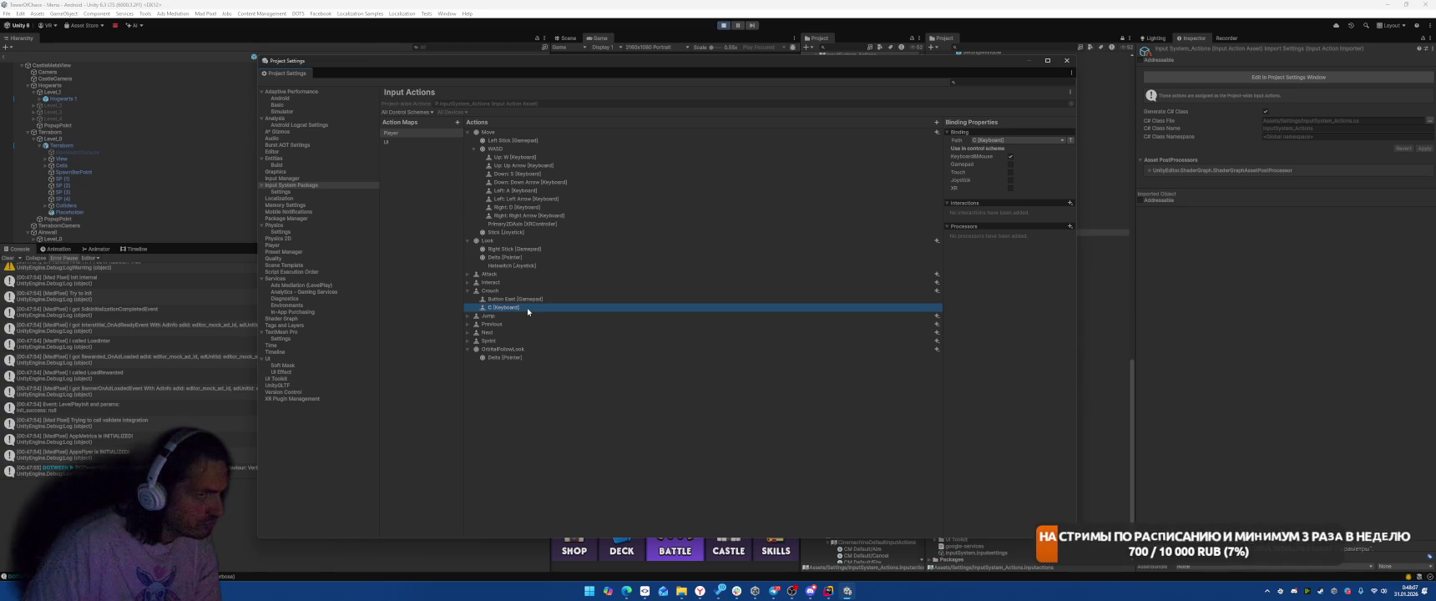
click(526, 291)
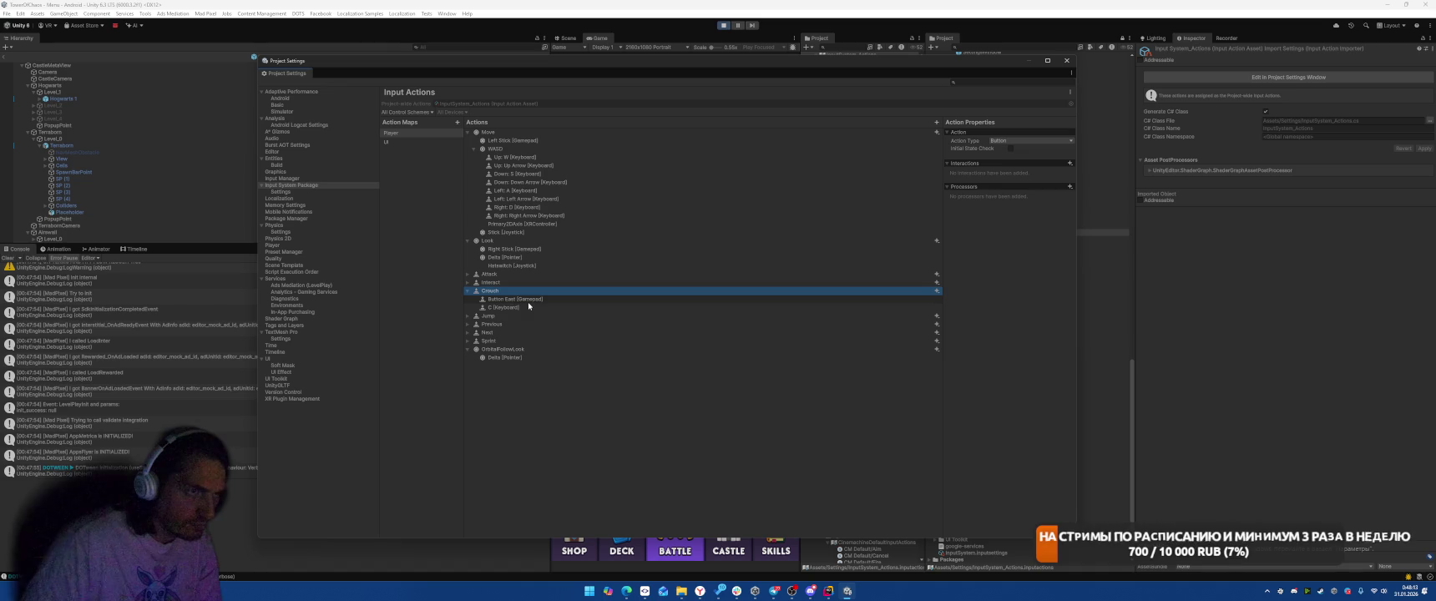
key(Down)
key(Down)
key(Down)
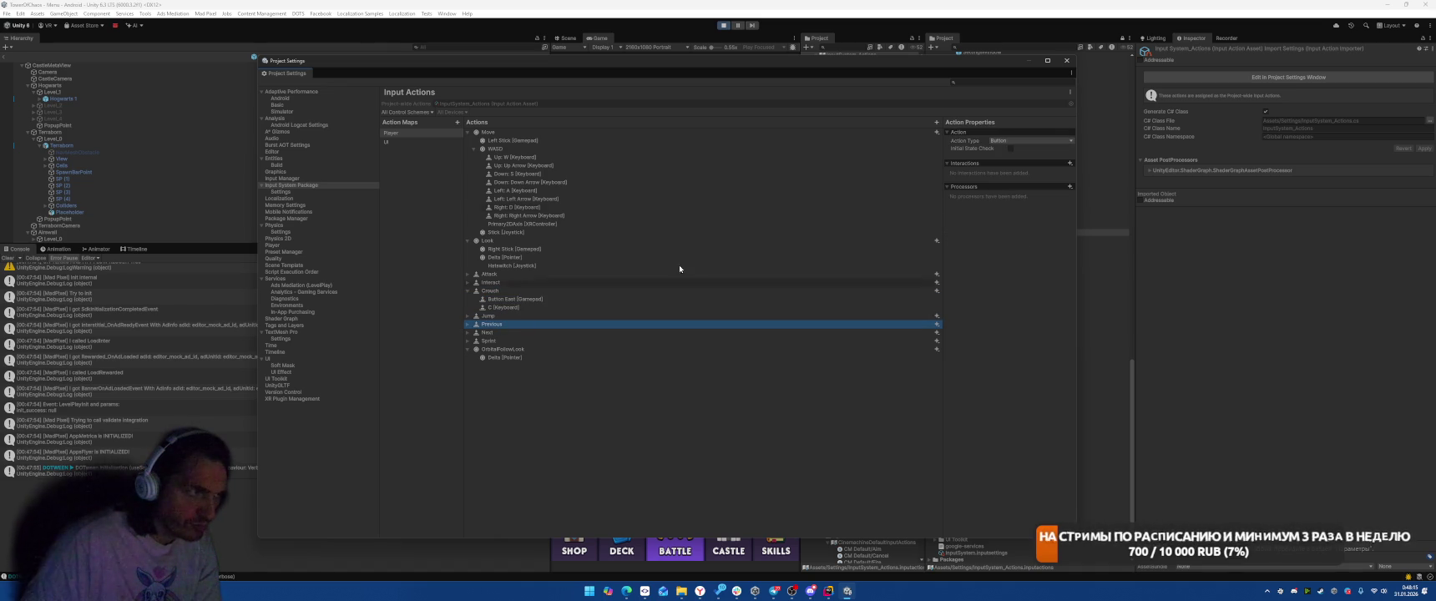
click(1066, 60)
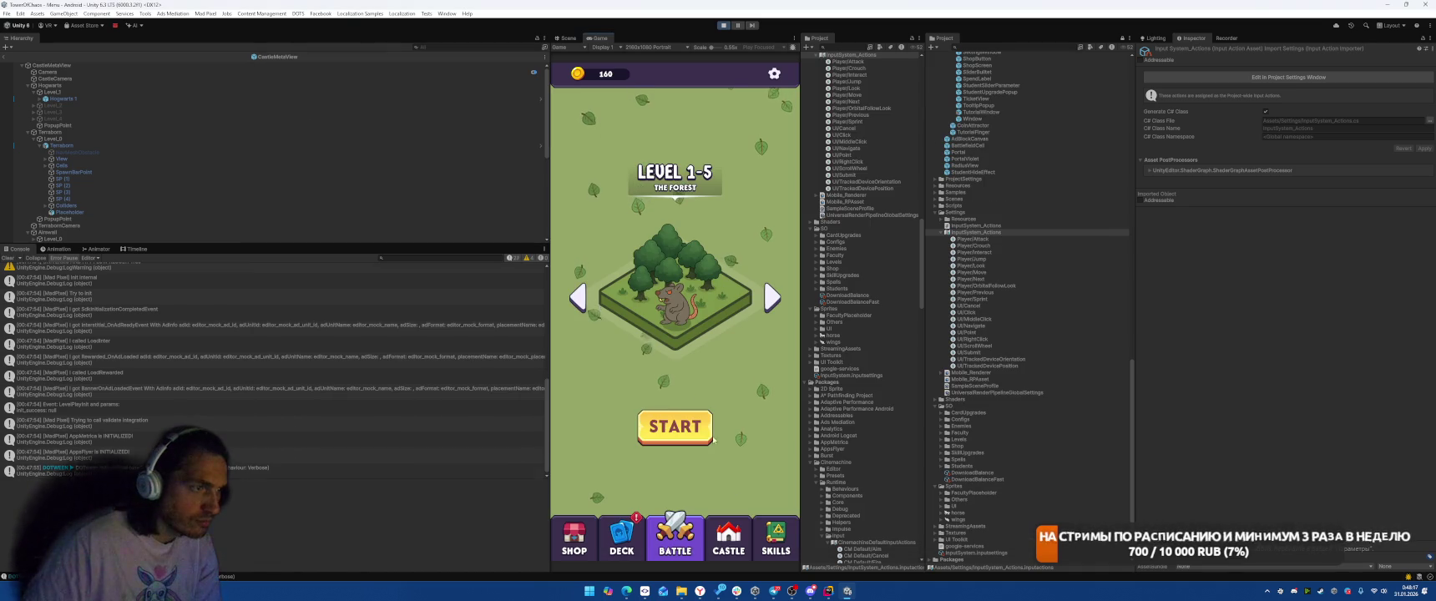
- Show the Castle screen, exit Play mode with Ctrl+P, and bring the Interactions docs forward
click(726, 541)
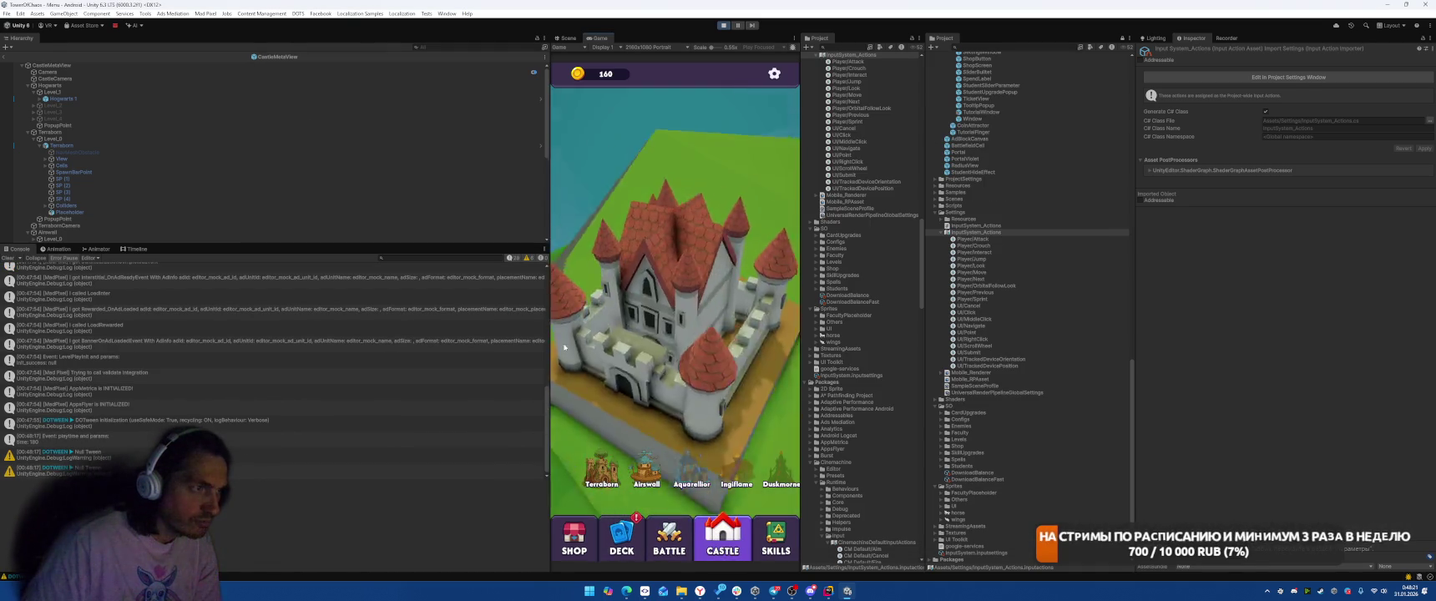
key(ctrl+p)
mouse_move(829, 595)
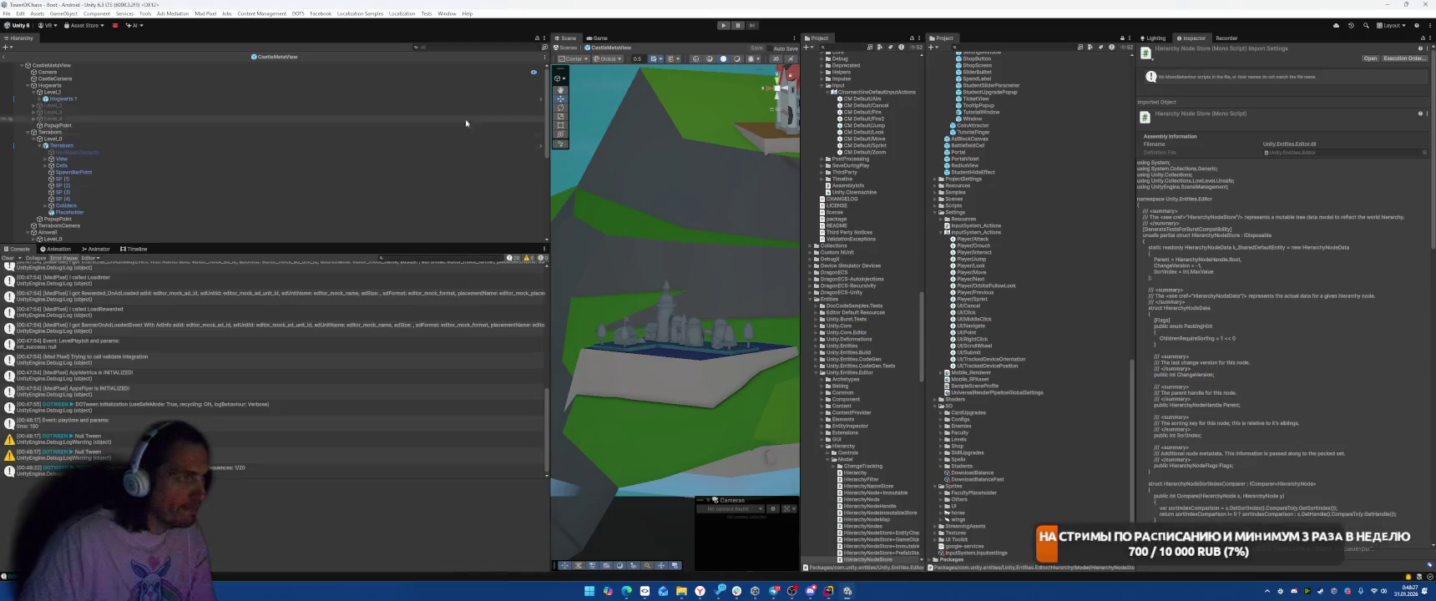
click(743, 538)
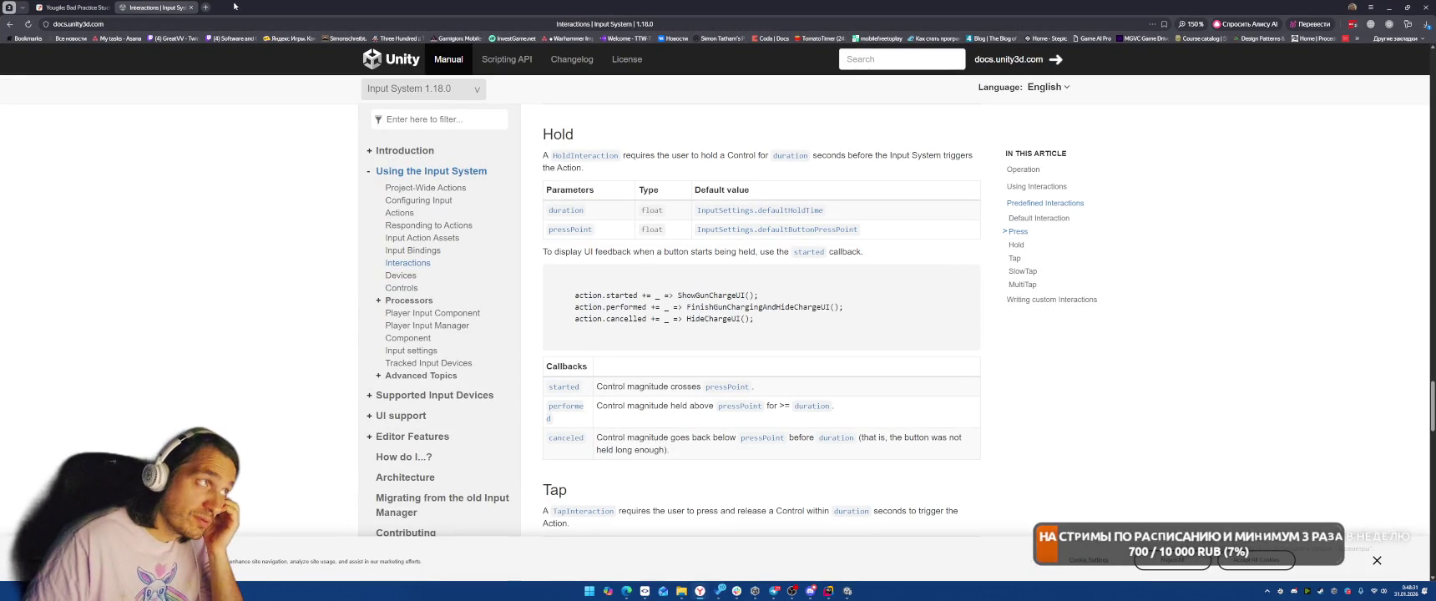
- Search Google in a new tab for 'unity input system how to make hold to crouch'
click(205, 7)
text(google.com)
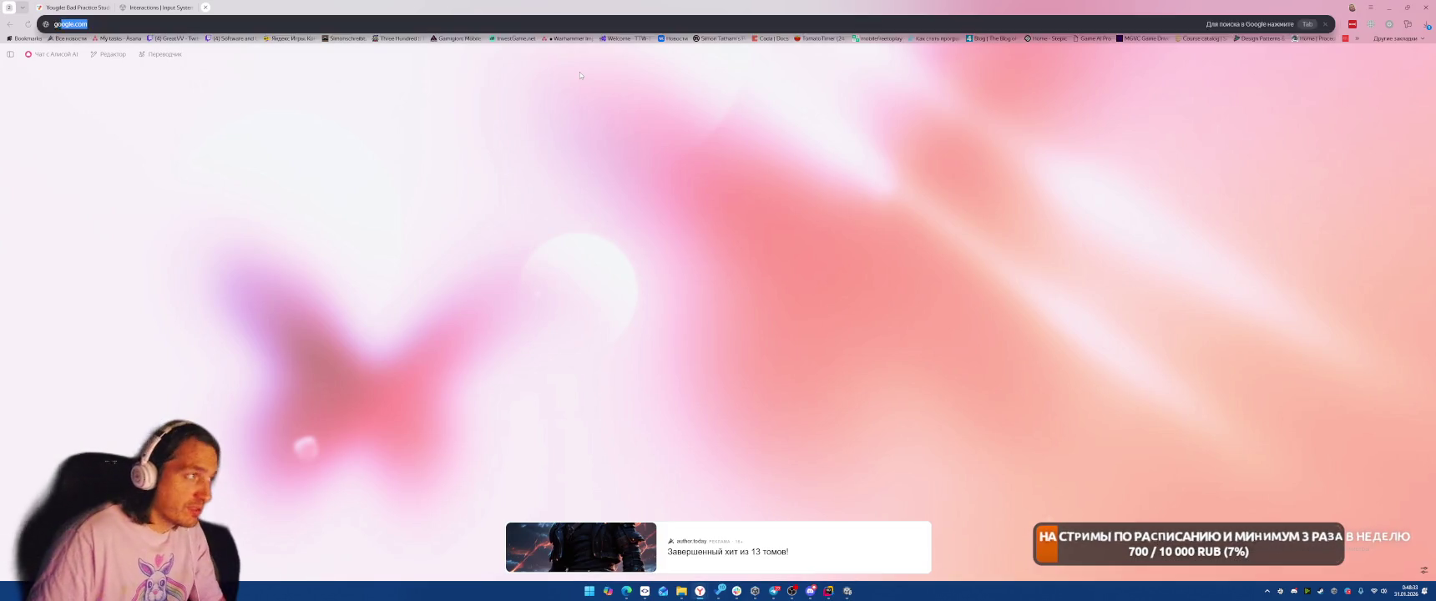
key(Return)
click(603, 210)
text(un)
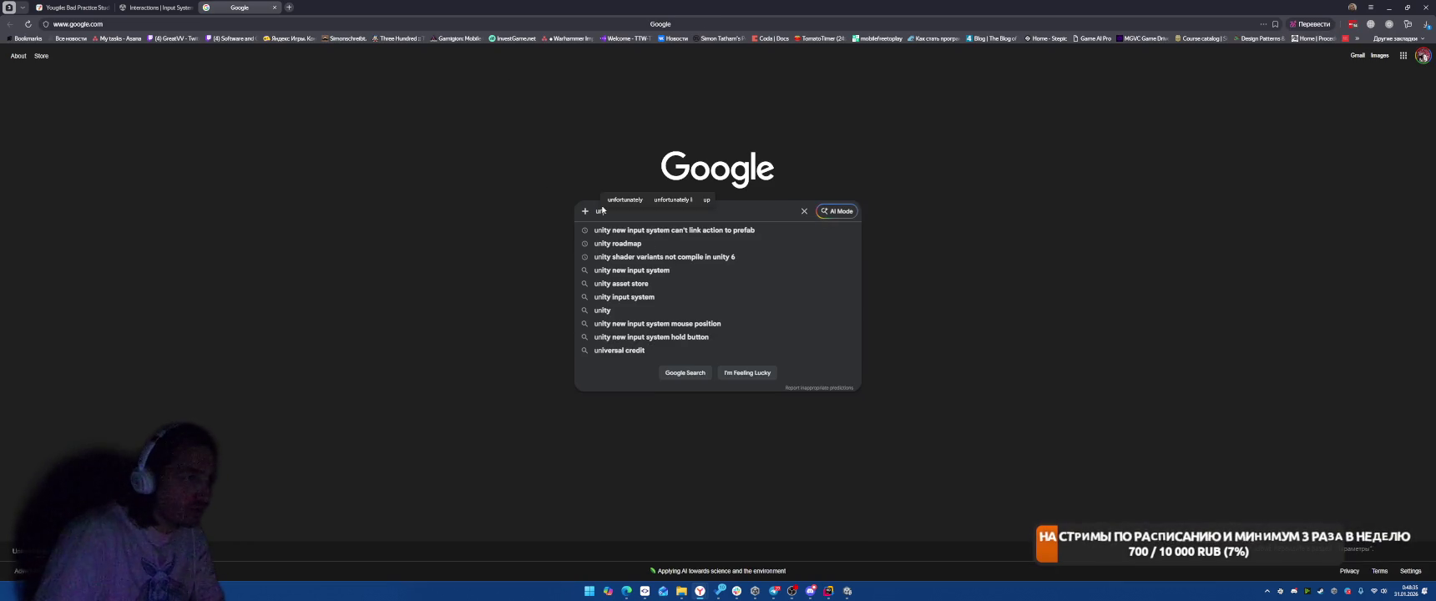
text(ity input system)
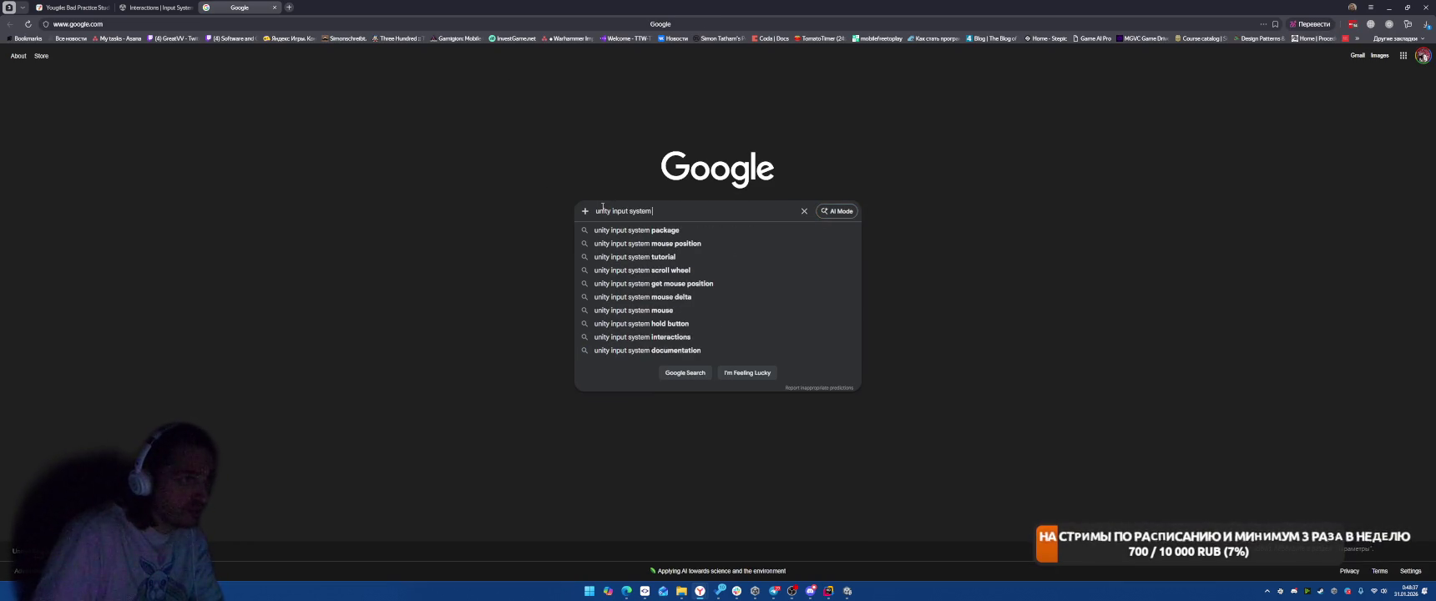
text( how to make)
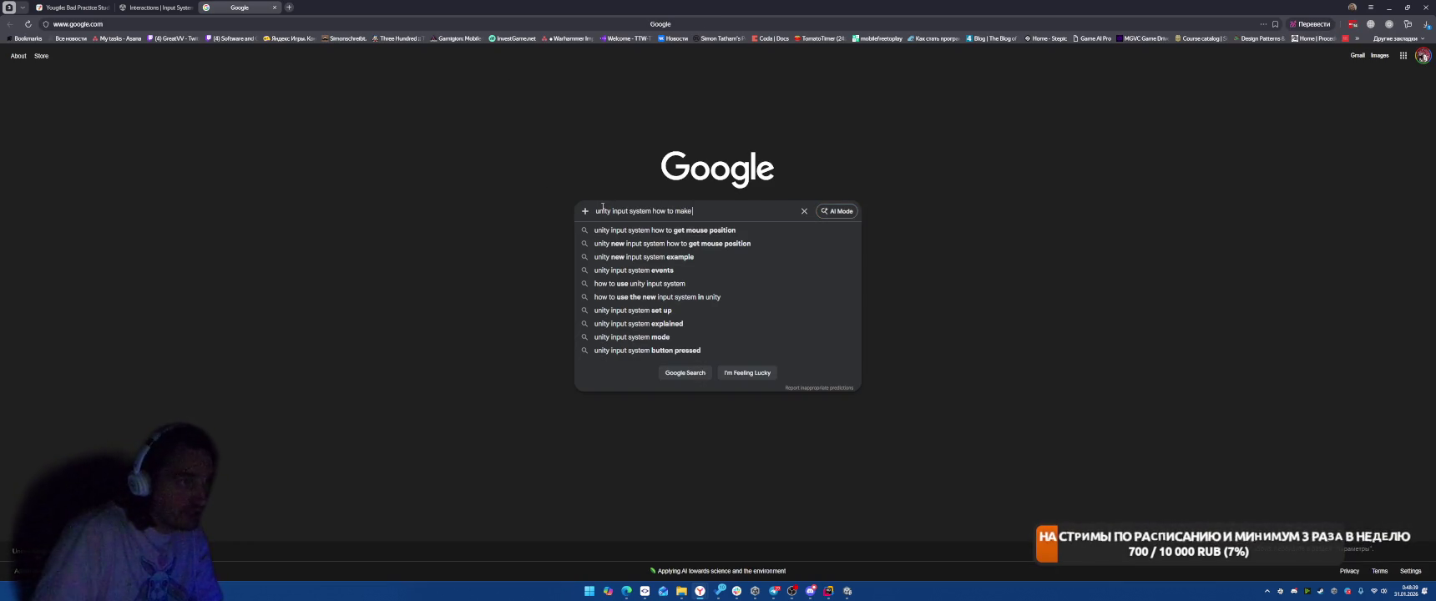
text( hold to crouch)
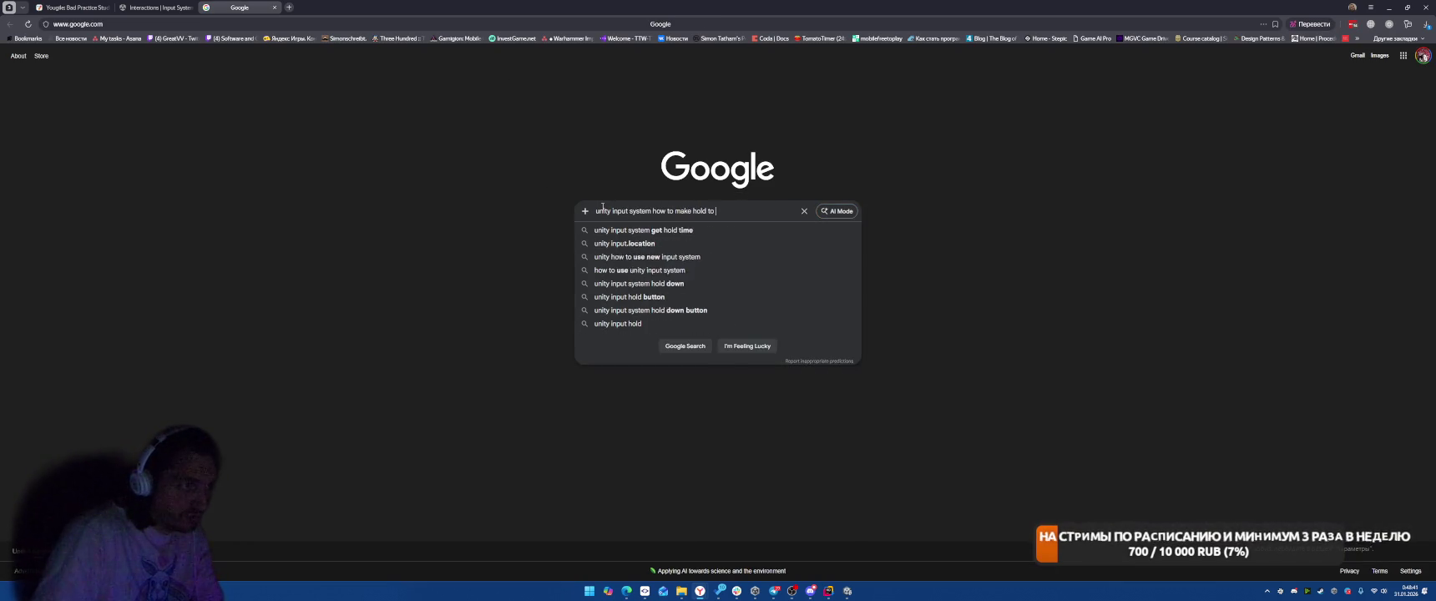
key(Return)
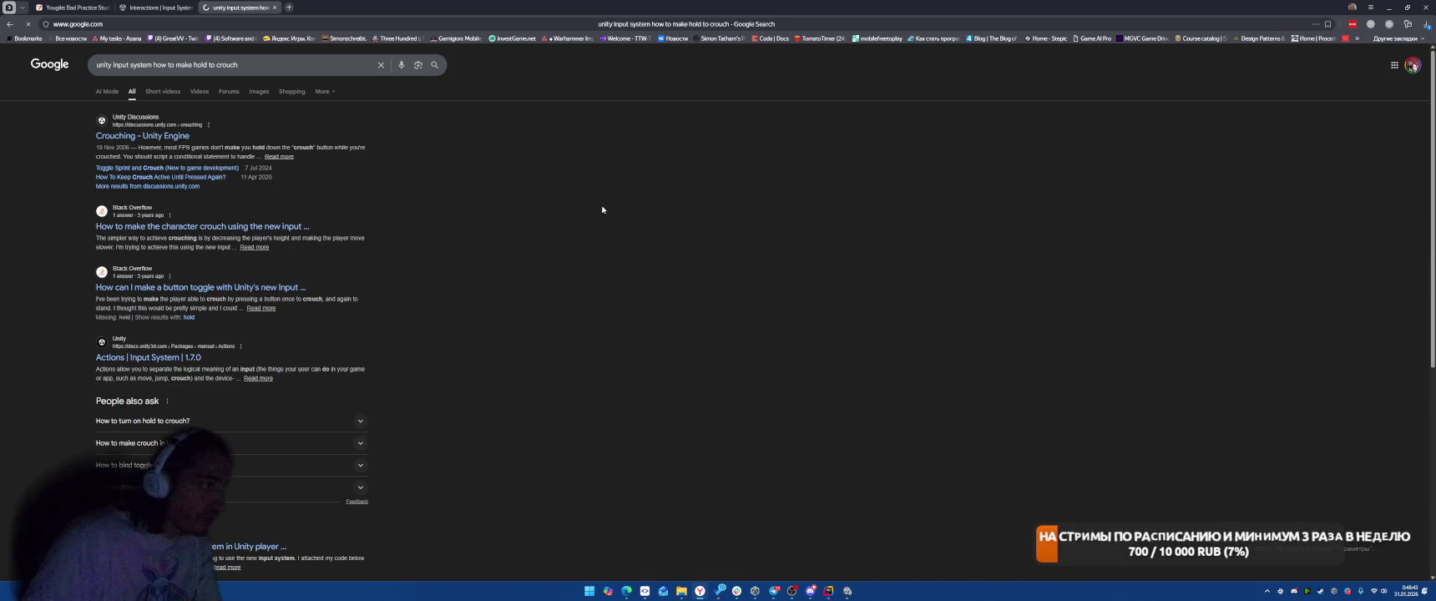
- Read the Unity Discussions Crouching thread, then open the Stack Overflow crouch question
middle_click(350, 142)
click(316, 7)
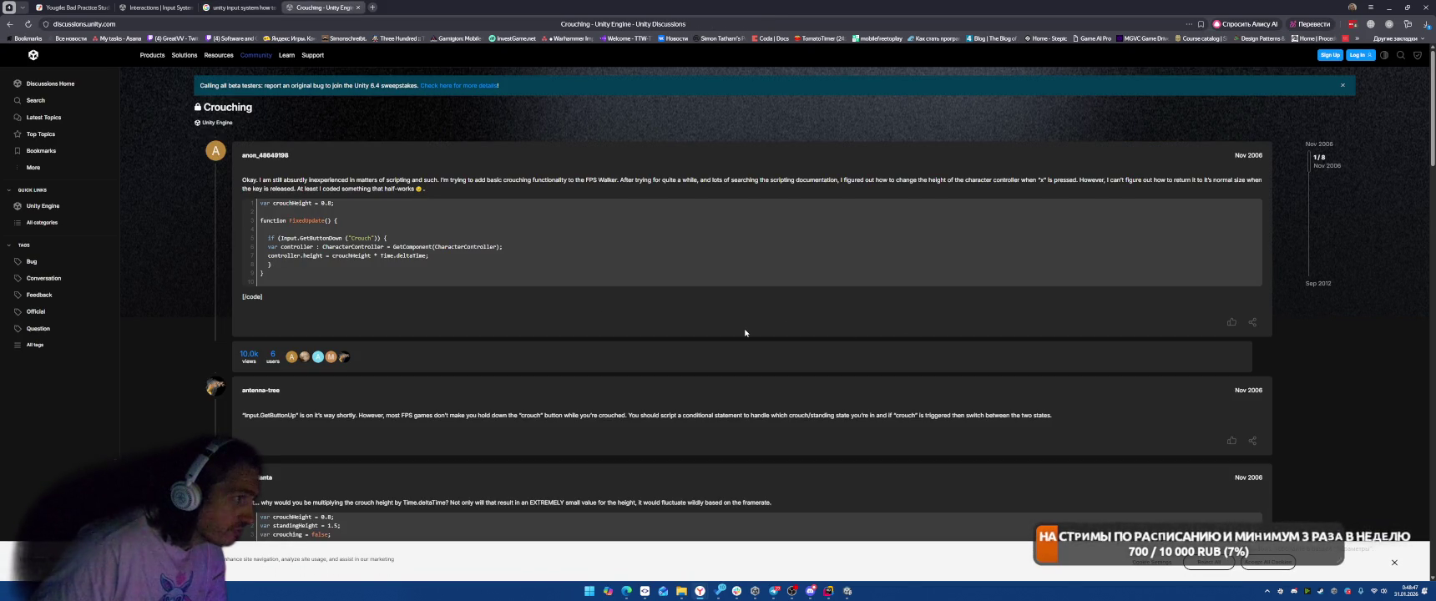
scroll(745, 333, down, 3)
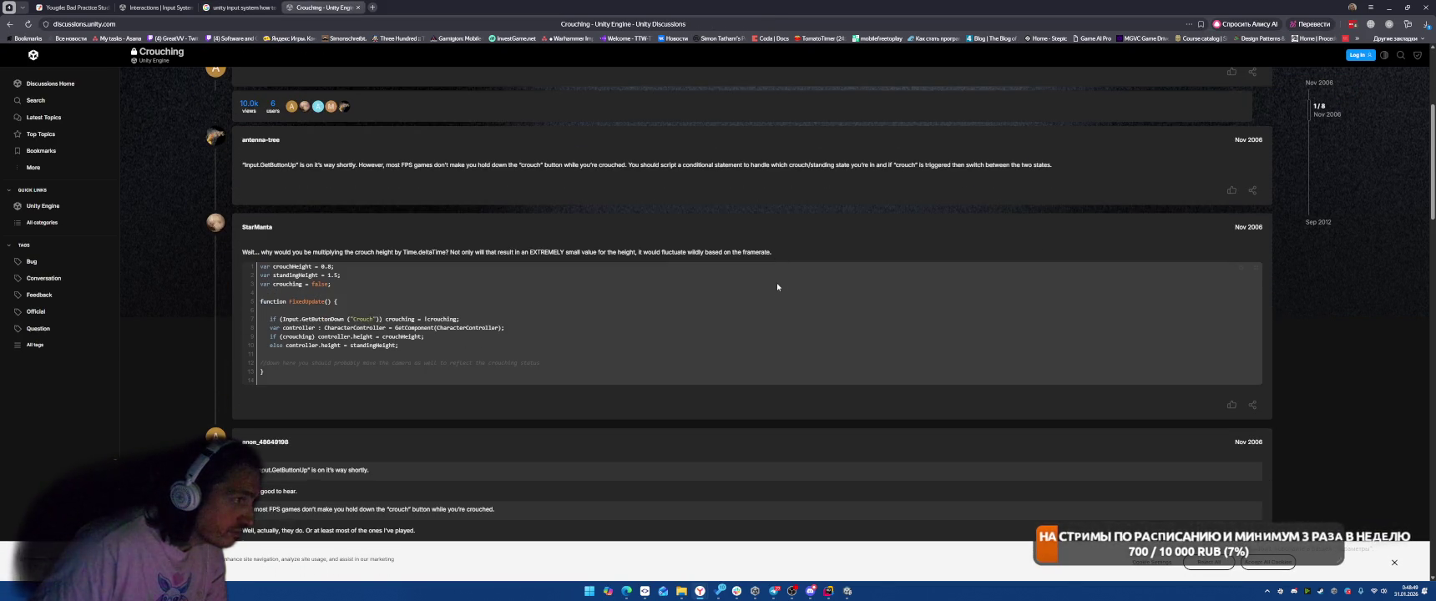
scroll(777, 290, down, 15)
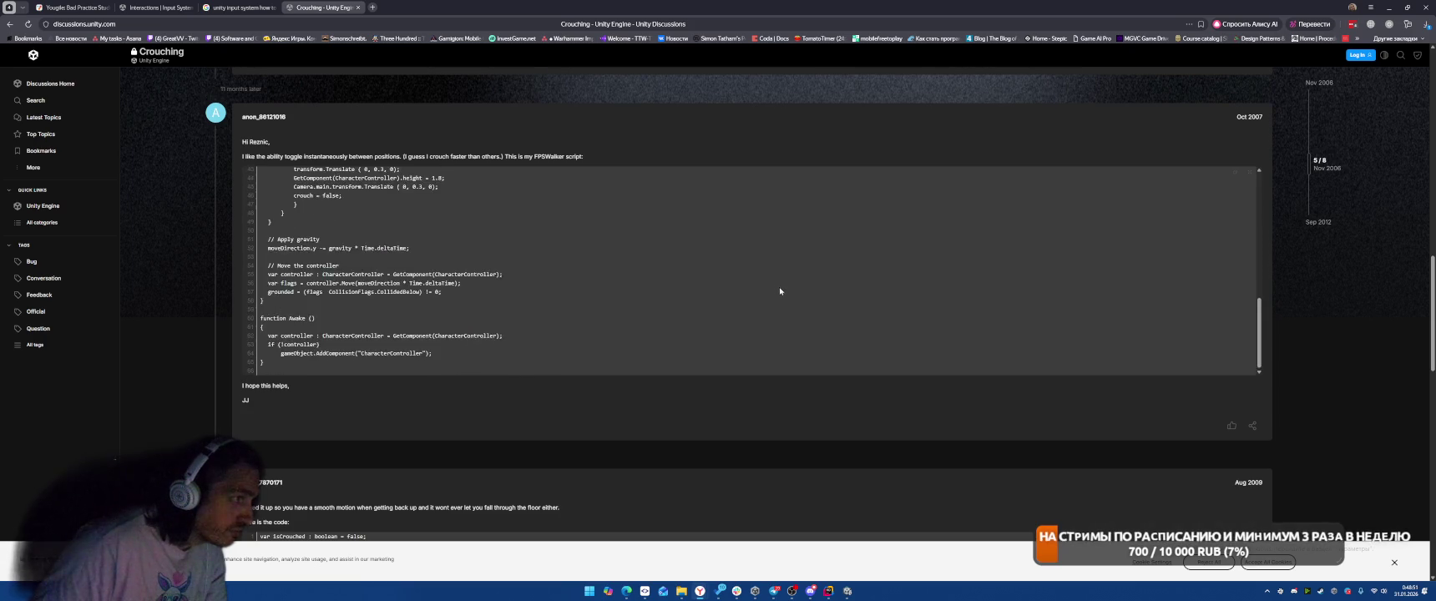
scroll(785, 355, down, 10)
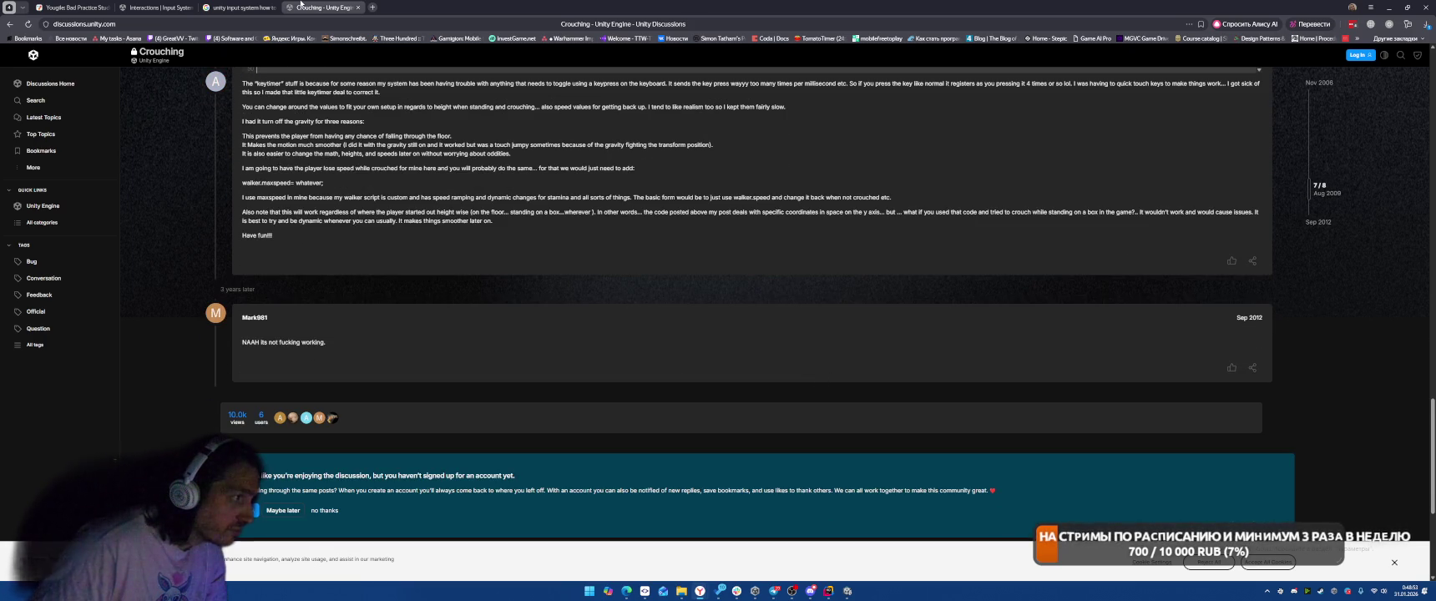
click(357, 8)
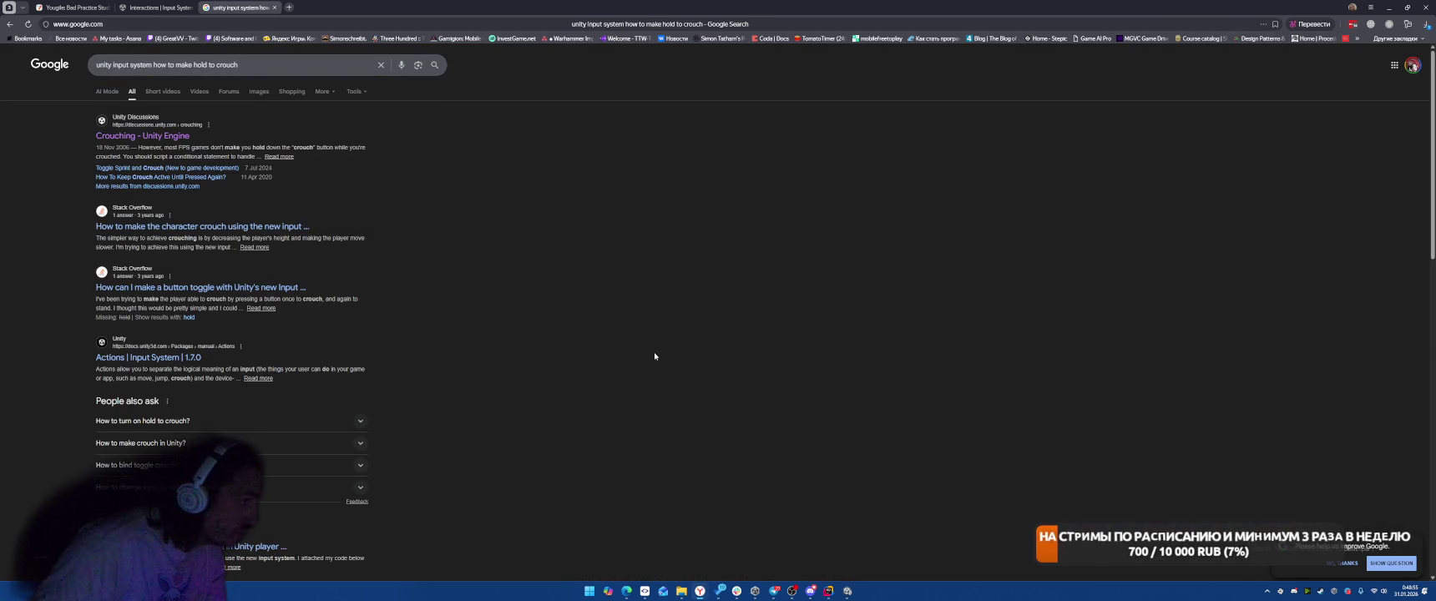
click(251, 226)
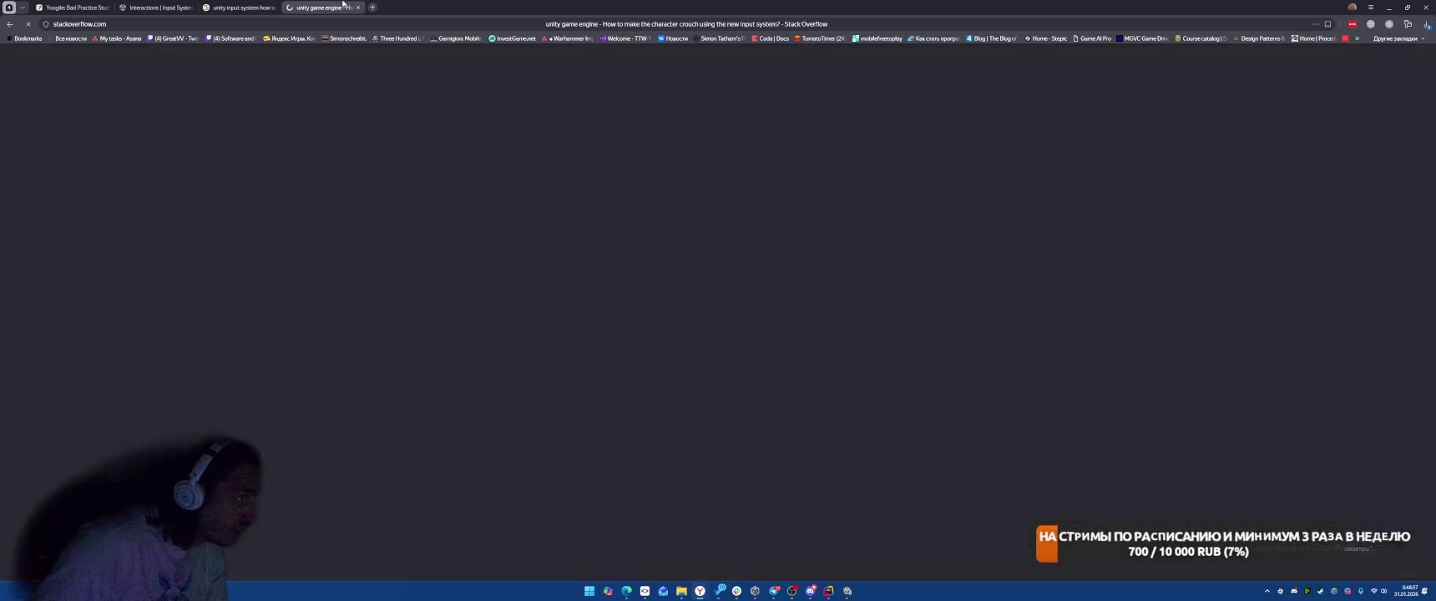
- Read the crouch question and its answer, viewing the screenshot full size
scroll(1010, 339, down, 5)
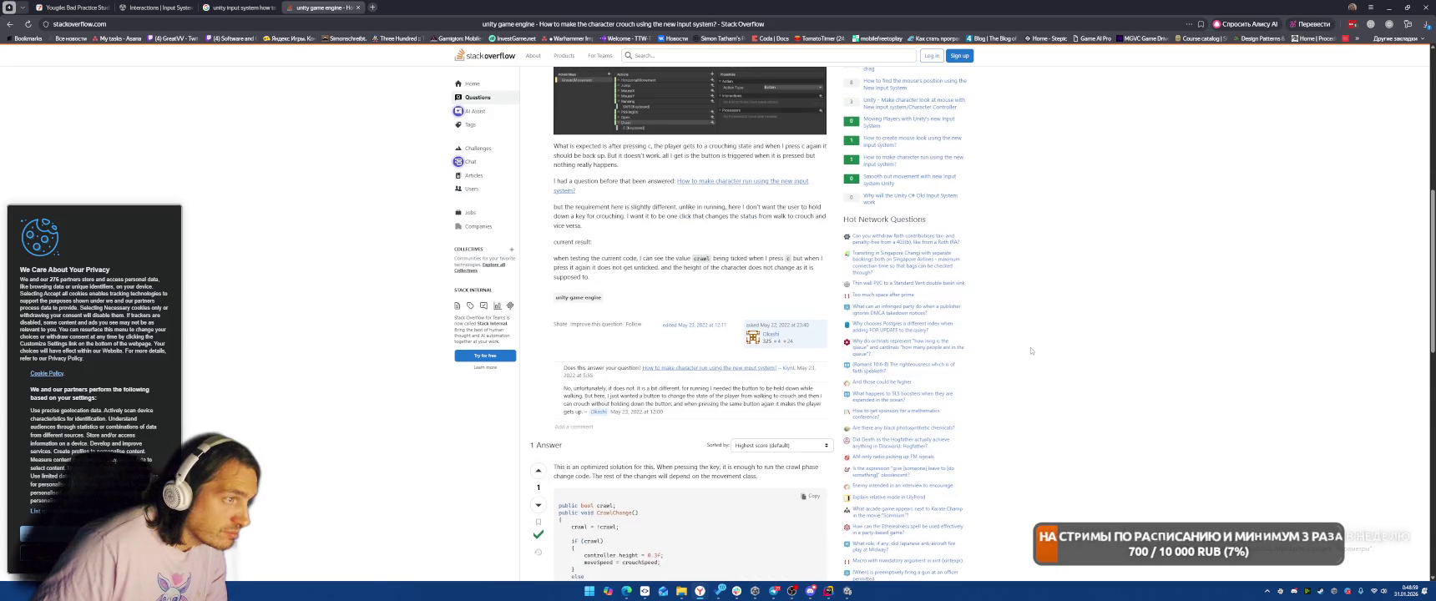
scroll(594, 227, up, 1)
click(594, 227)
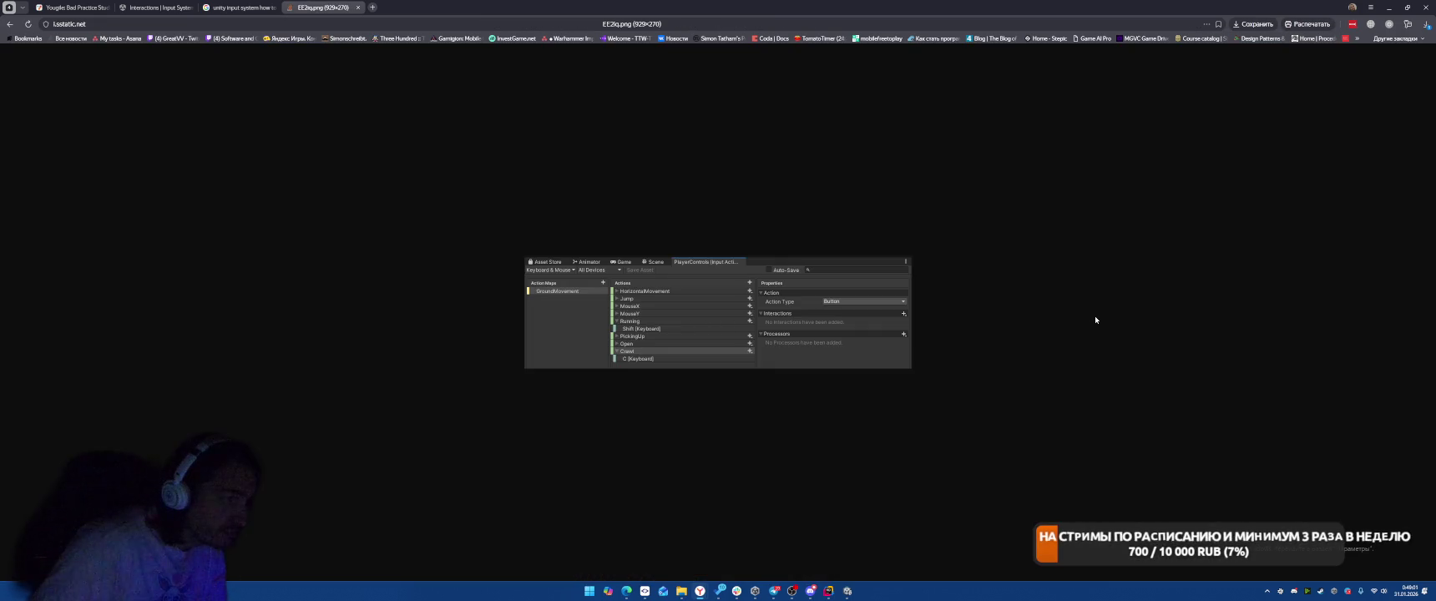
click(10, 25)
scroll(407, 337, down, 5)
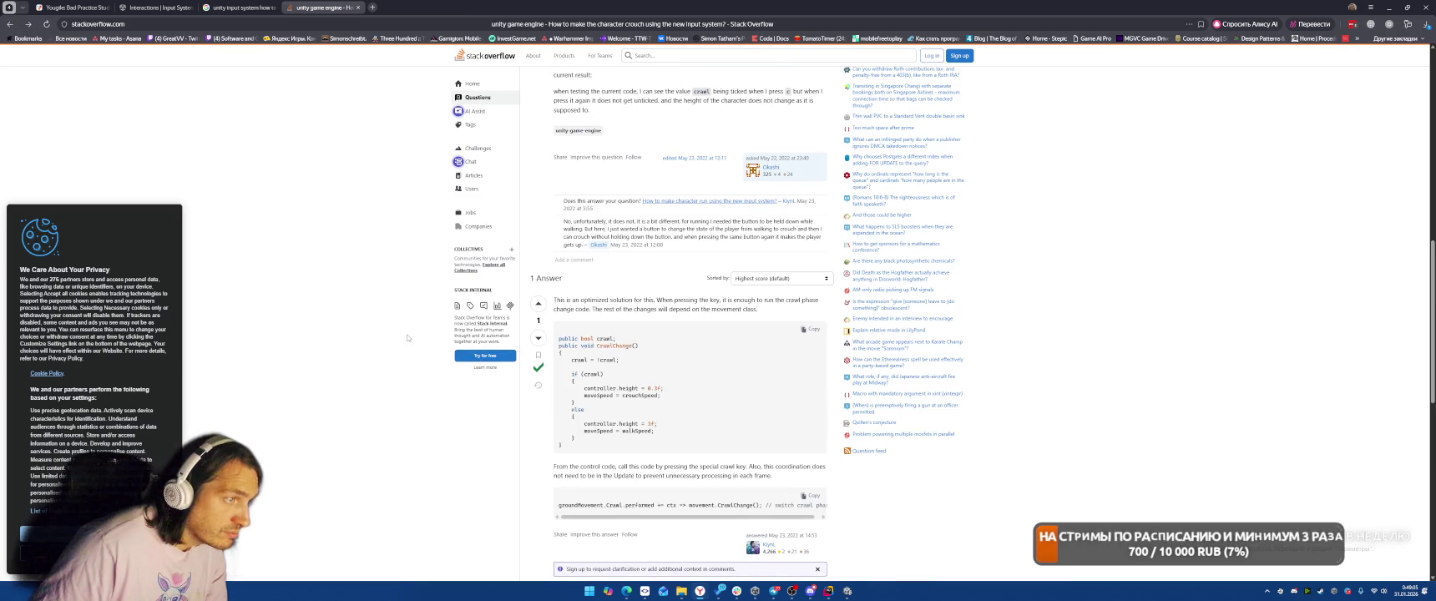
scroll(361, 312, down, 4)
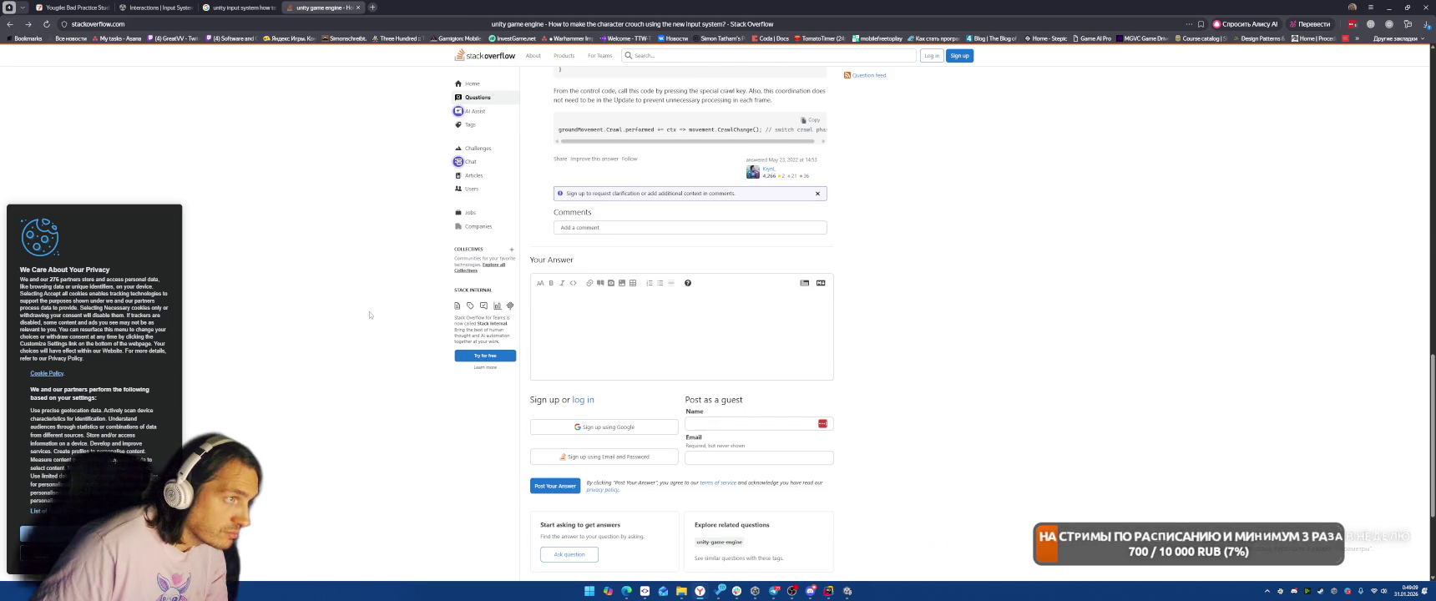
scroll(368, 312, up, 8)
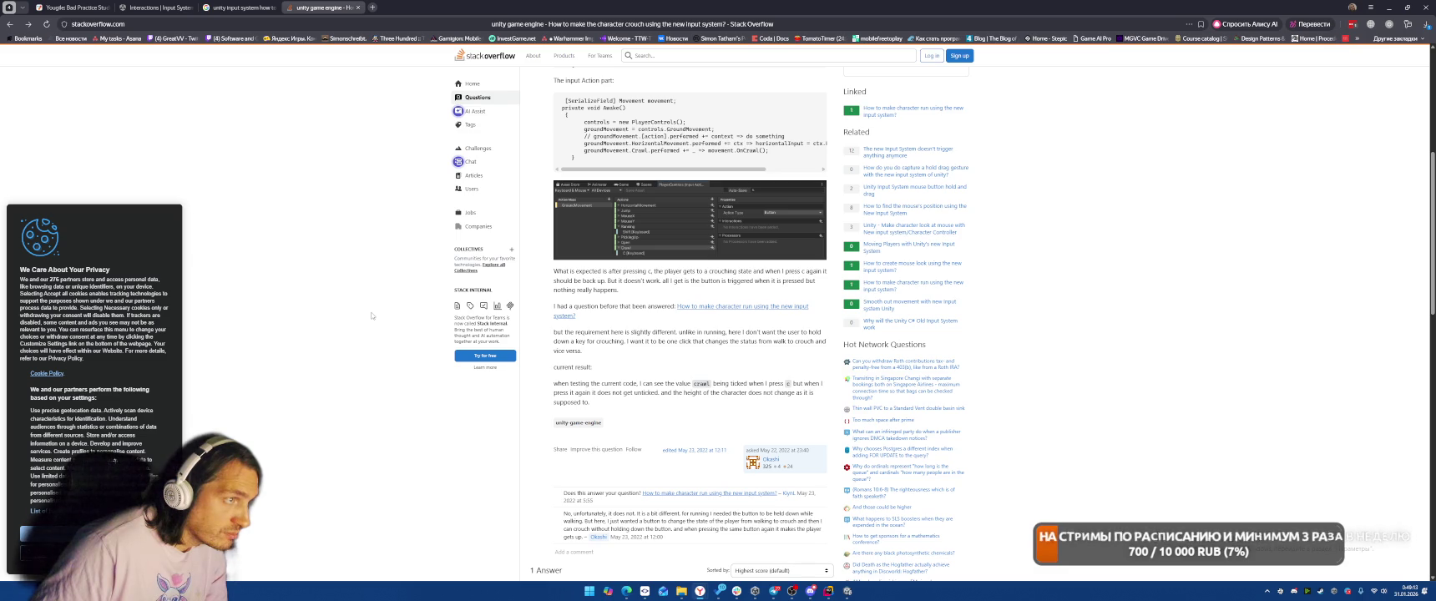
scroll(371, 316, up, 4)
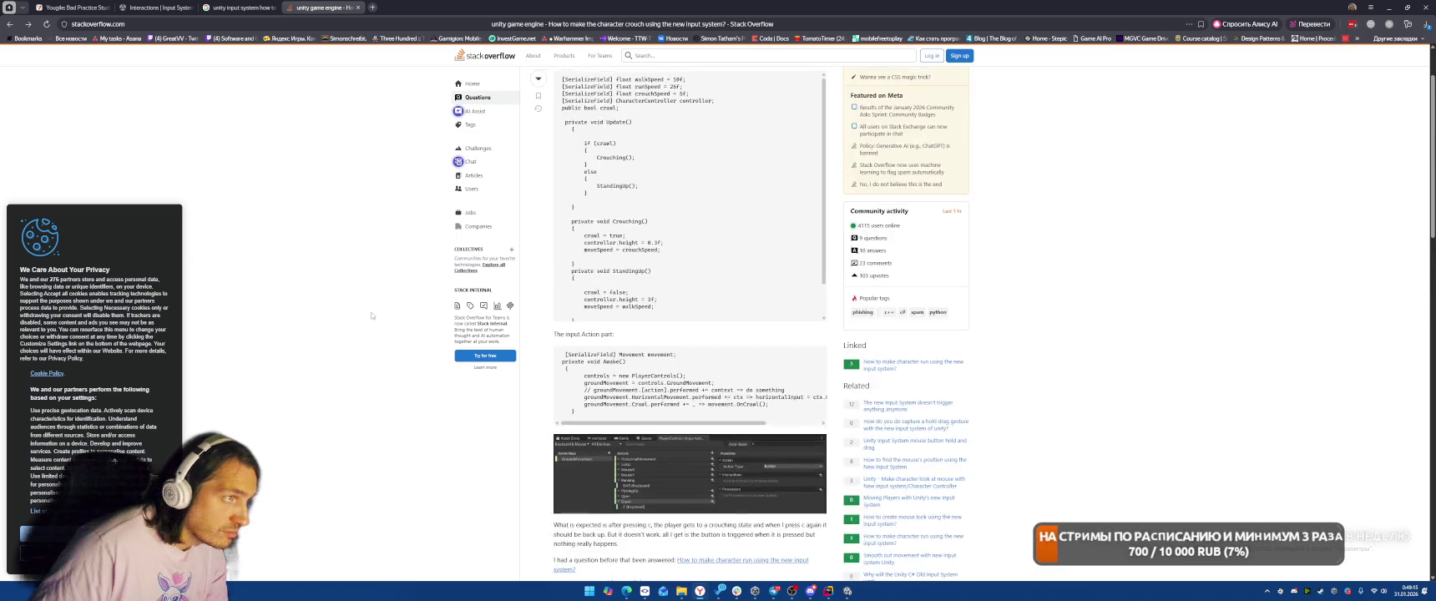
scroll(352, 222, down, 3)
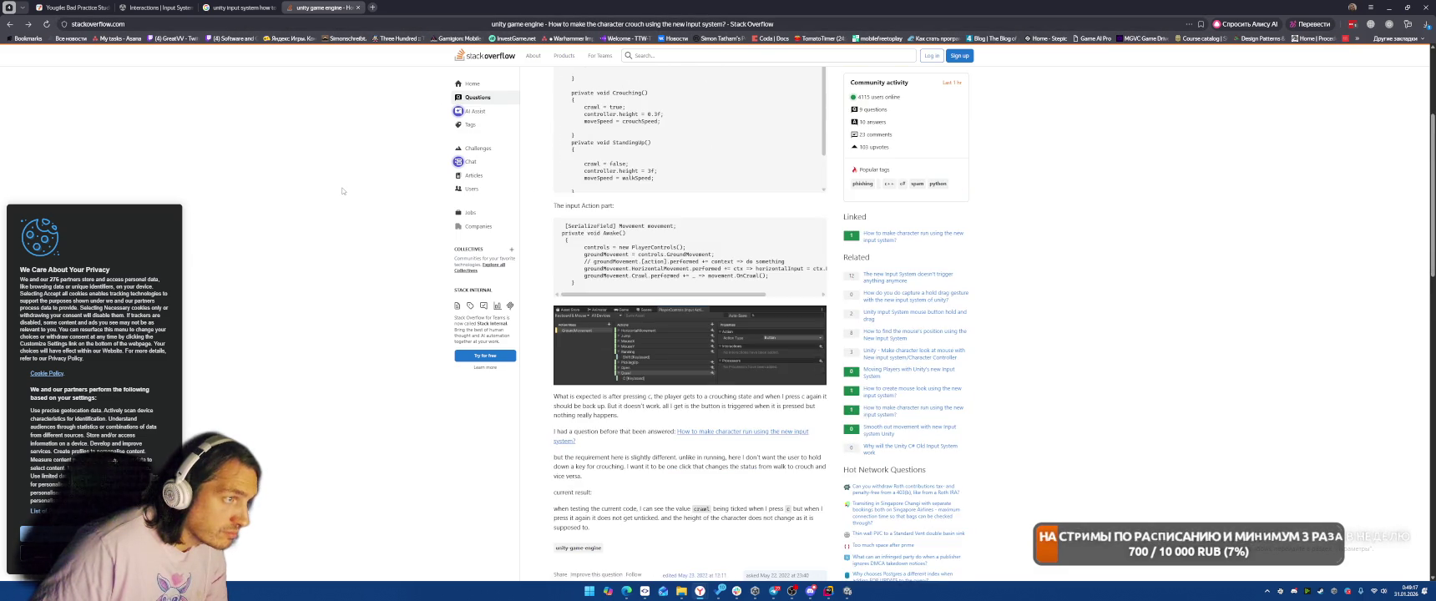
scroll(341, 186, down, 2)
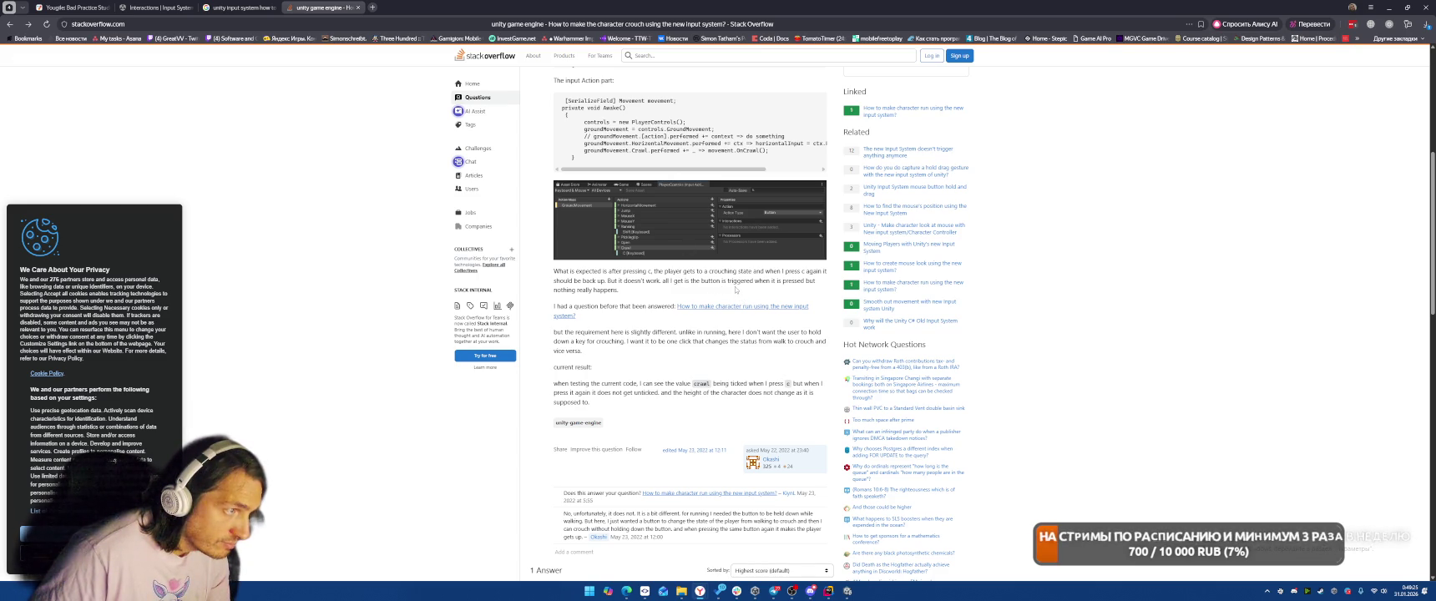
- Read the linked question on making a character run, then return to the Input System docs
click(726, 311)
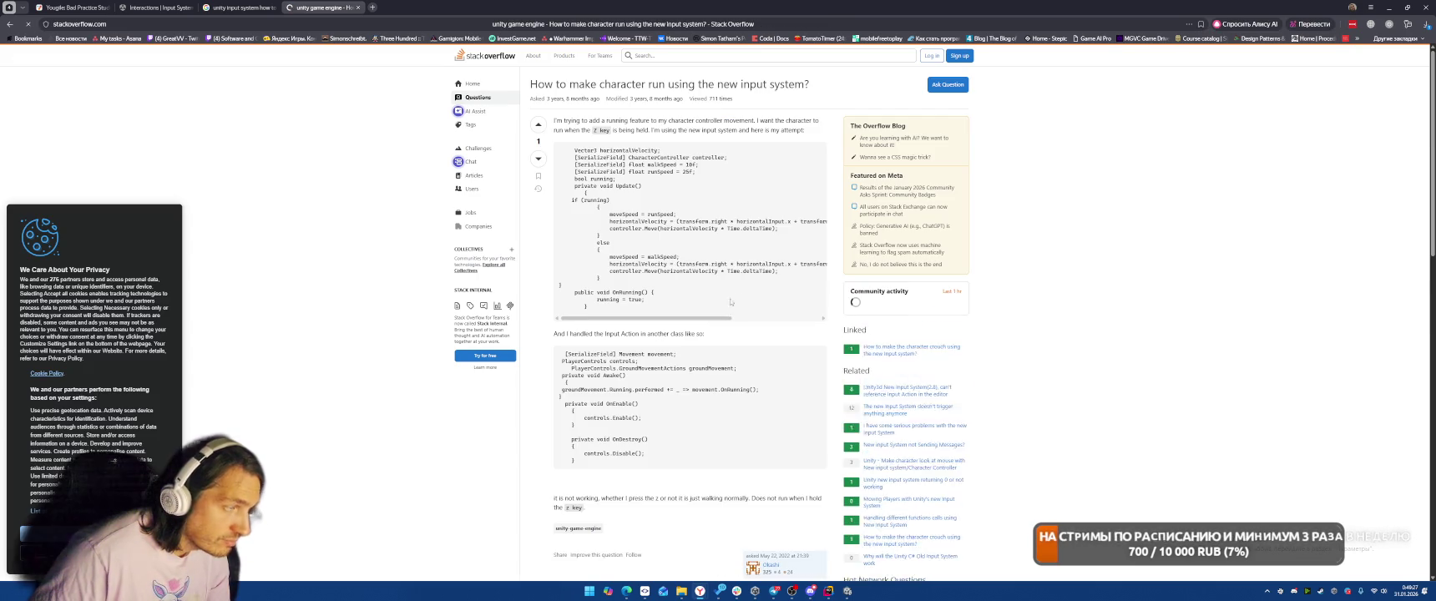
scroll(1037, 348, down, 4)
scroll(1037, 350, down, 3)
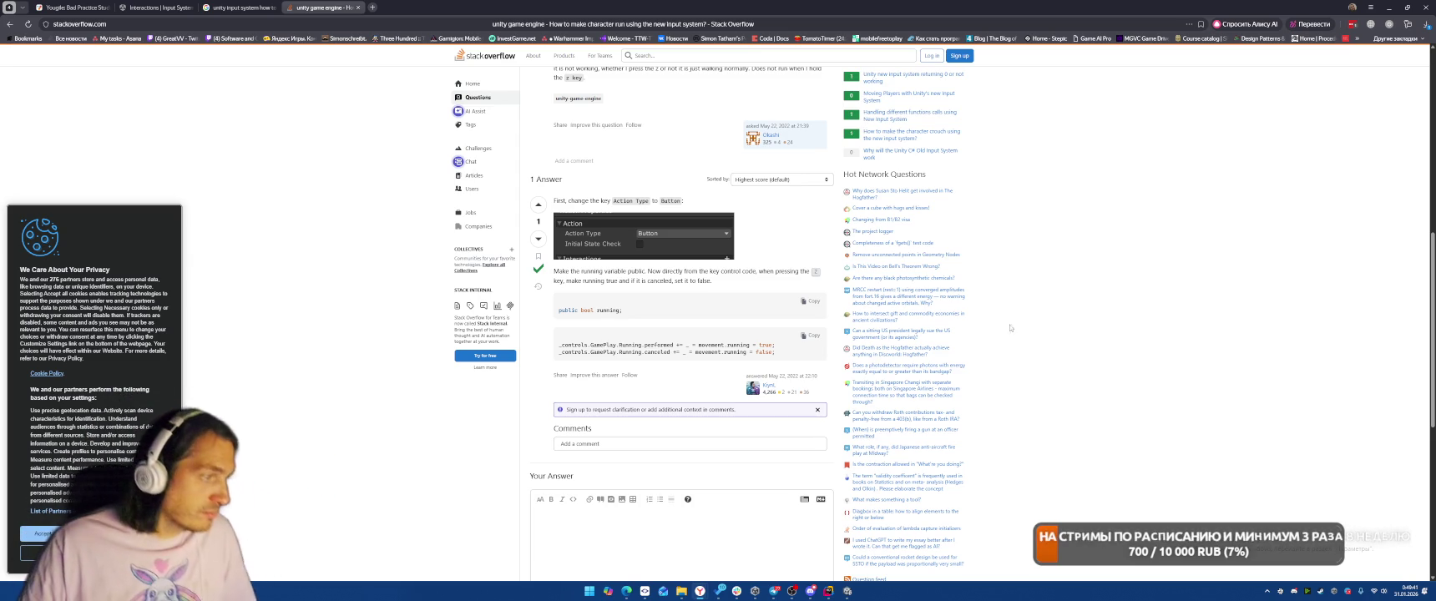
click(242, 7)
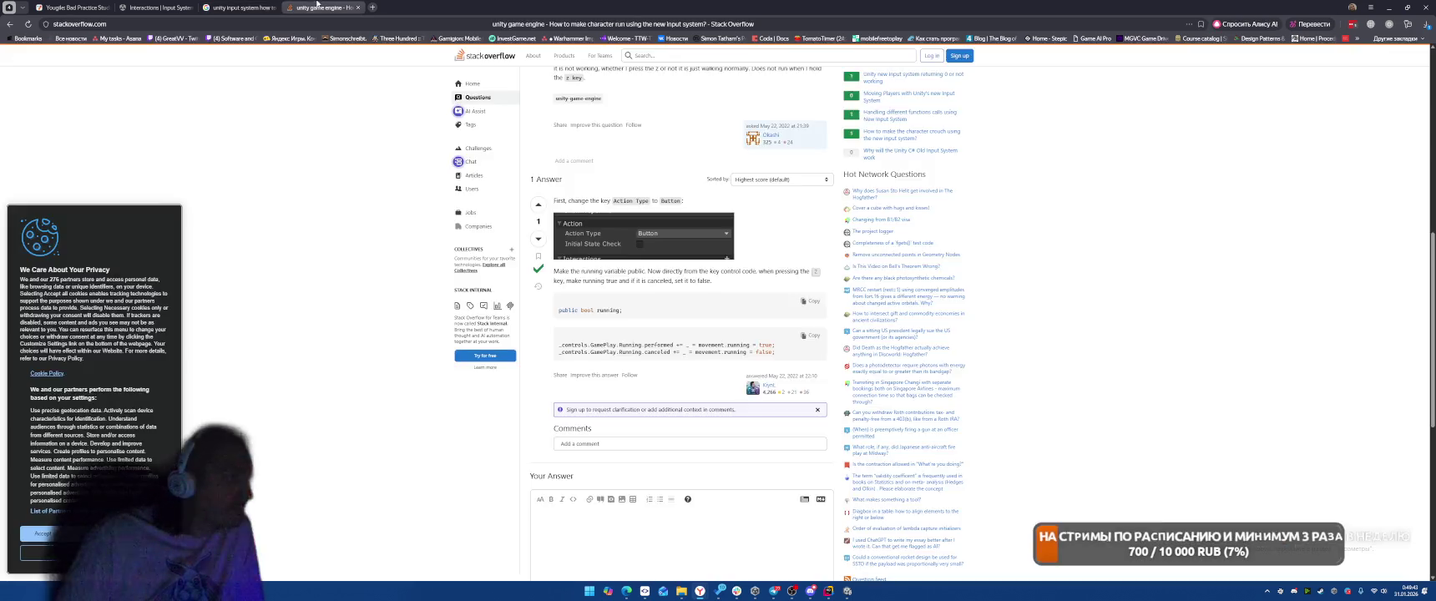
click(194, 7)
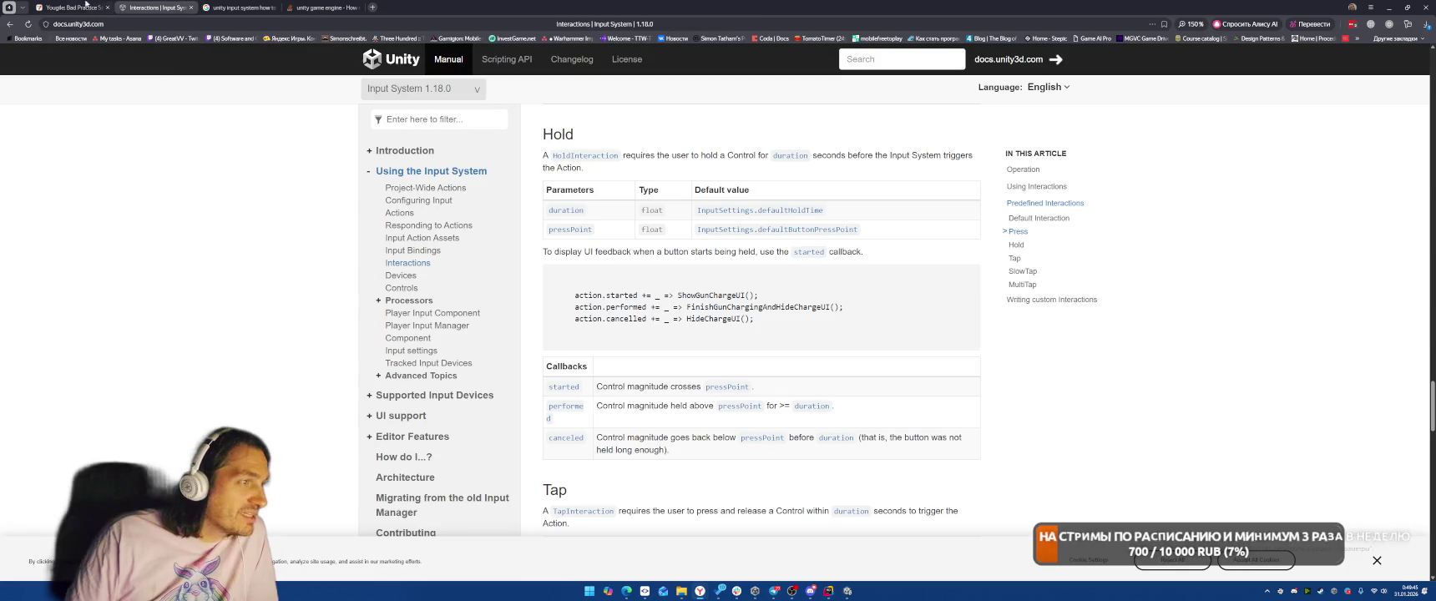
- Follow the 'How do I...?' held-button entry to the Hold section, then return to Unity
scroll(456, 316, down, 1)
scroll(457, 317, down, 2)
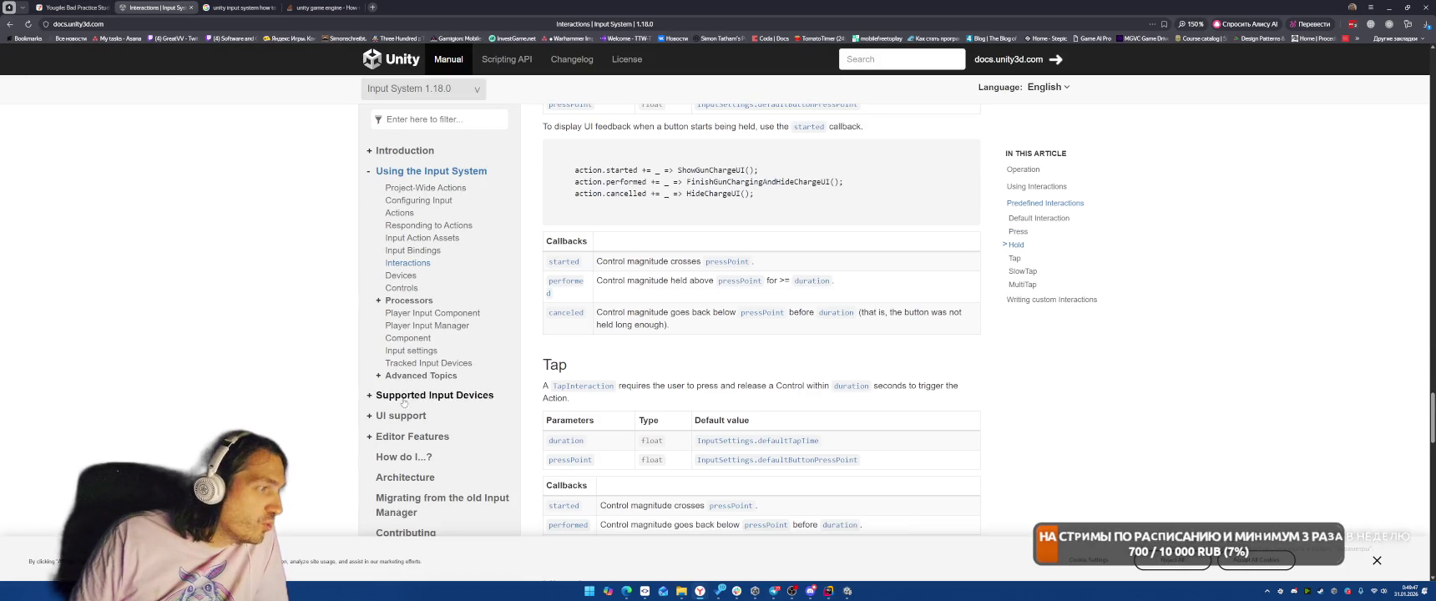
click(404, 456)
scroll(876, 379, down, 1)
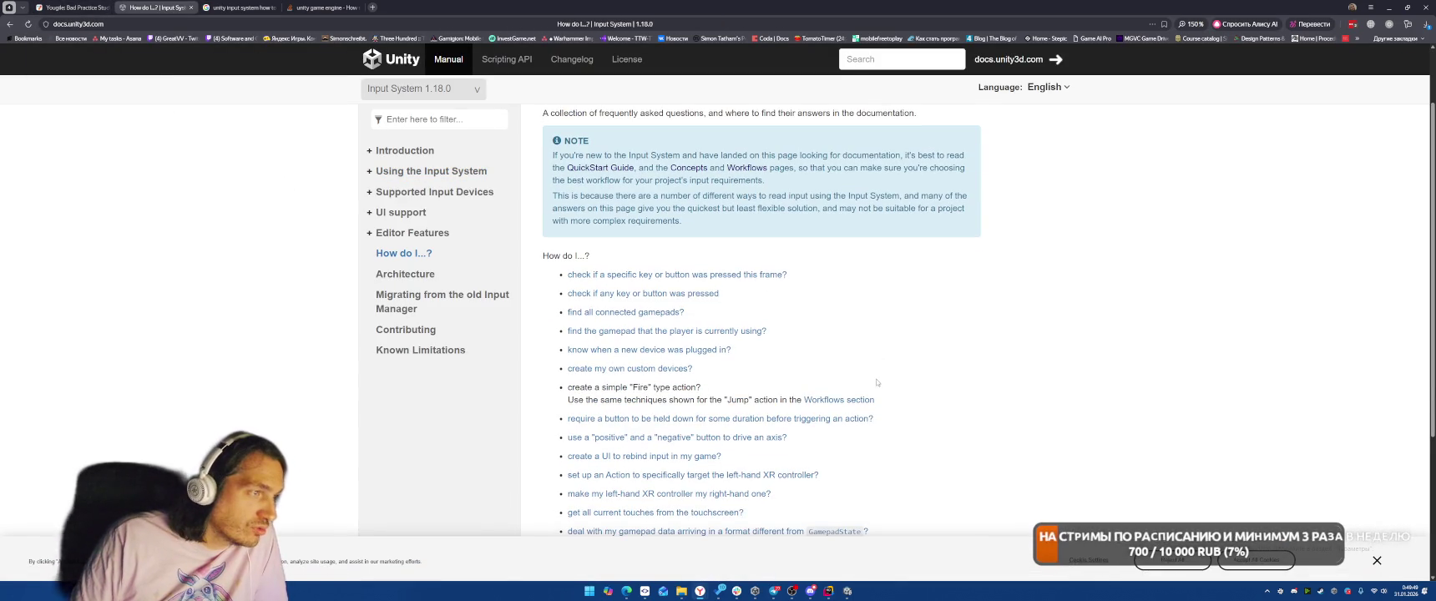
scroll(898, 265, down, 1)
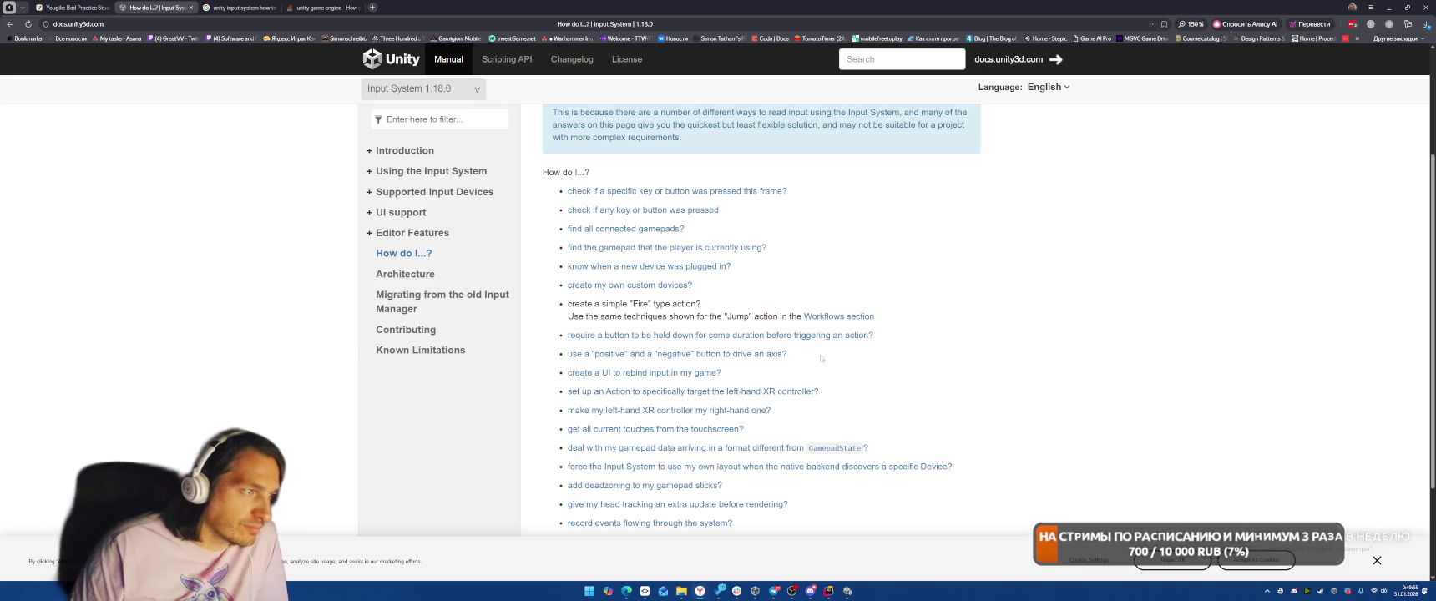
click(736, 336)
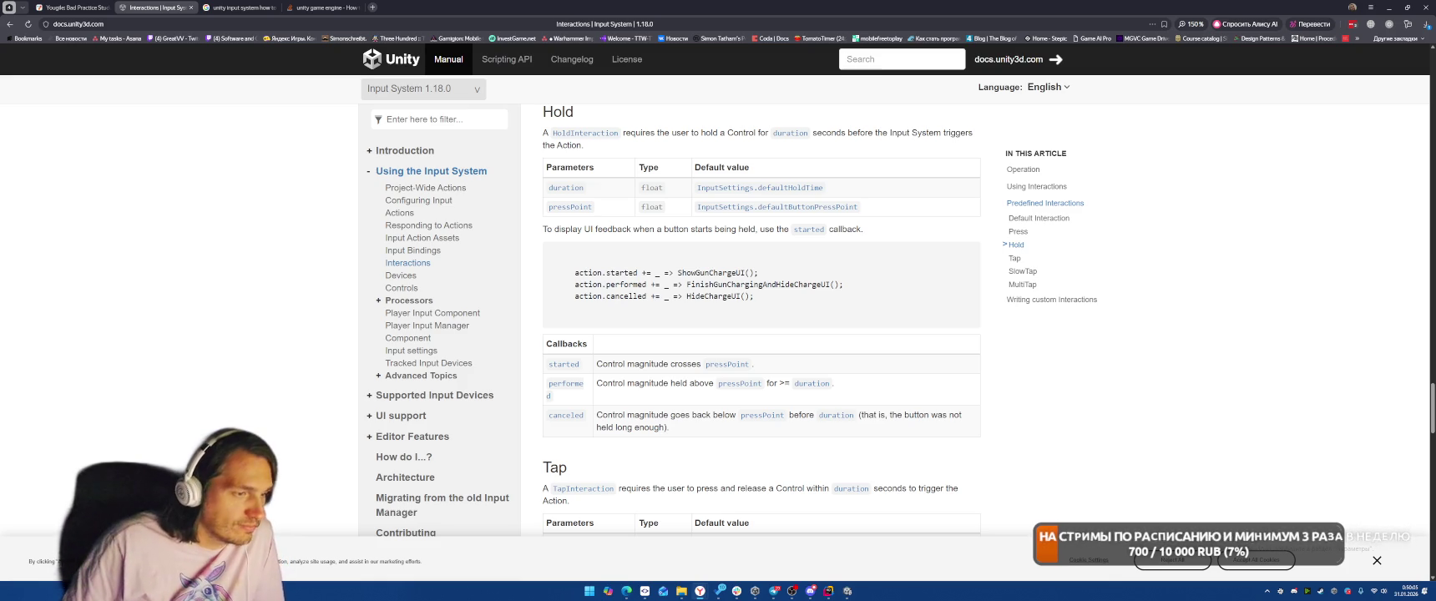
key(alt+Tab)
click(722, 25)
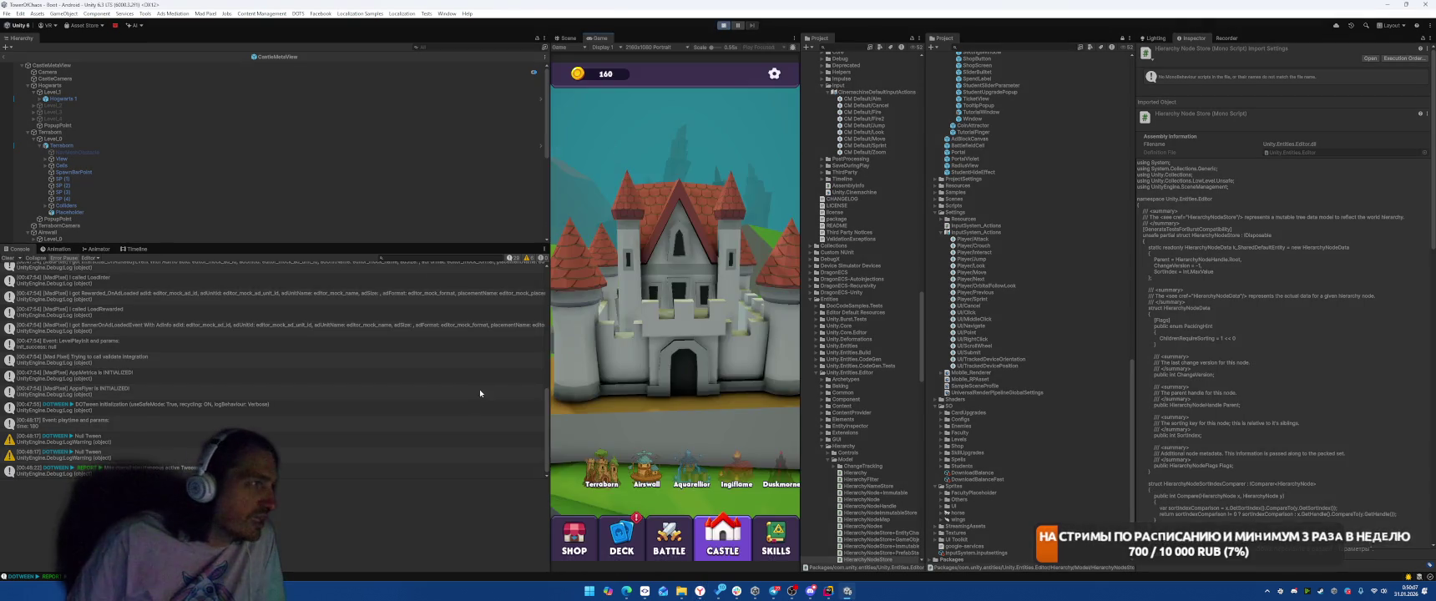
- Show the Castle screen, stop Play mode, and open Project Settings > Input System Package
click(728, 538)
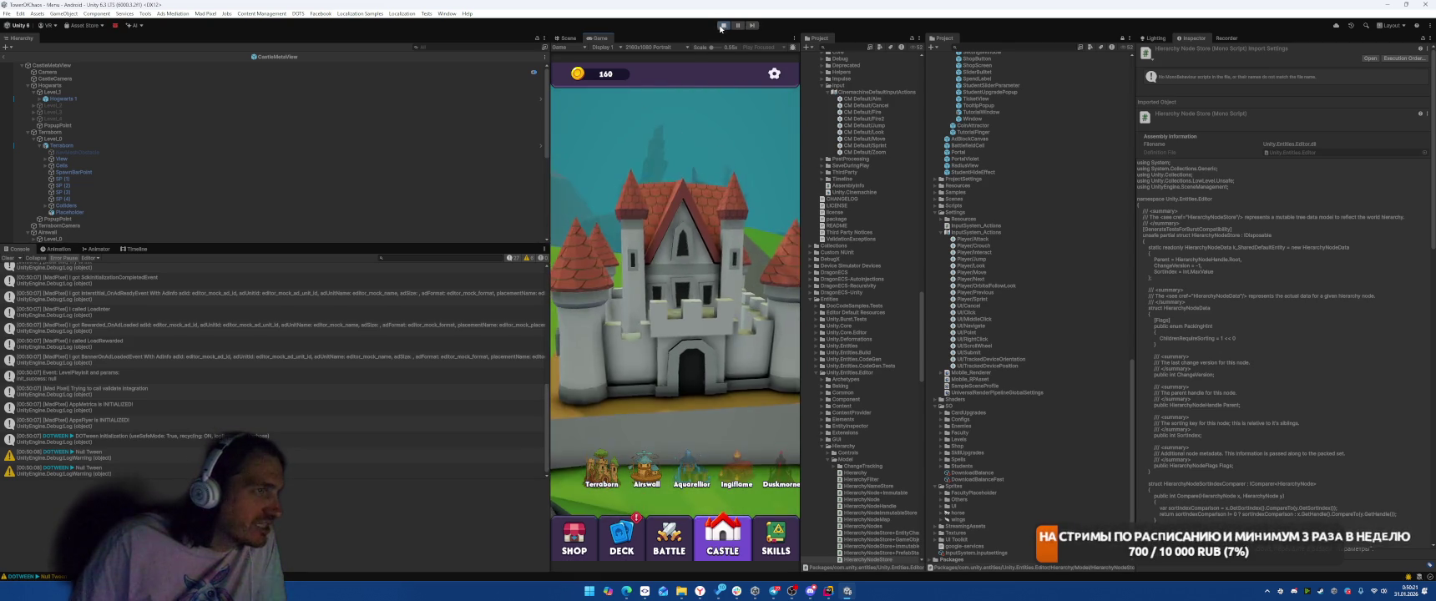
key(ctrl+p)
click(25, 15)
click(50, 283)
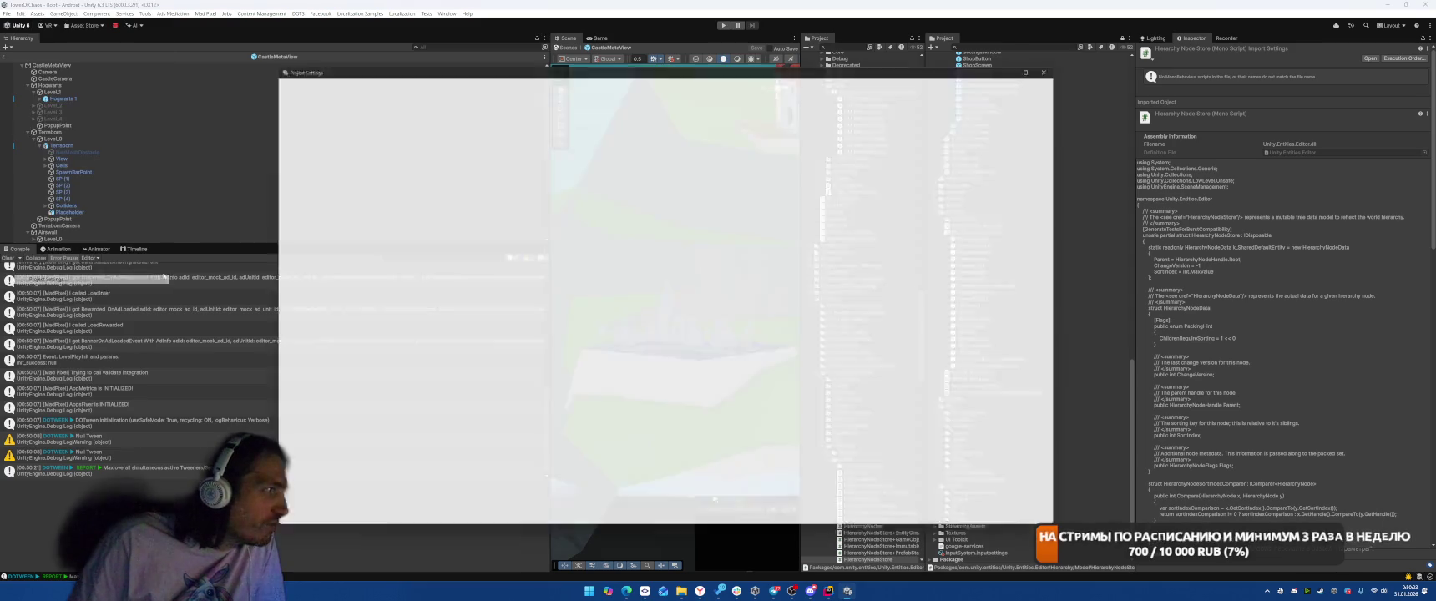
- Select OrbitalFollowLook and its Delta [Pointer] binding to show the Hold interaction and processors
click(503, 350)
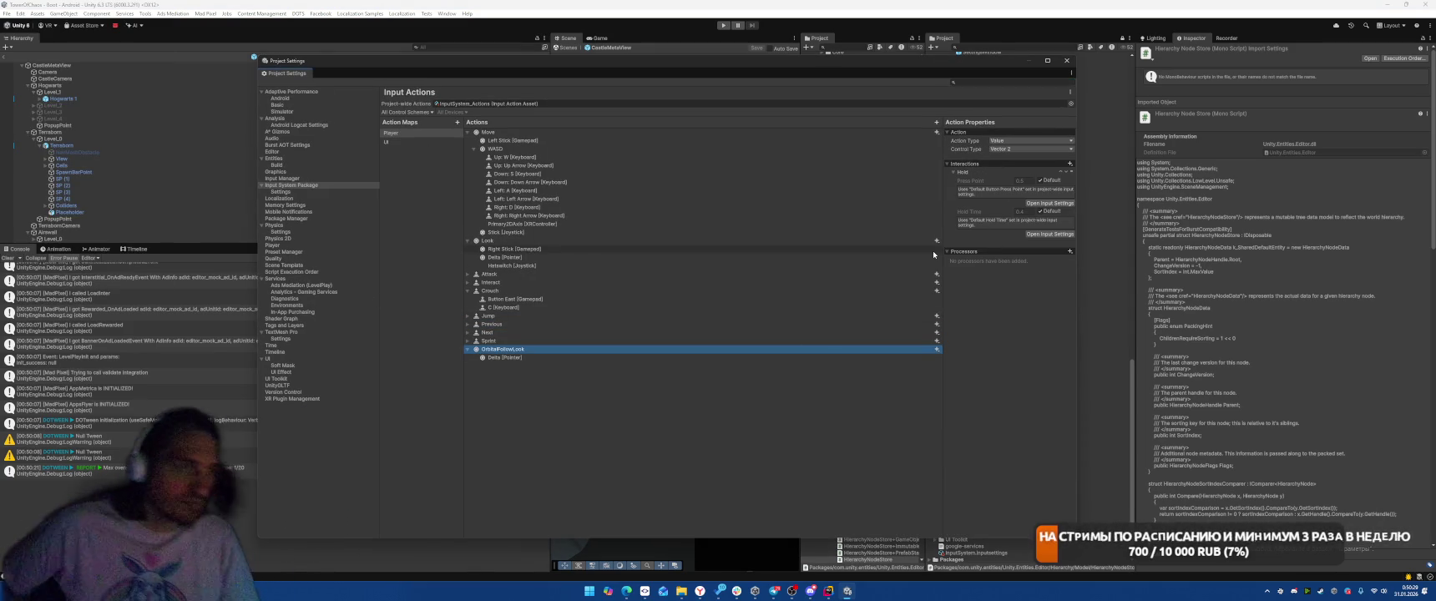
click(554, 359)
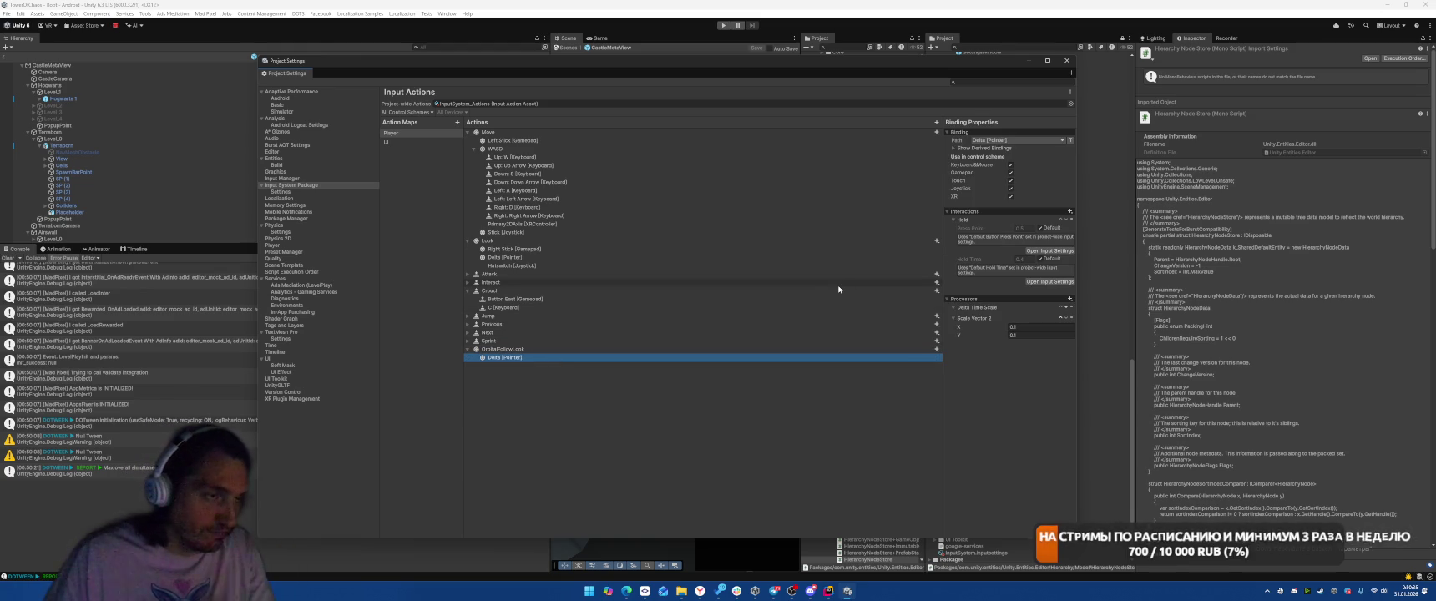
- Add a new empty binding to the OrbitalFollowLook action
click(513, 350)
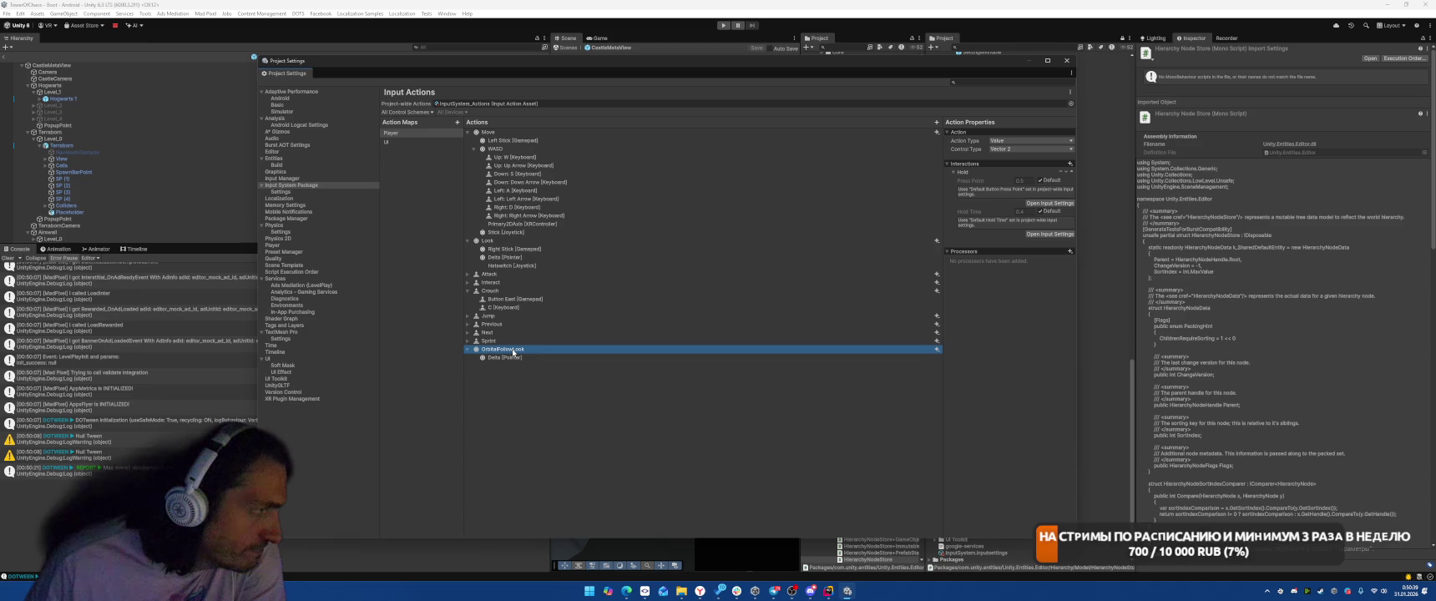
right_click(512, 350)
click(550, 355)
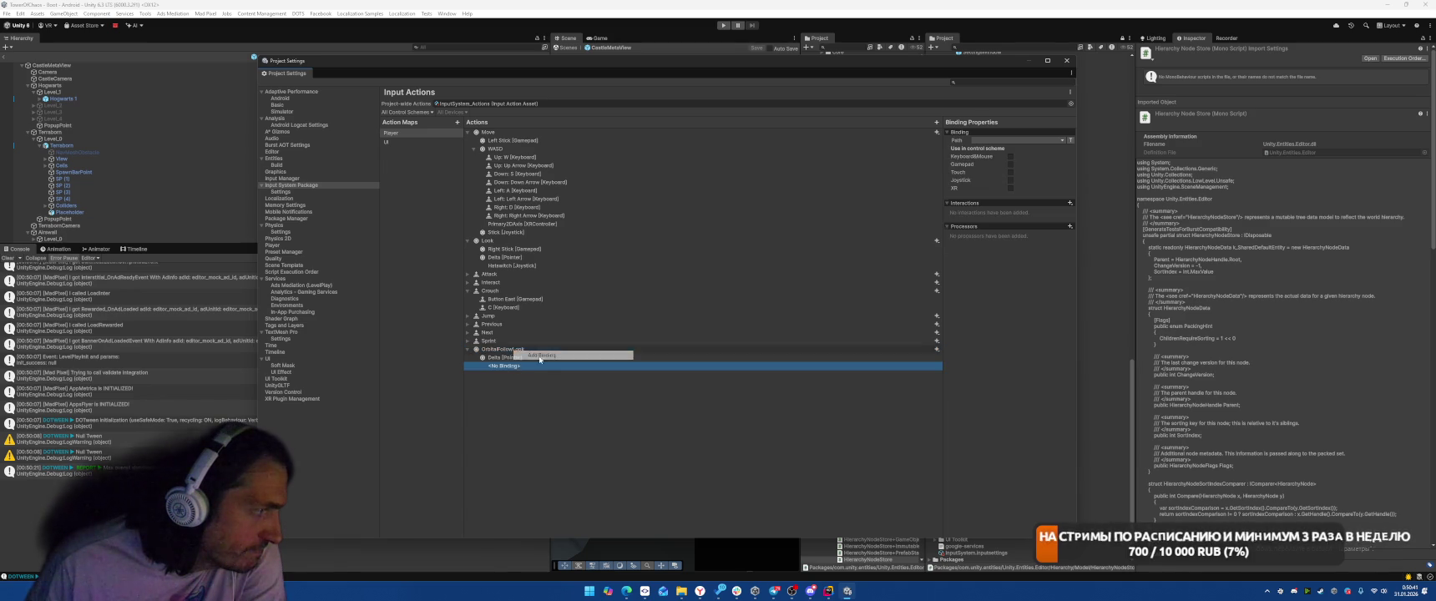
- Browse the Mouse and Pointer controls for the new binding's path, then dismiss without choosing
click(999, 139)
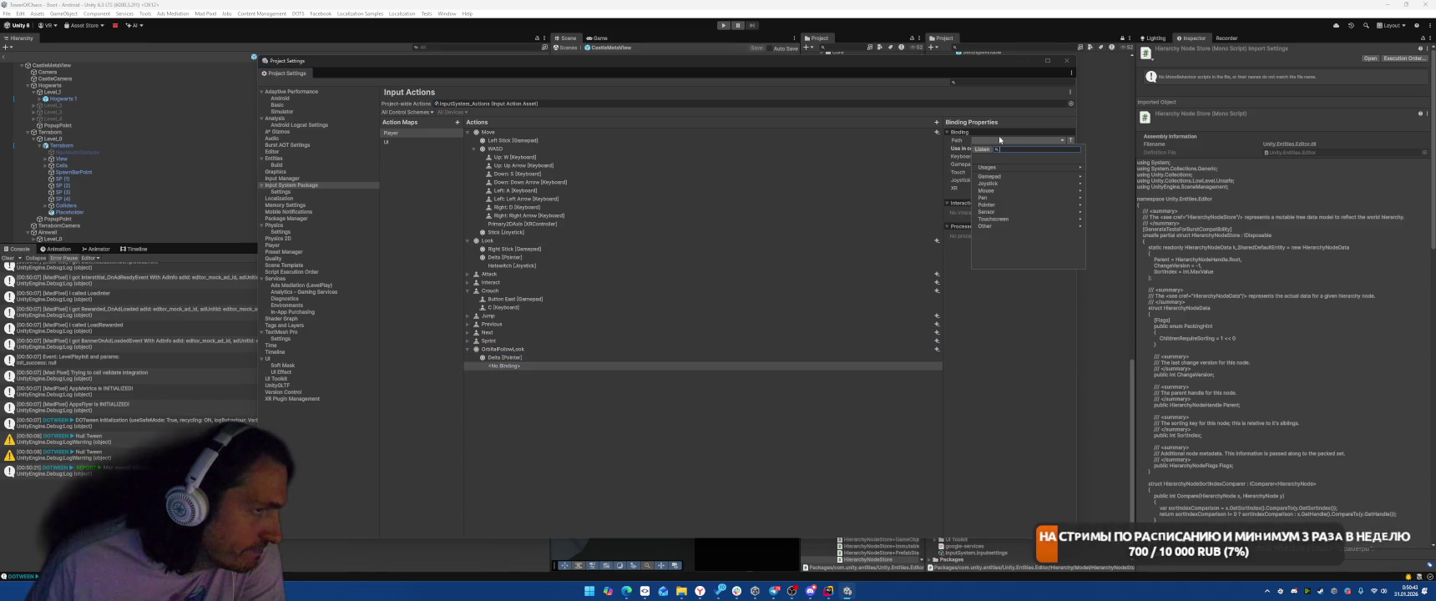
click(1001, 190)
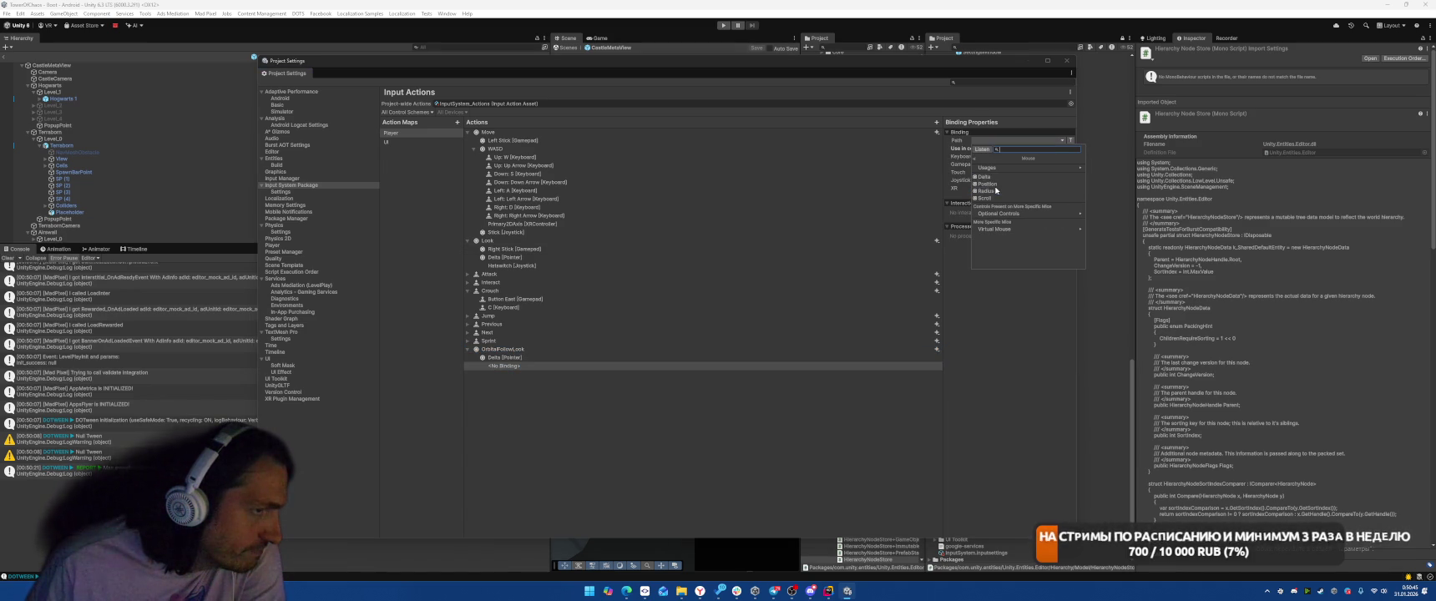
click(974, 160)
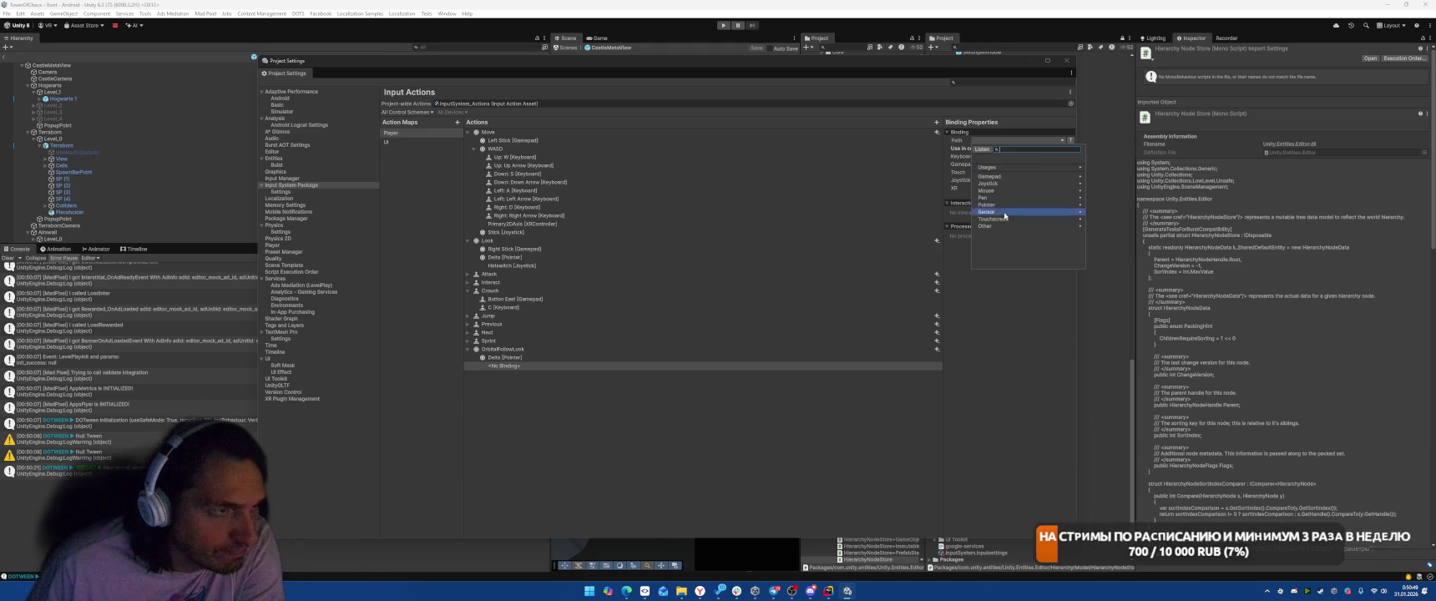
click(997, 204)
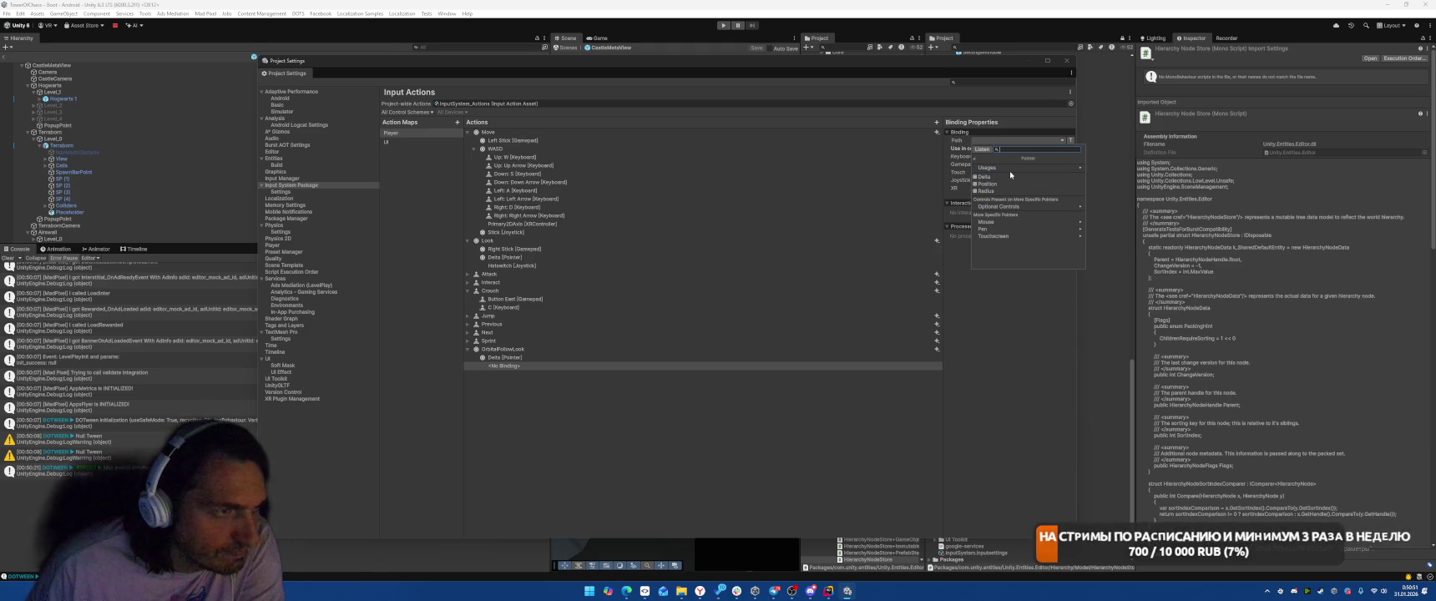
click(998, 205)
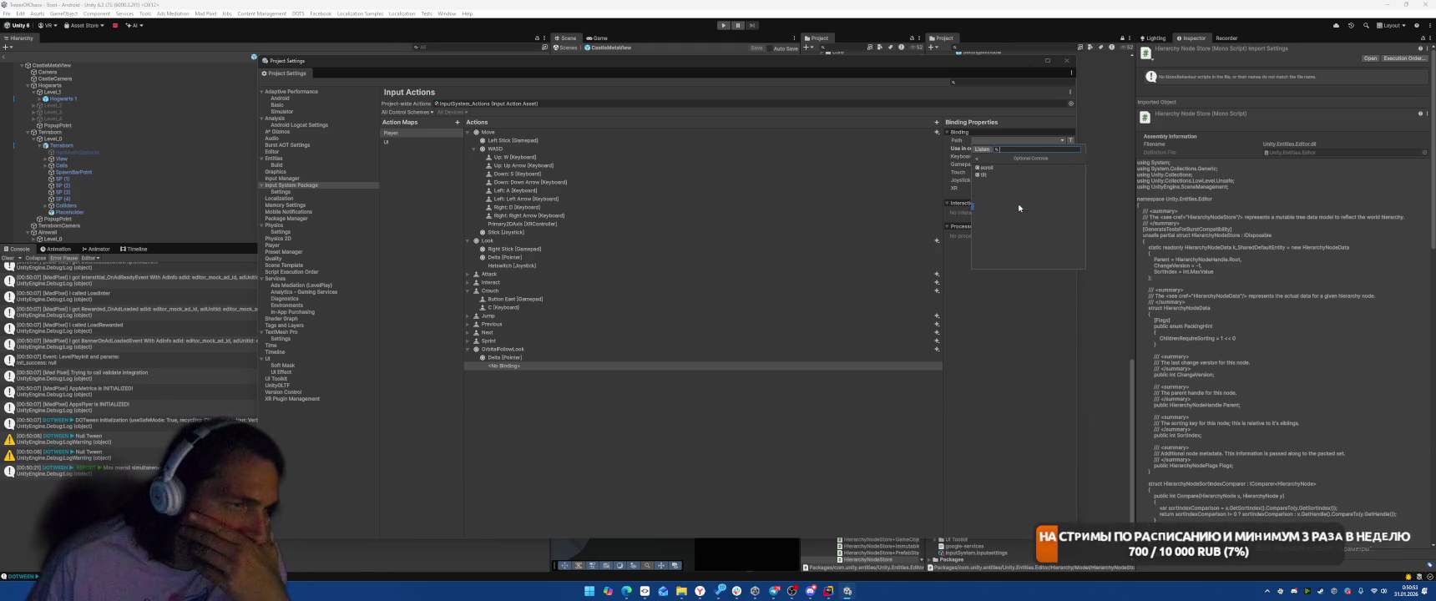
click(974, 159)
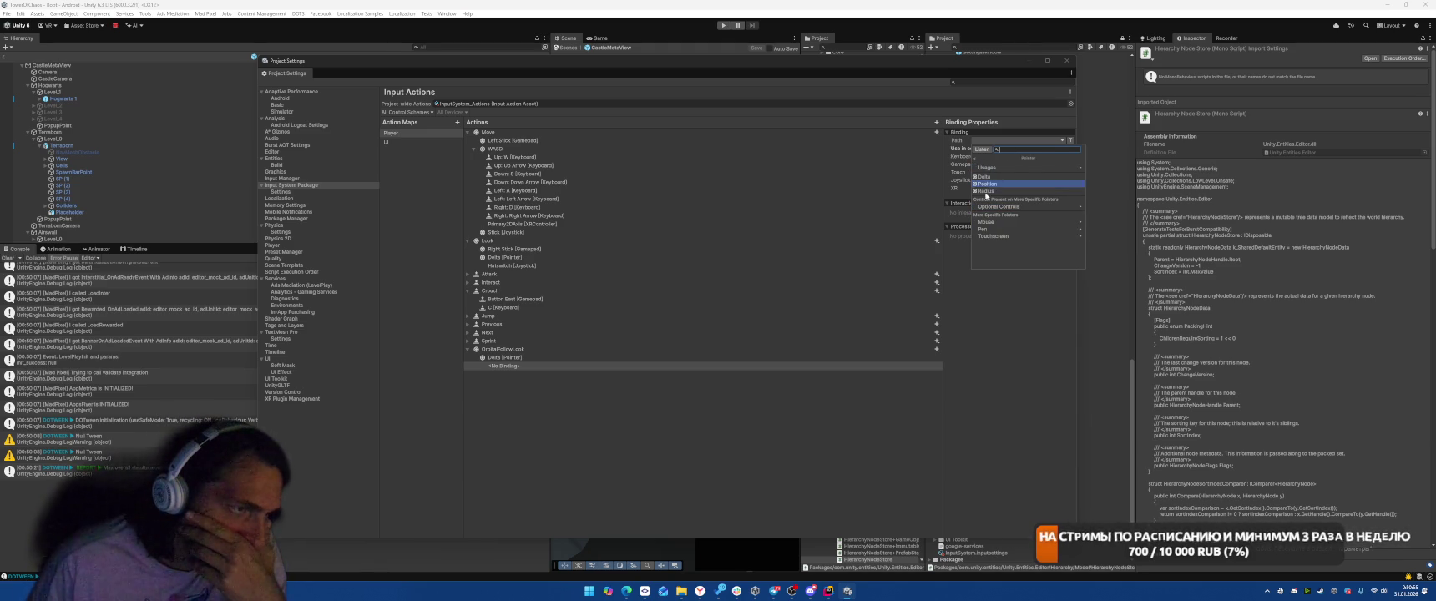
click(986, 221)
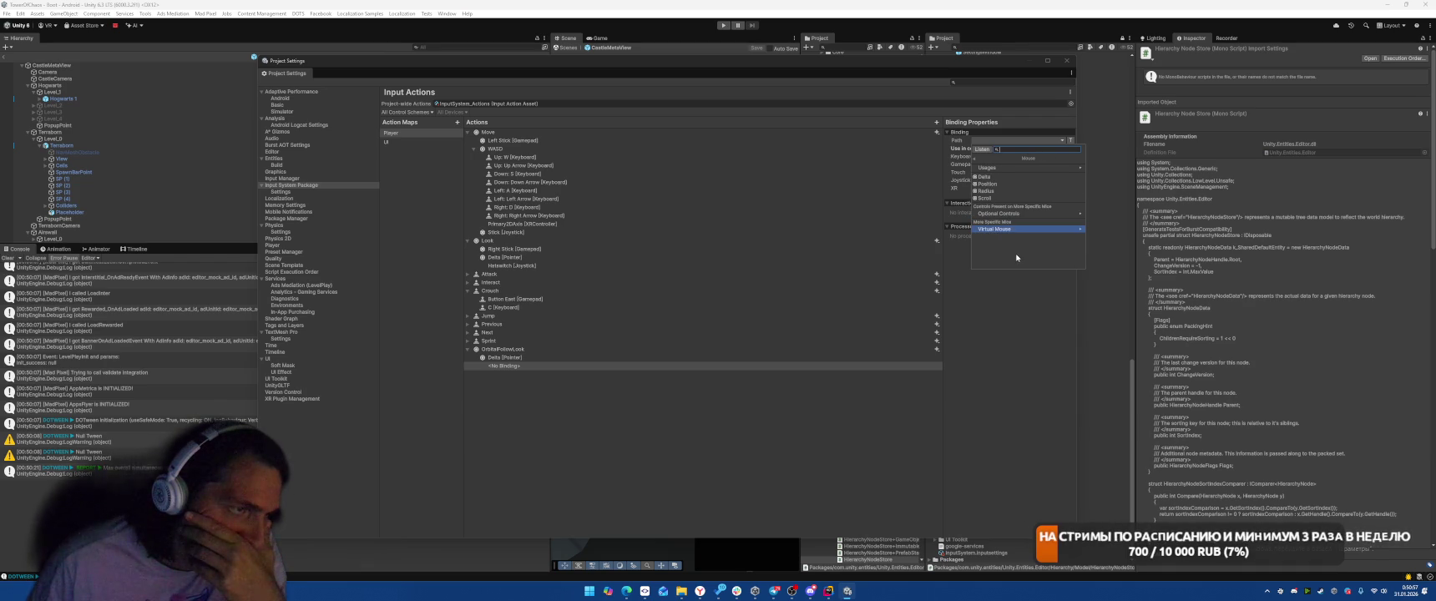
click(975, 158)
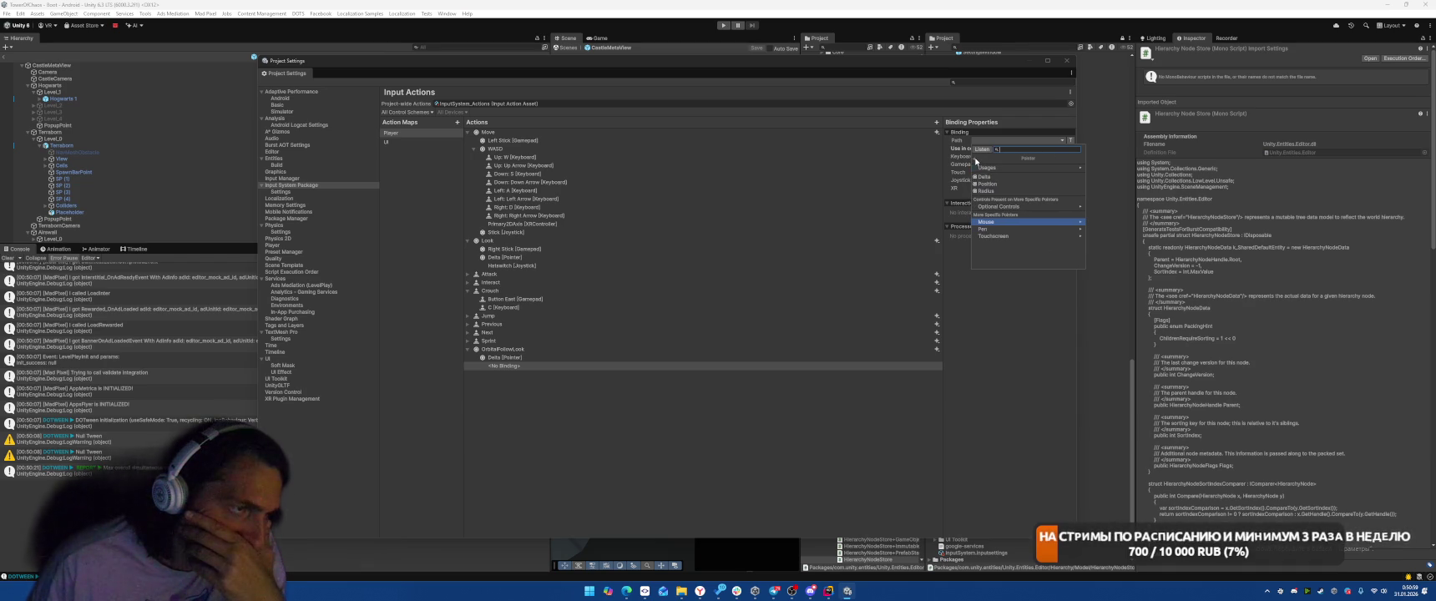
key(Up)
key(Up)
key(Up)
key(Return)
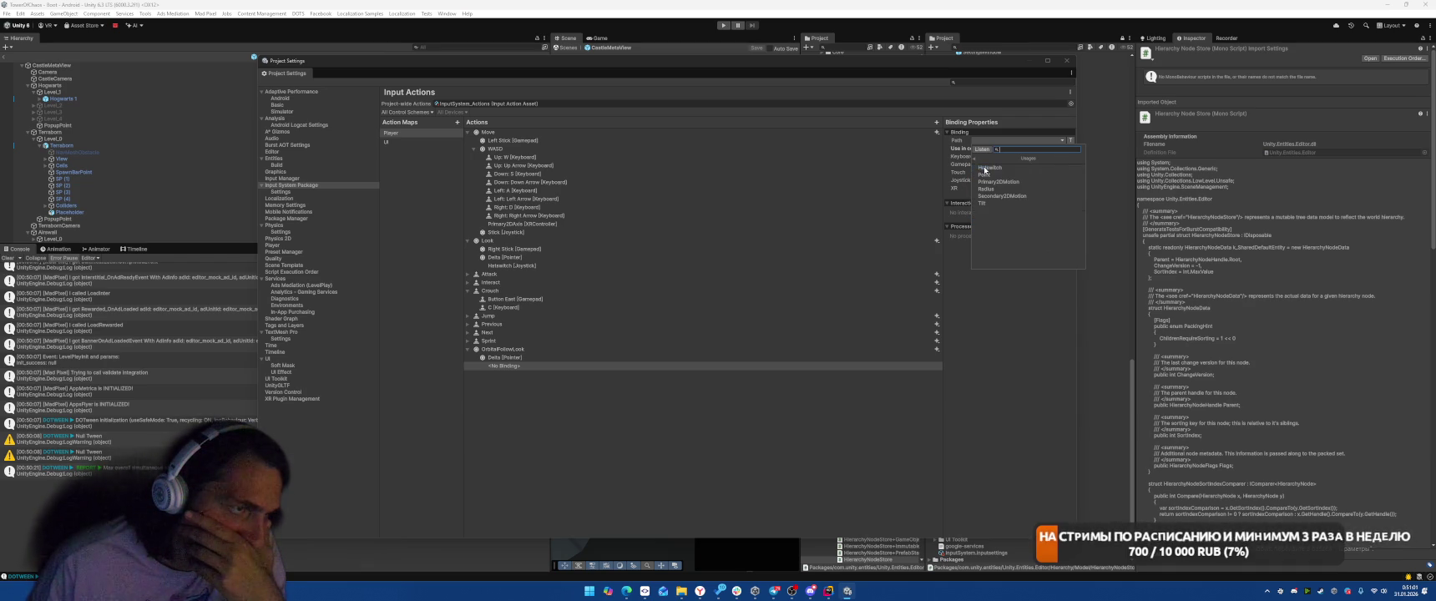
click(973, 158)
click(625, 399)
- Delete the empty binding, leaving Delta [Pointer] as OrbitalFollowLook's only binding
click(622, 366)
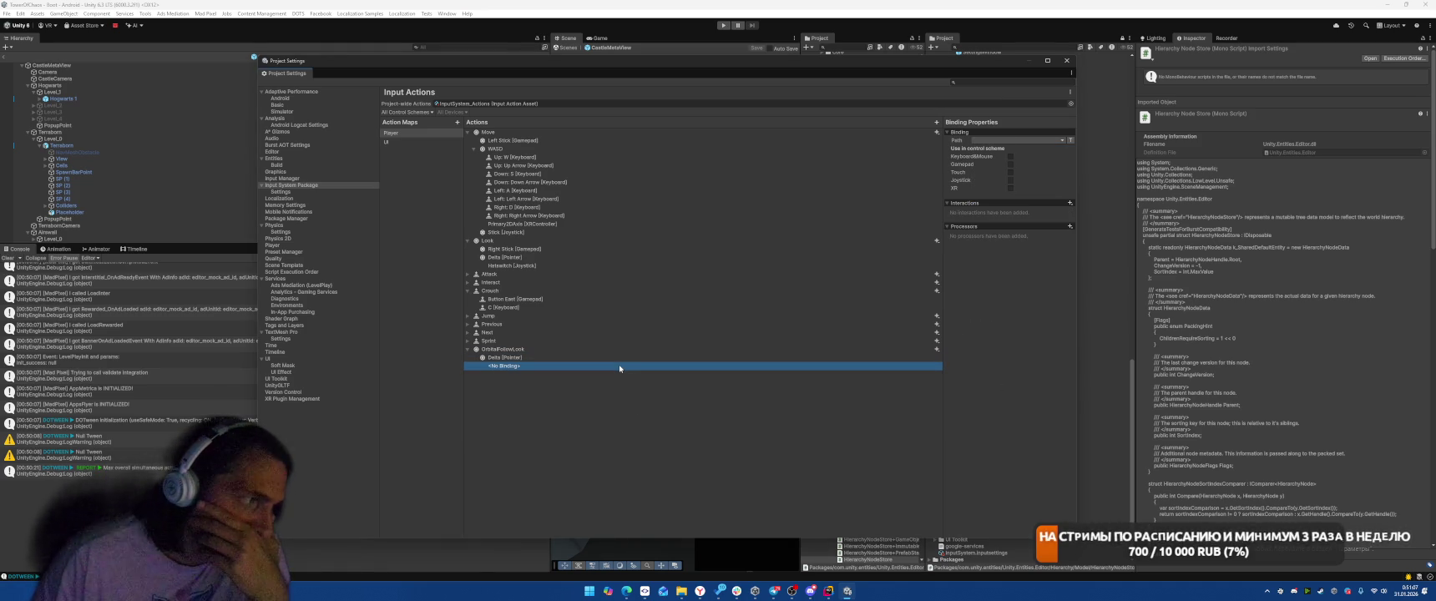
key(Delete)
click(607, 357)
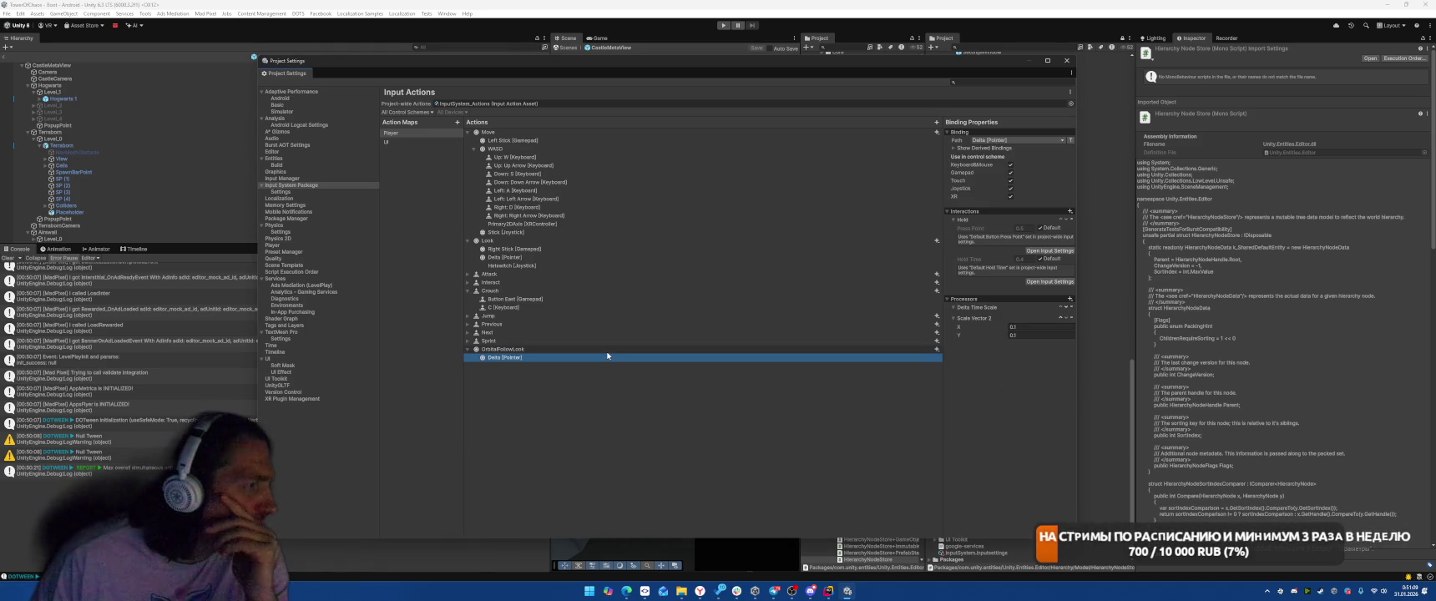
click(602, 349)
- Add a One Modifier composite binding to OrbitalFollowLook
right_click(602, 349)
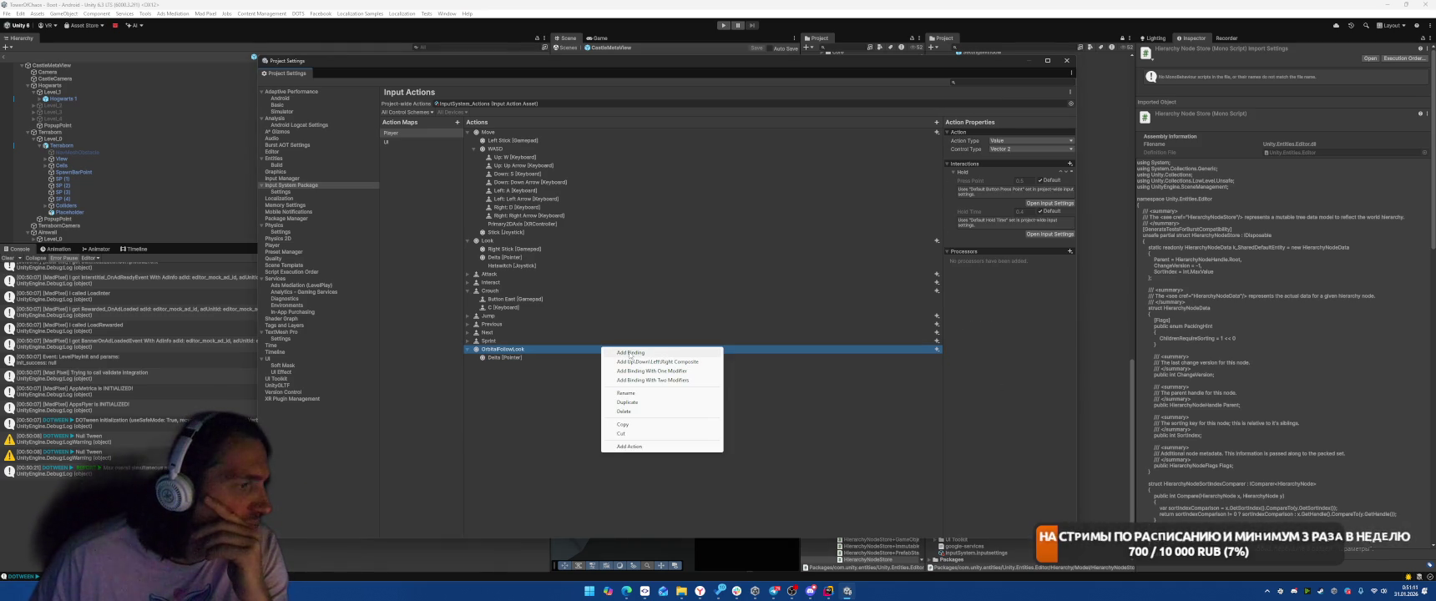
click(634, 371)
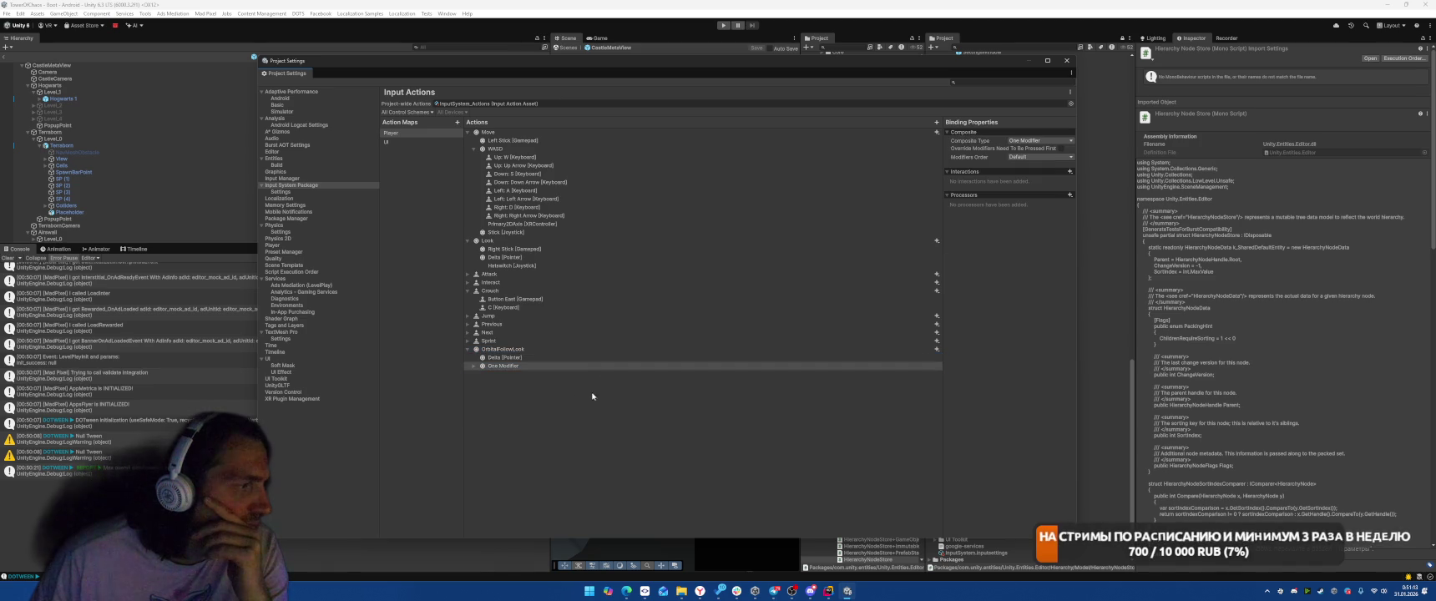
click(525, 375)
click(525, 383)
click(532, 374)
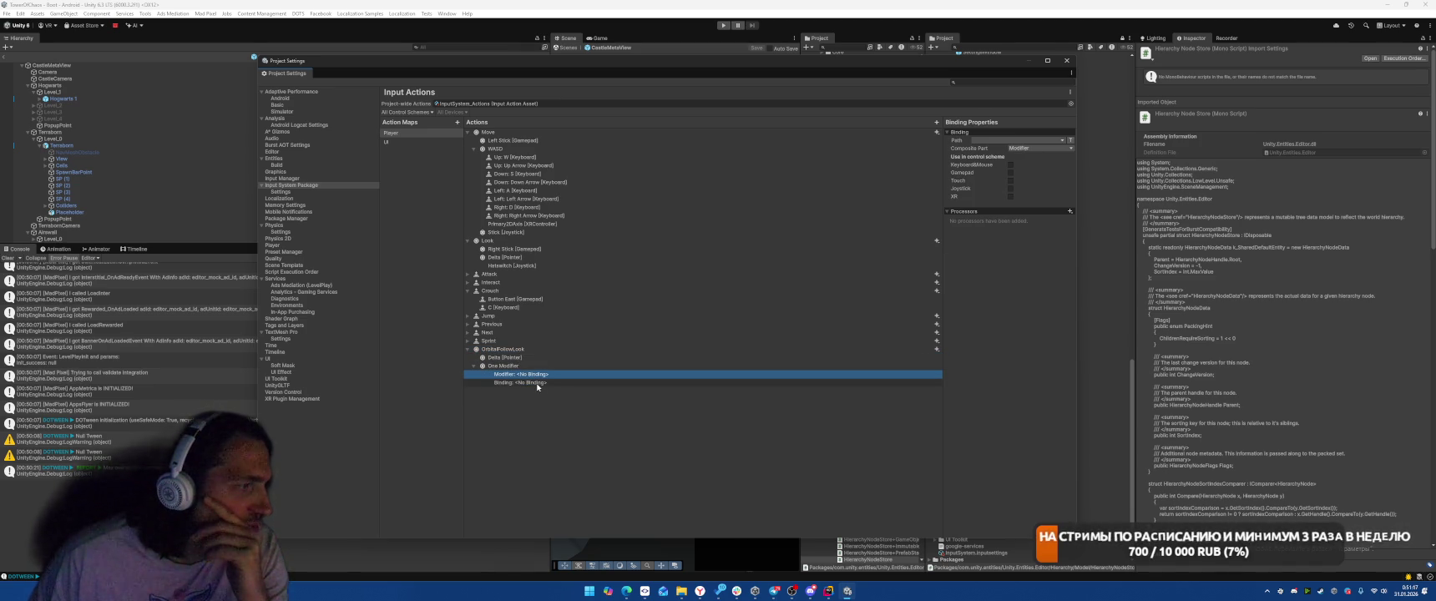
click(537, 366)
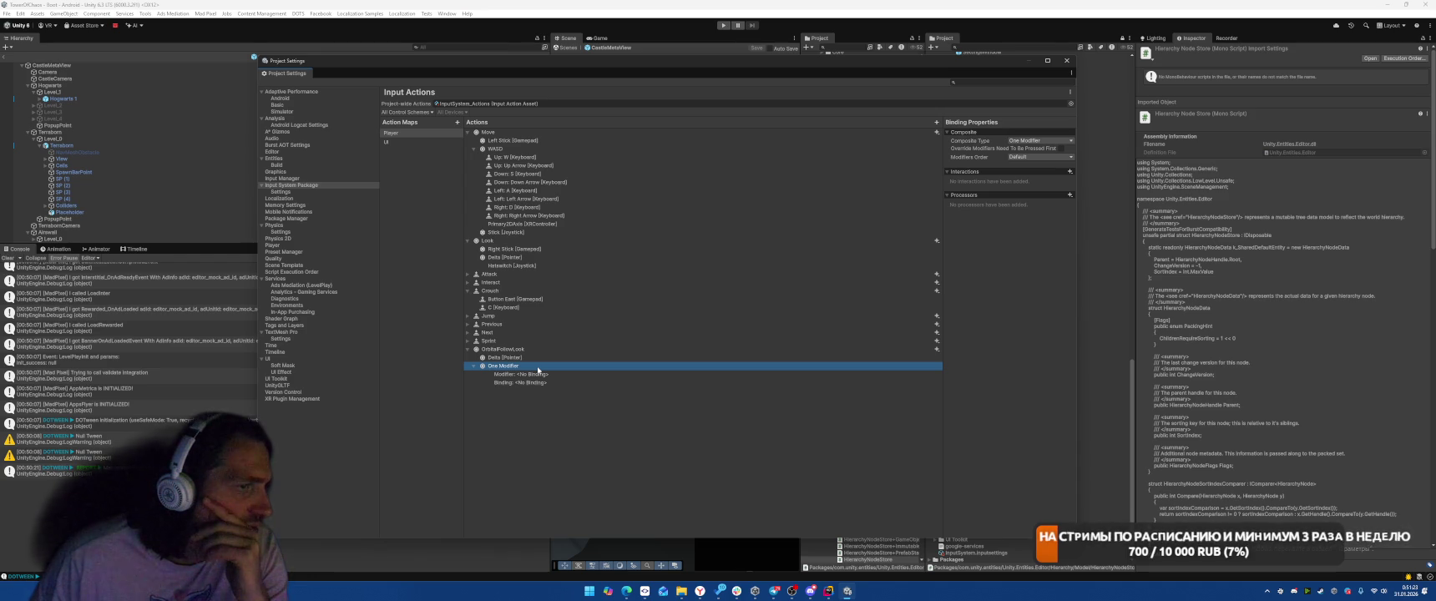
- Set the composite's modifier path to Press [Pointer]
click(531, 375)
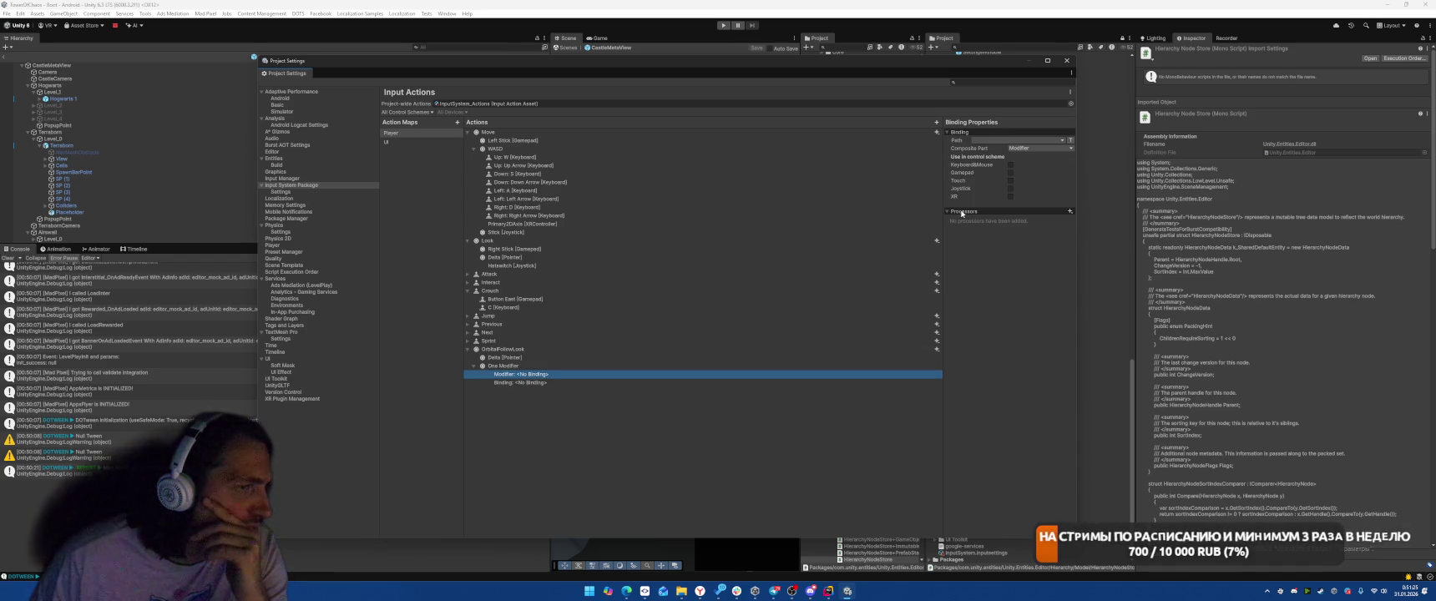
click(1010, 141)
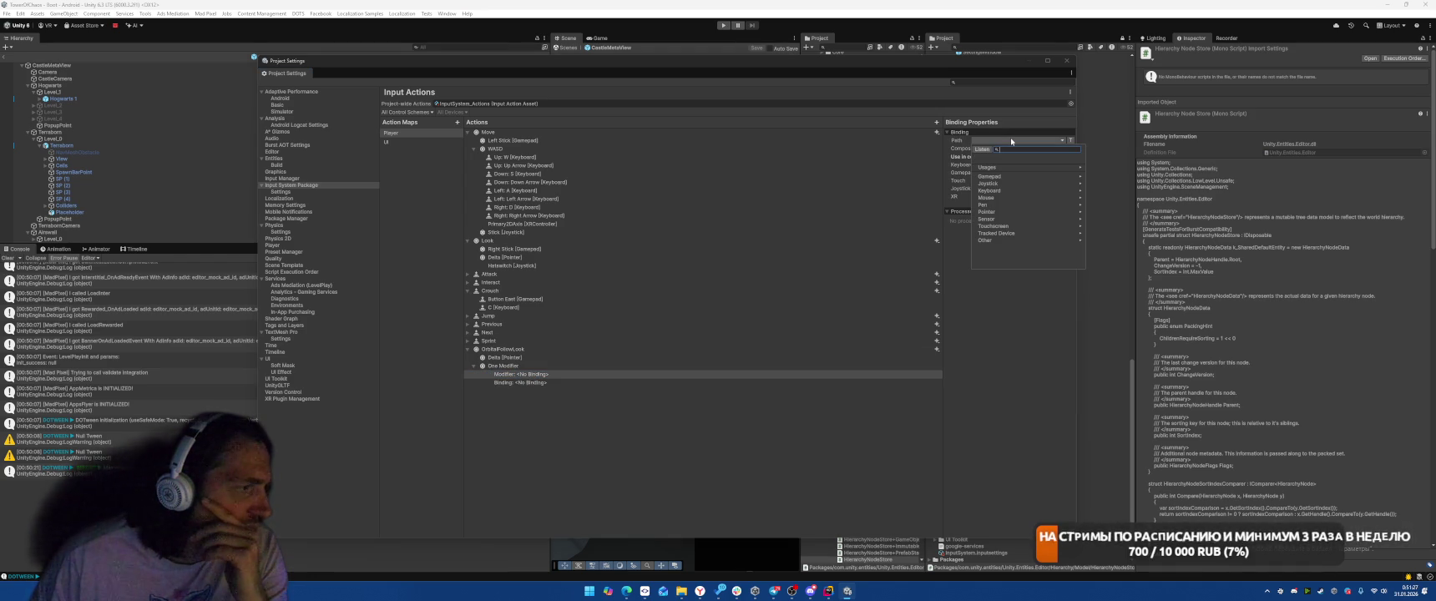
click(549, 349)
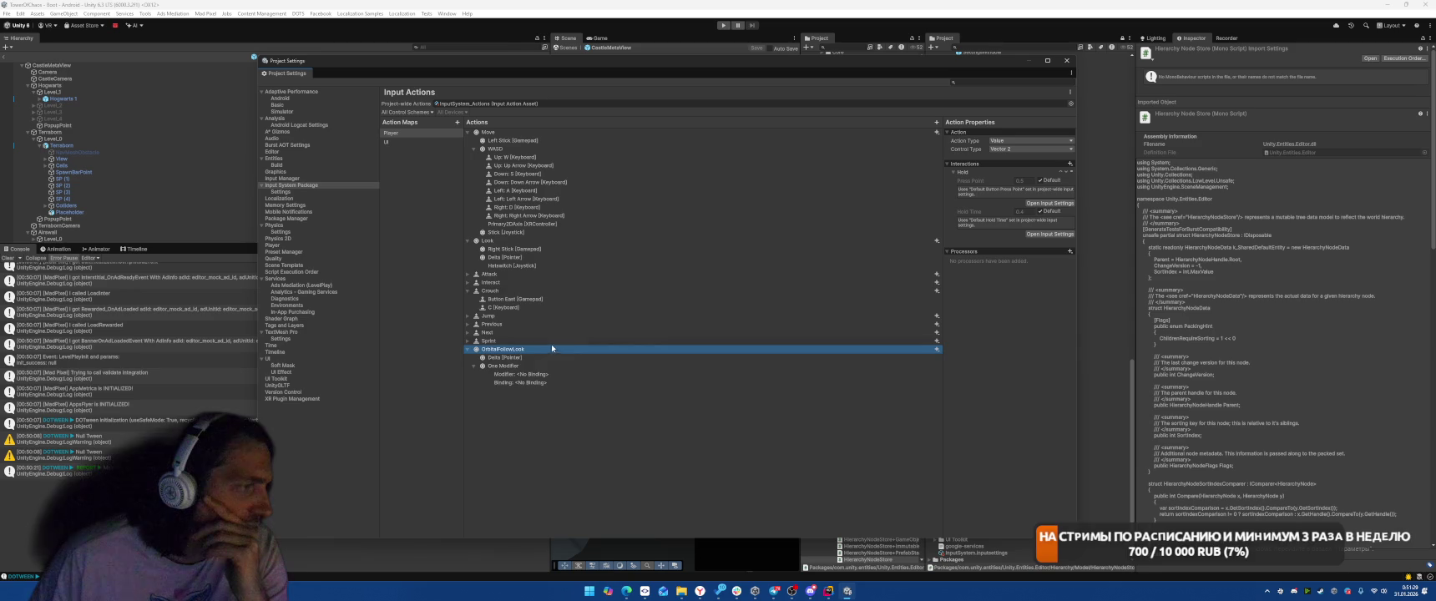
click(577, 374)
click(1018, 140)
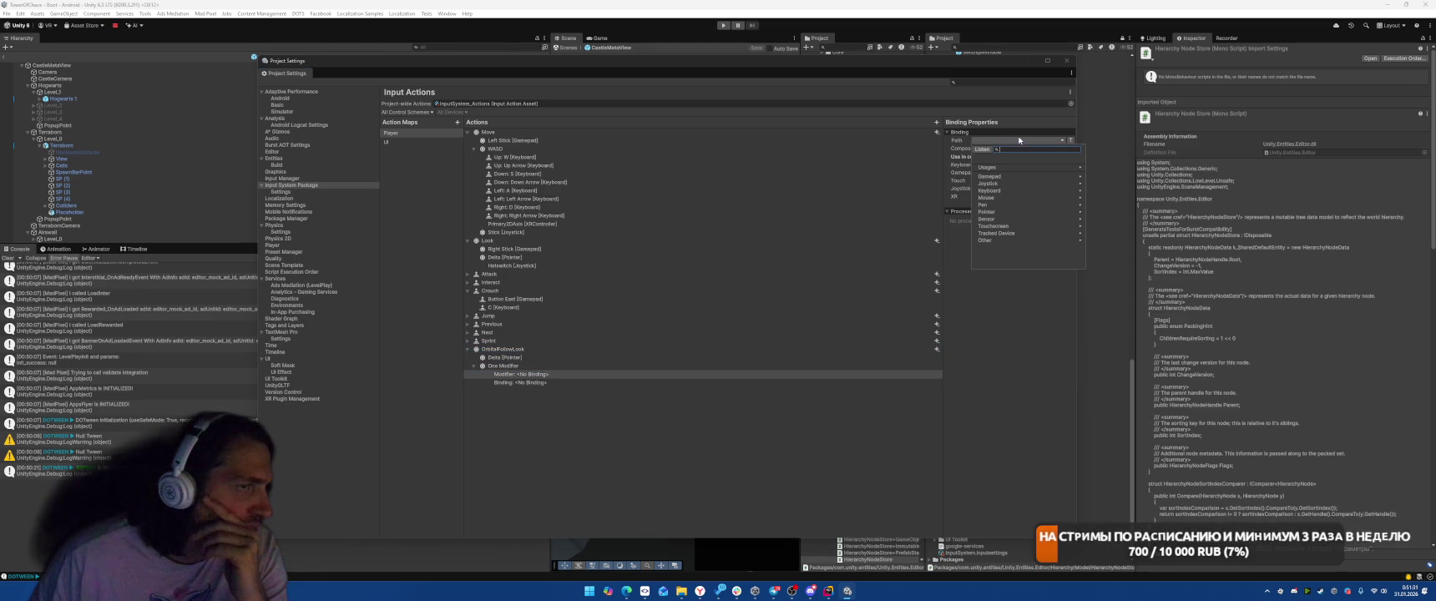
text(a)
key(BackSpace)
text(d)
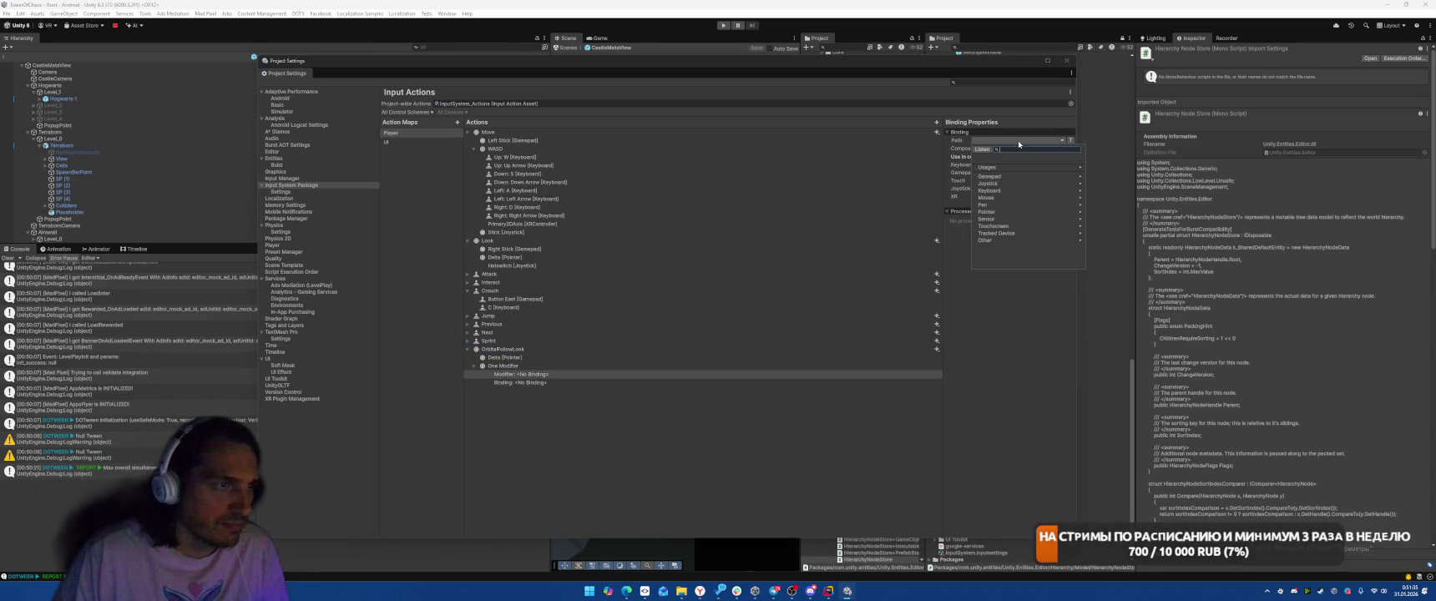
click(982, 149)
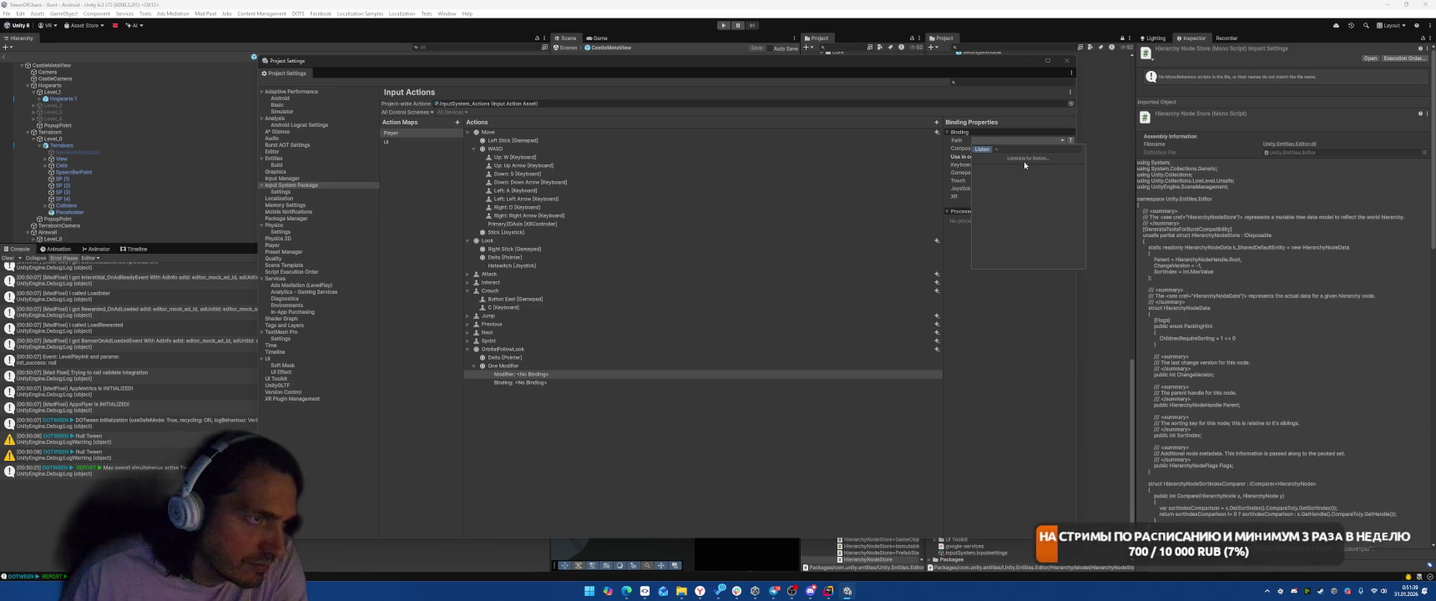
click(981, 149)
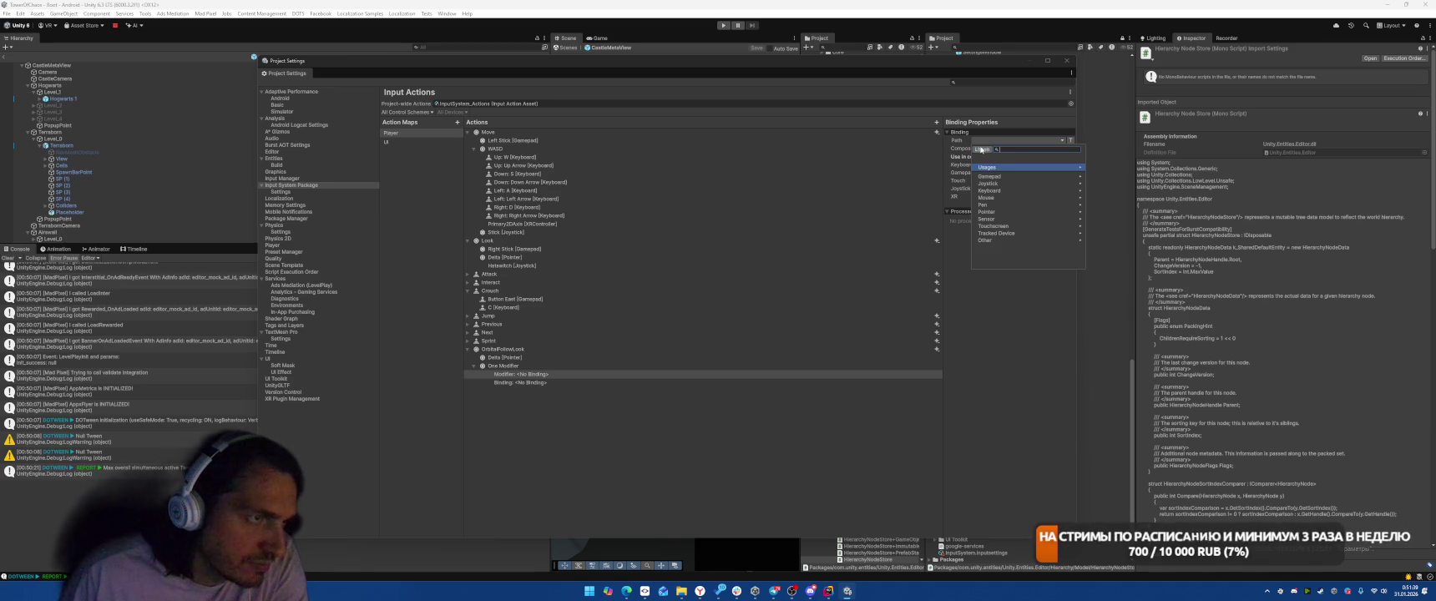
click(989, 212)
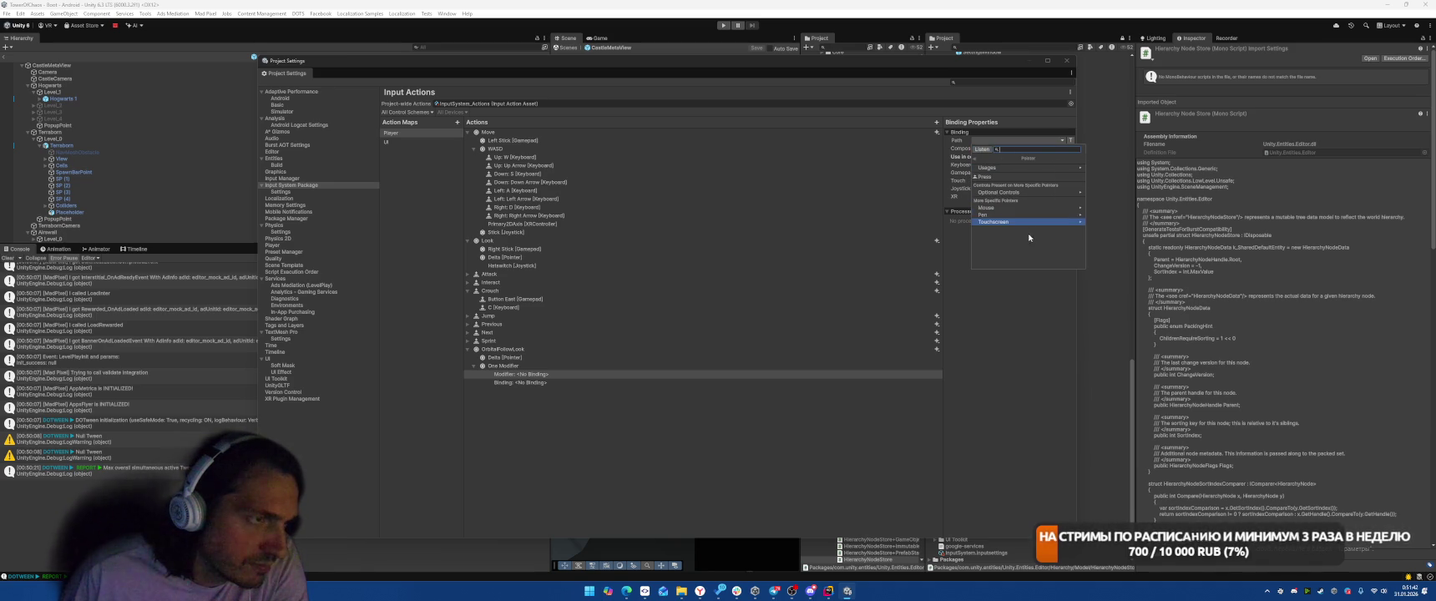
click(1001, 176)
- Set the composite's binding to Delta [Pointer], delete the old standalone Delta binding, and close Project Settings
click(576, 382)
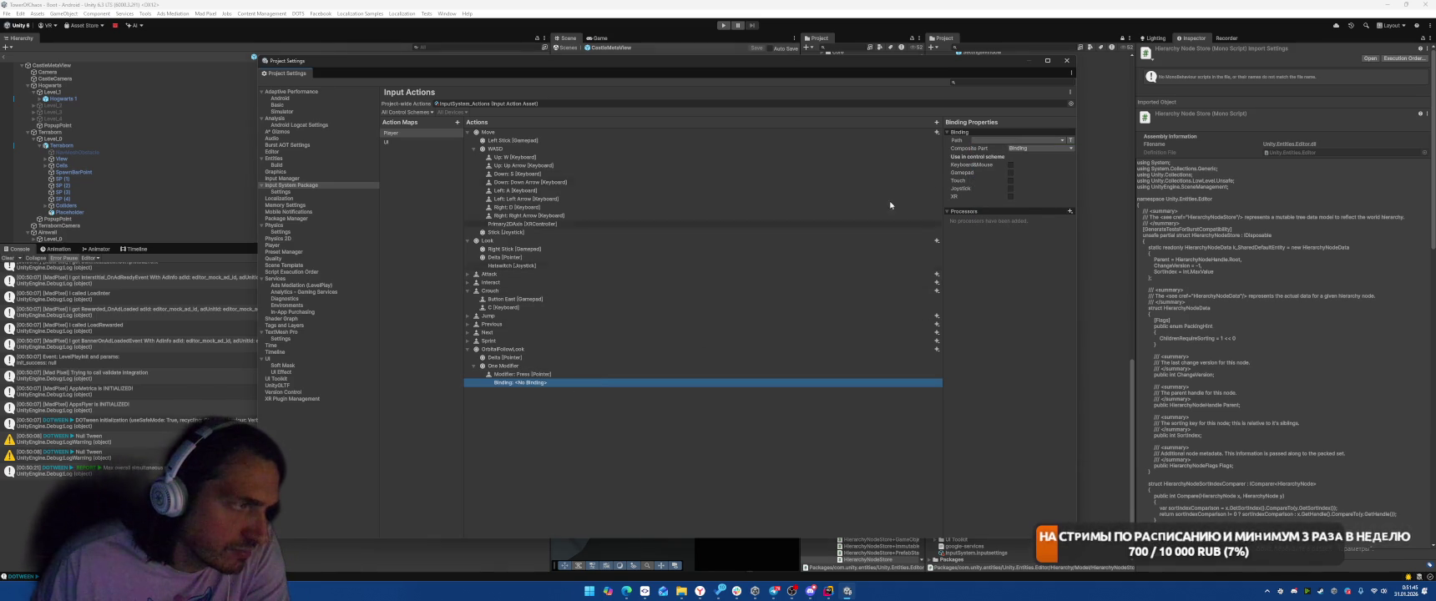
click(998, 139)
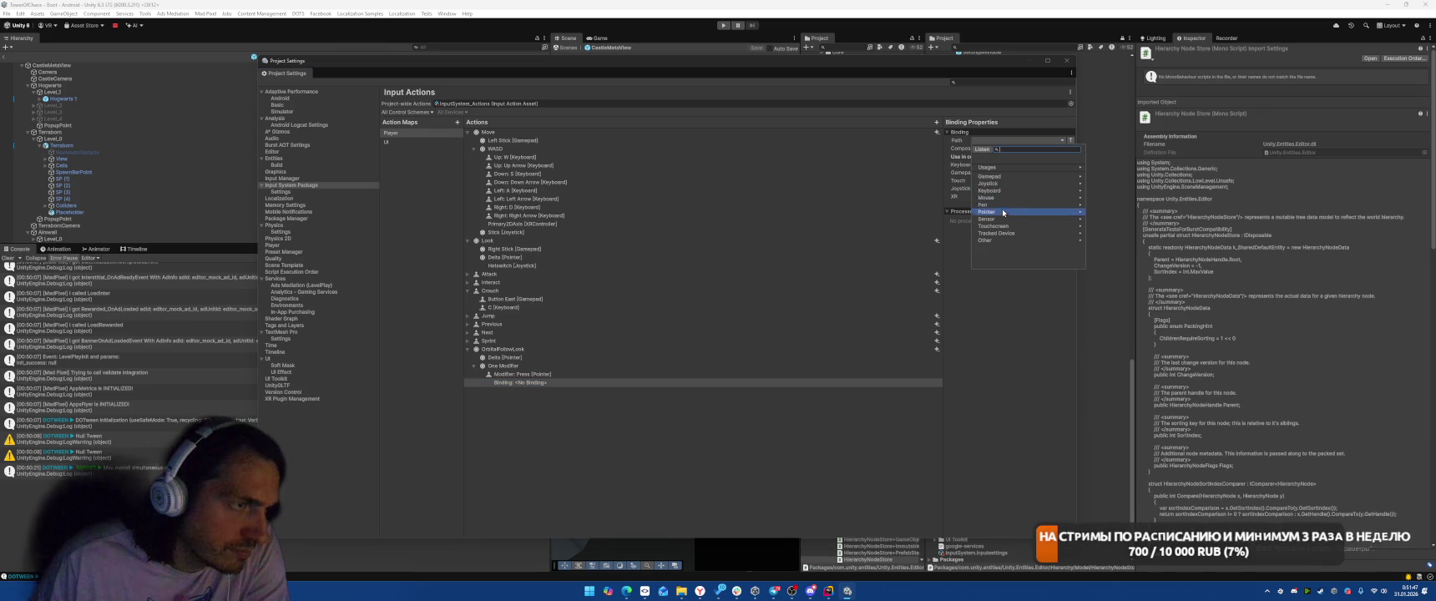
click(1001, 177)
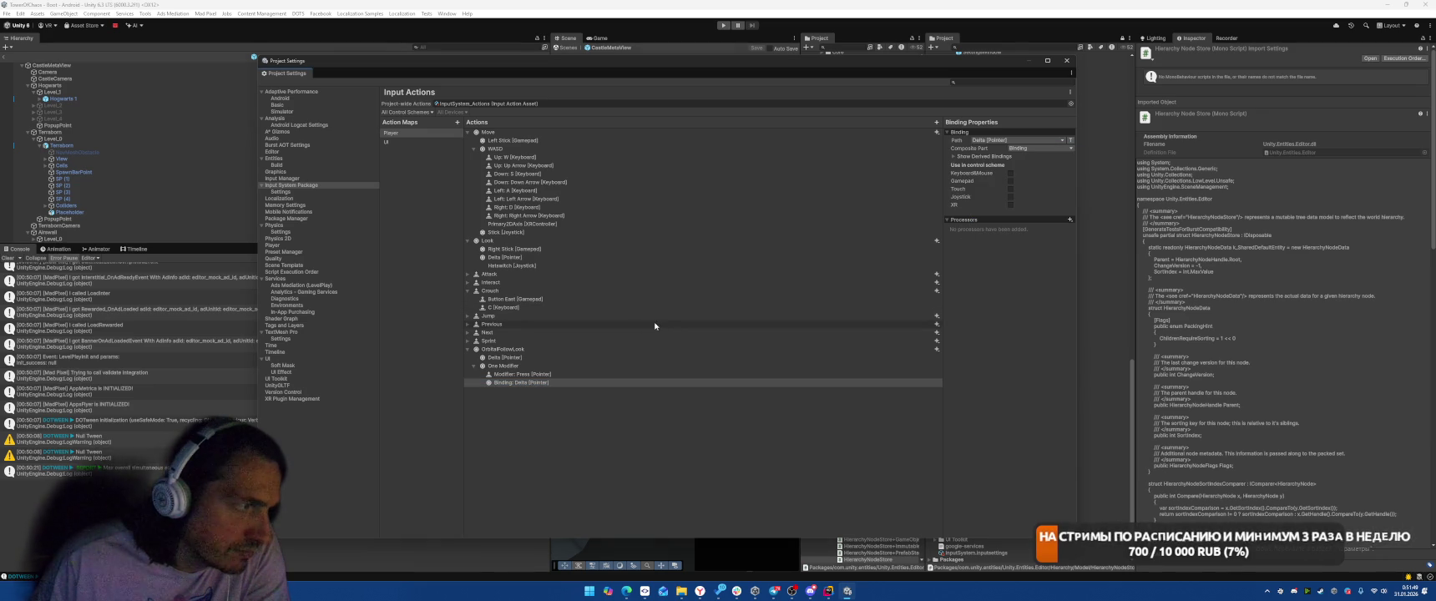
click(545, 357)
key(Delete)
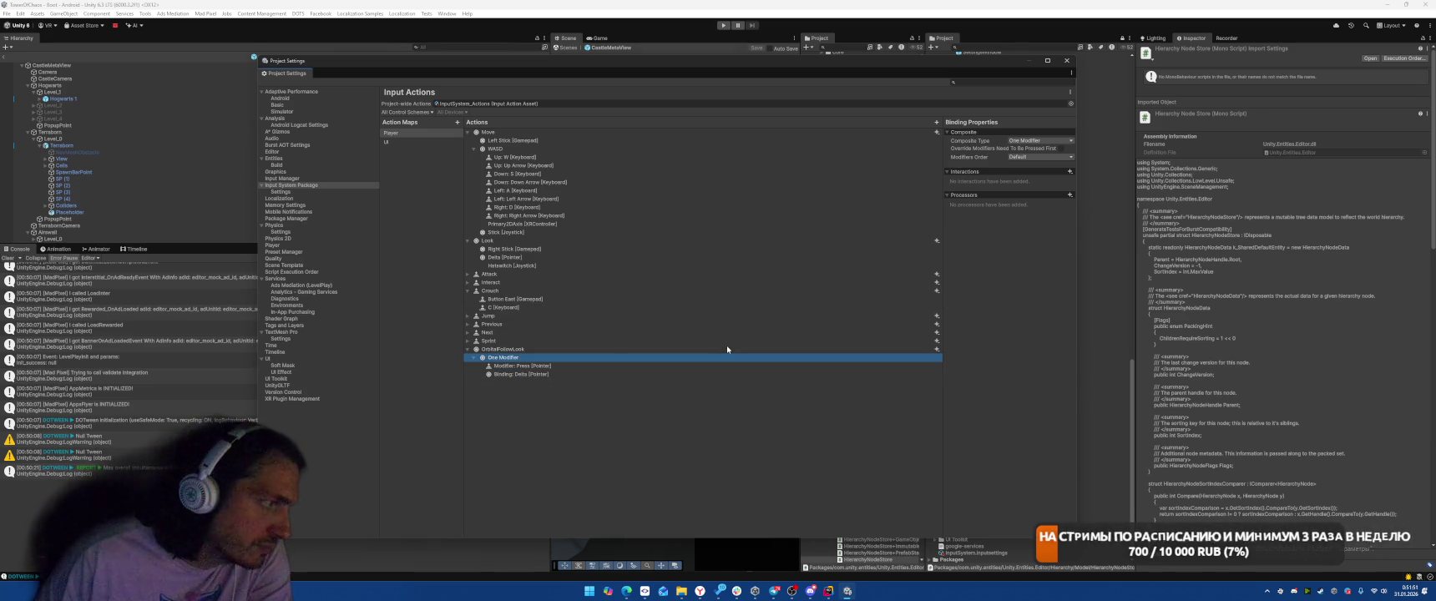
click(1066, 61)
- Play-test the CASTLE screen, stop the game, and reopen Project Settings at Input Actions
click(724, 26)
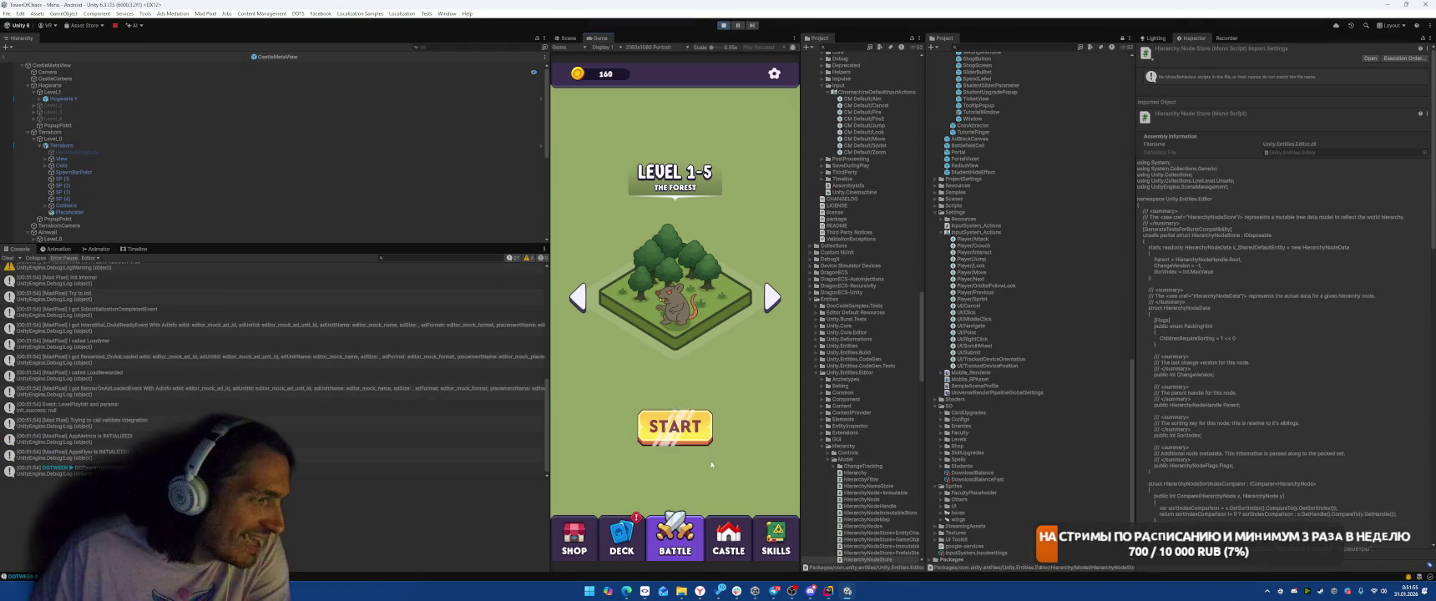
click(735, 544)
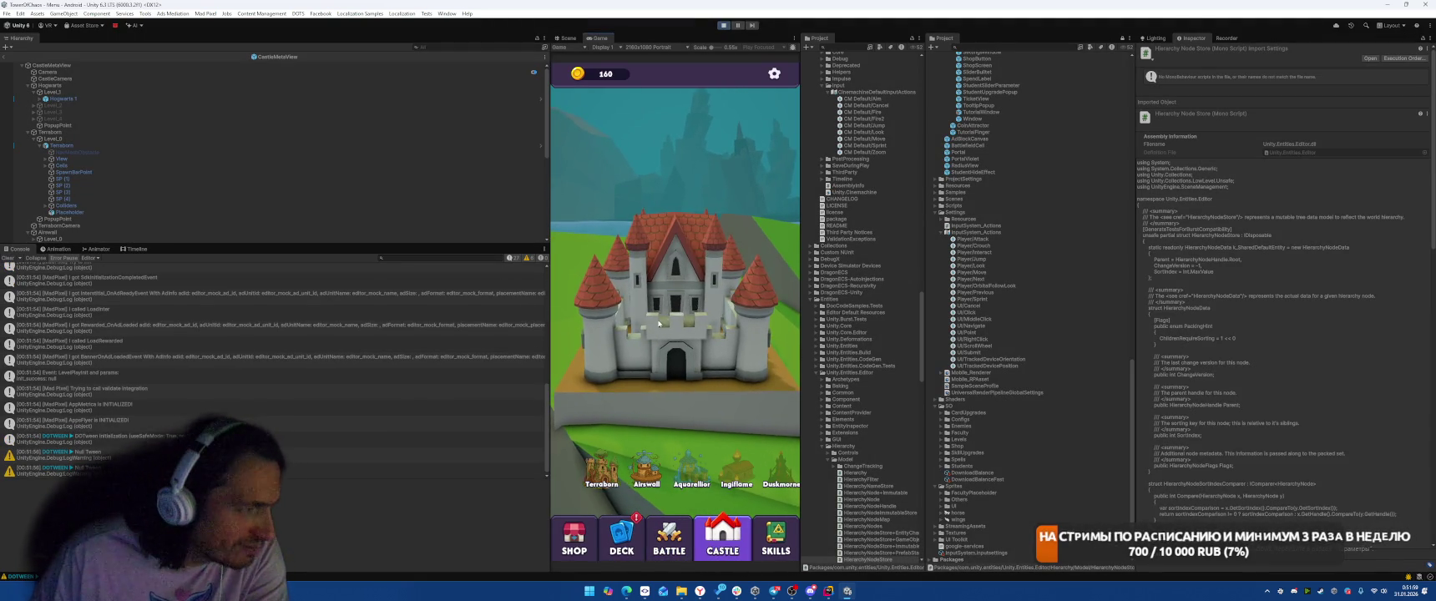
click(723, 25)
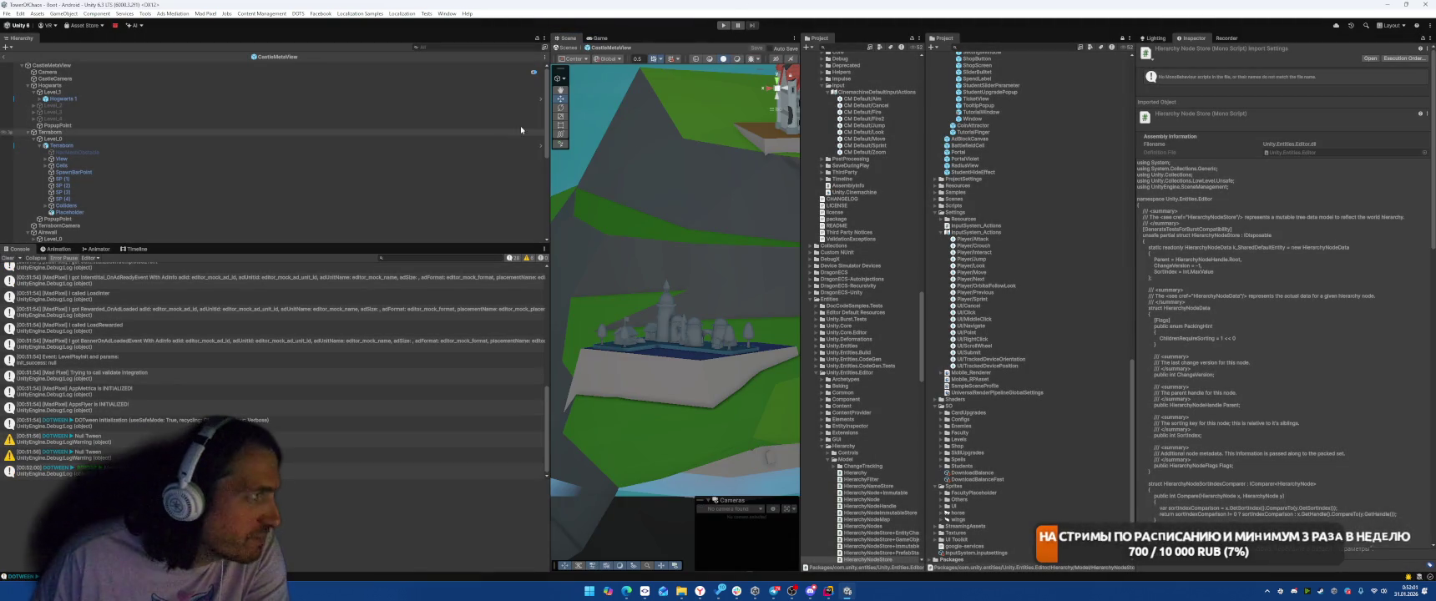
click(20, 14)
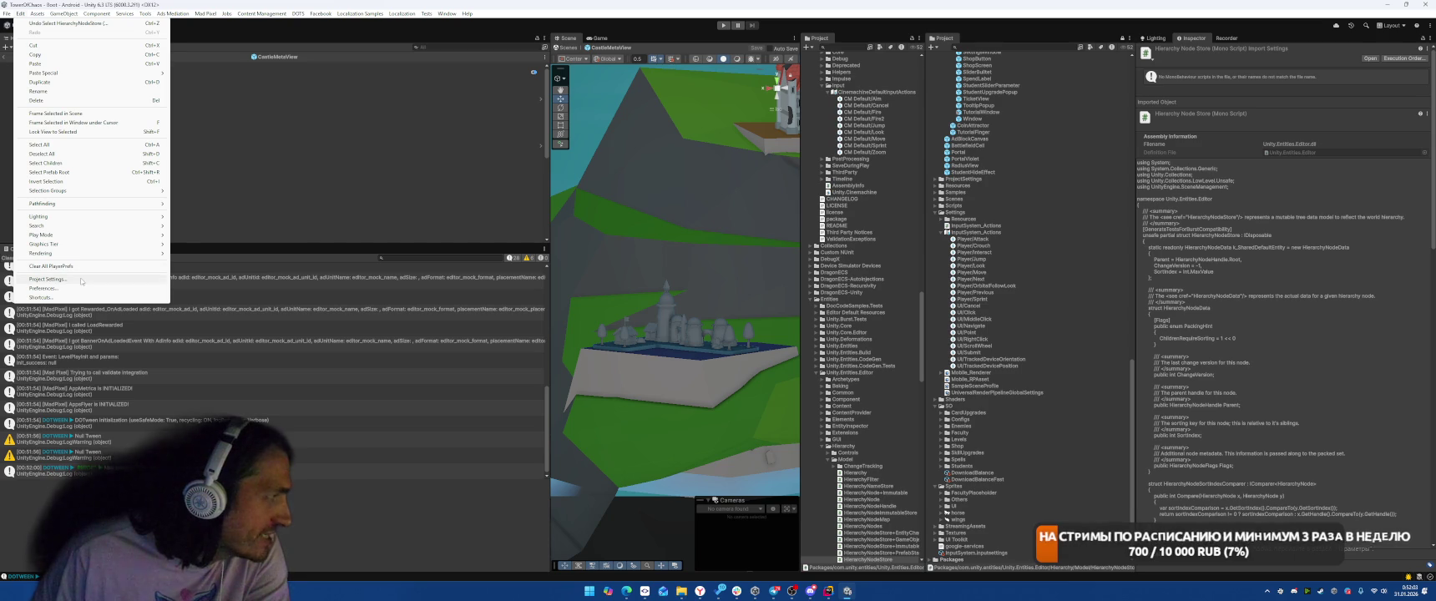
click(50, 279)
- Add Delta Time Scale and Scale Vector 2 (X 10) processors to the One Modifier composite, then play with Ctrl+P
click(517, 349)
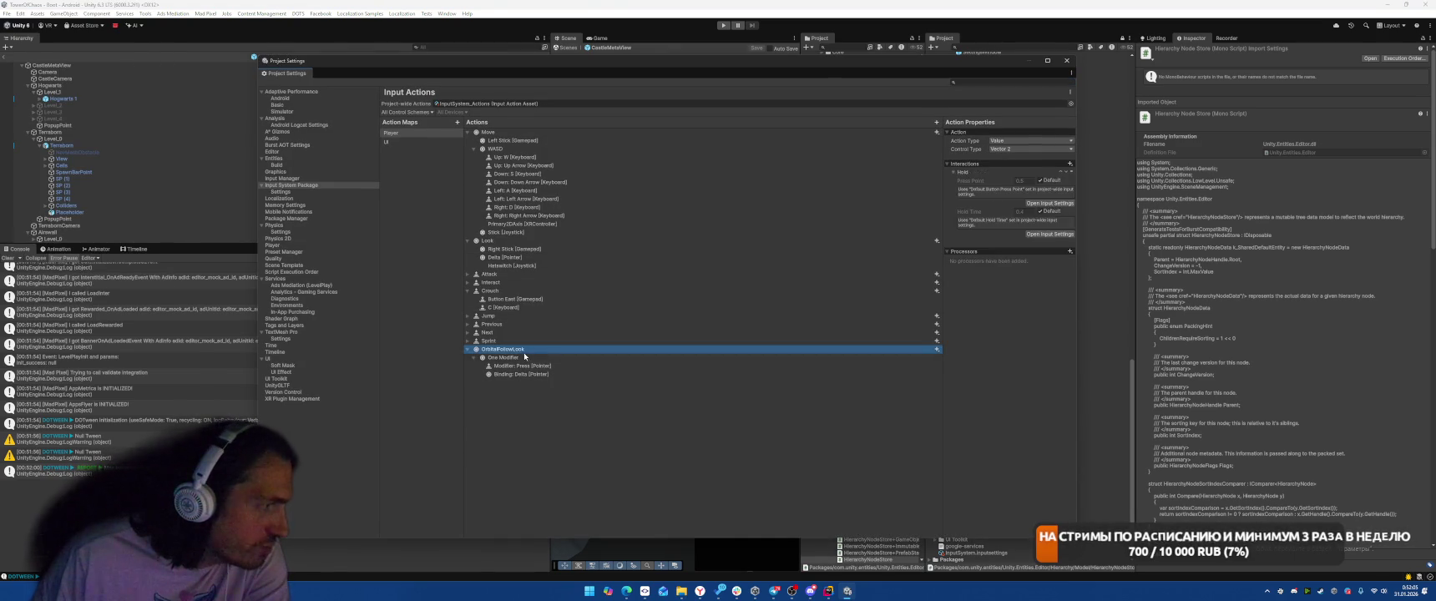
click(511, 358)
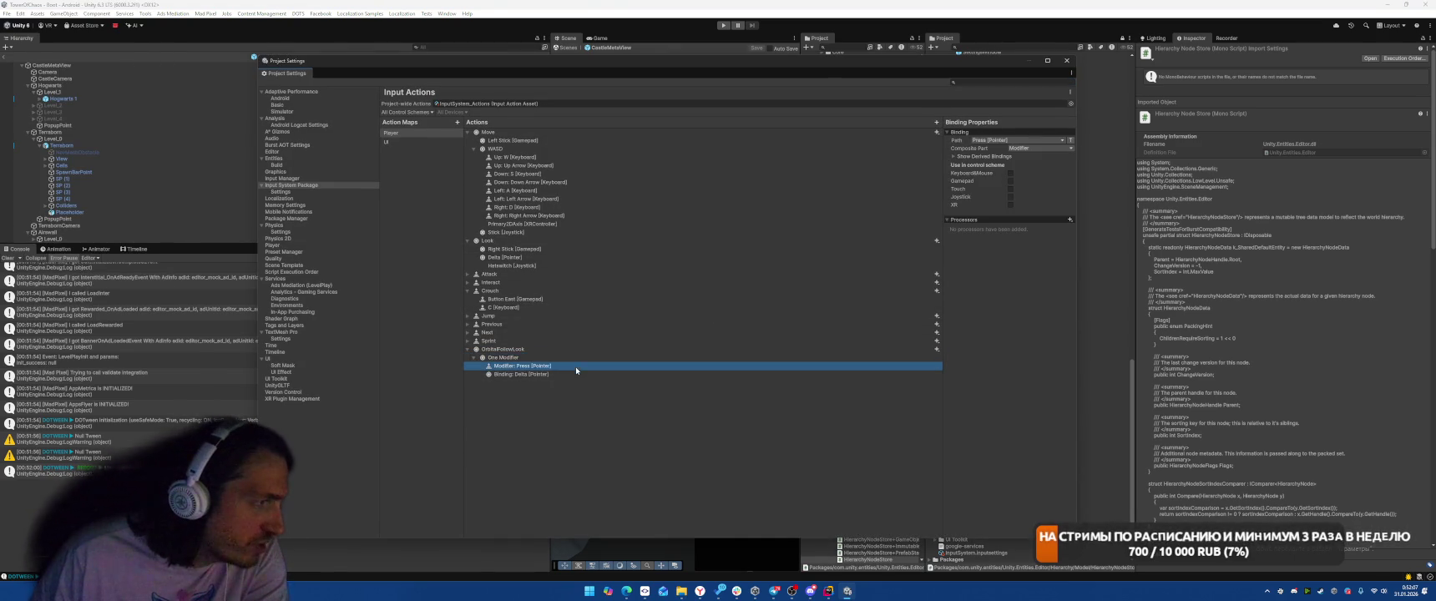
click(1069, 194)
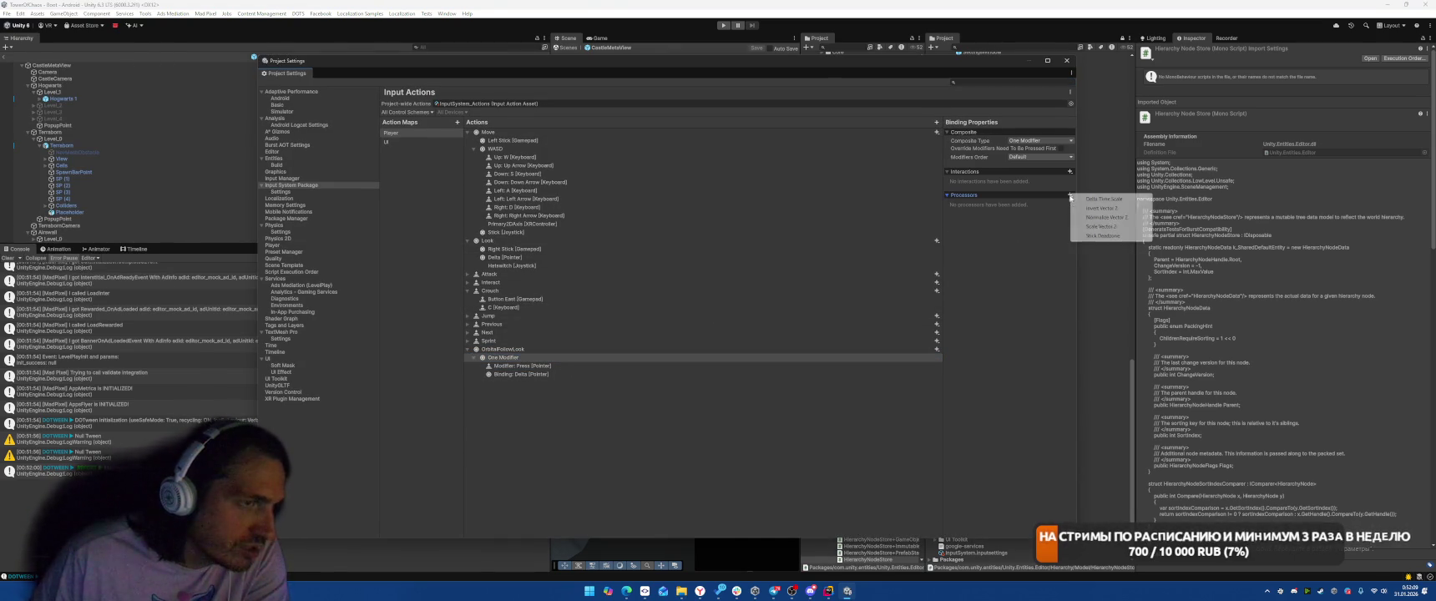
click(1106, 199)
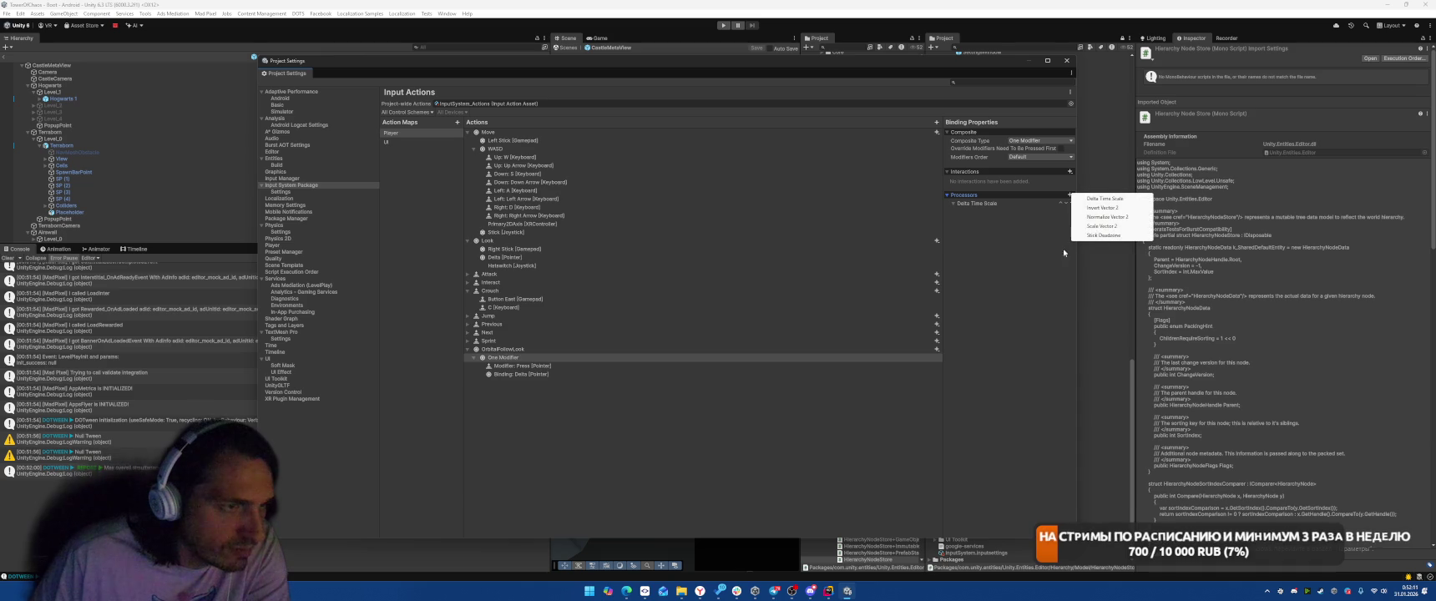
click(1104, 226)
click(1039, 223)
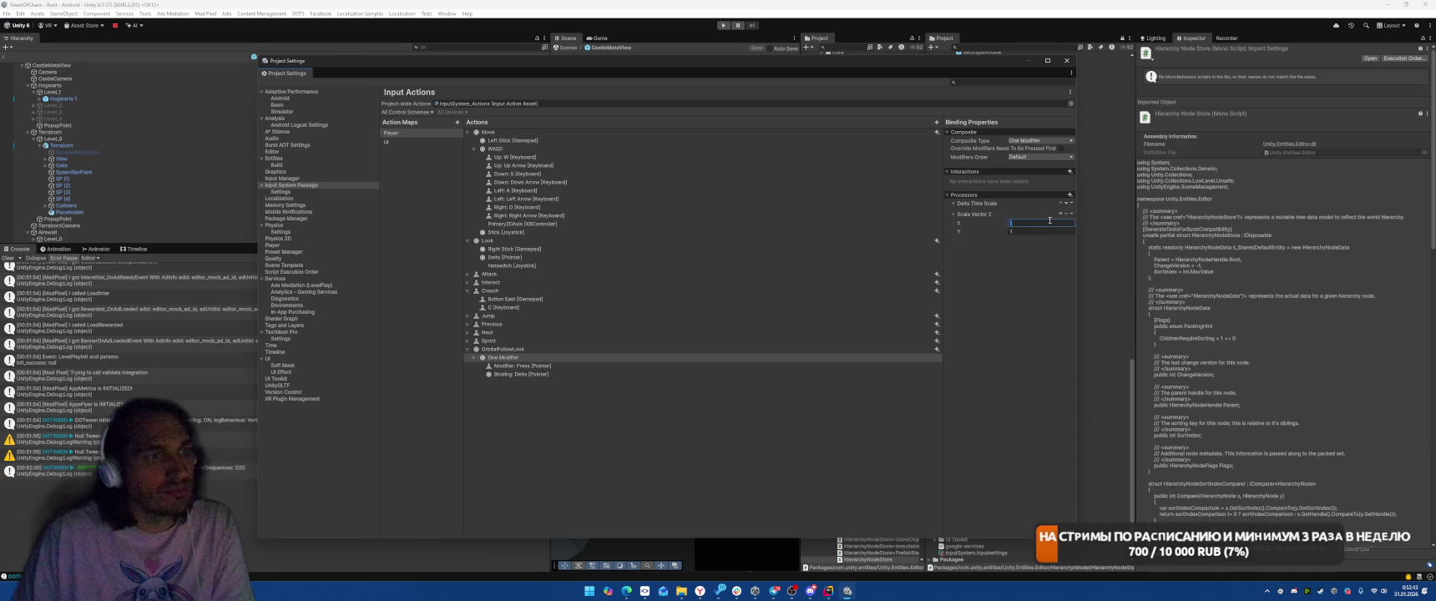
text(10)
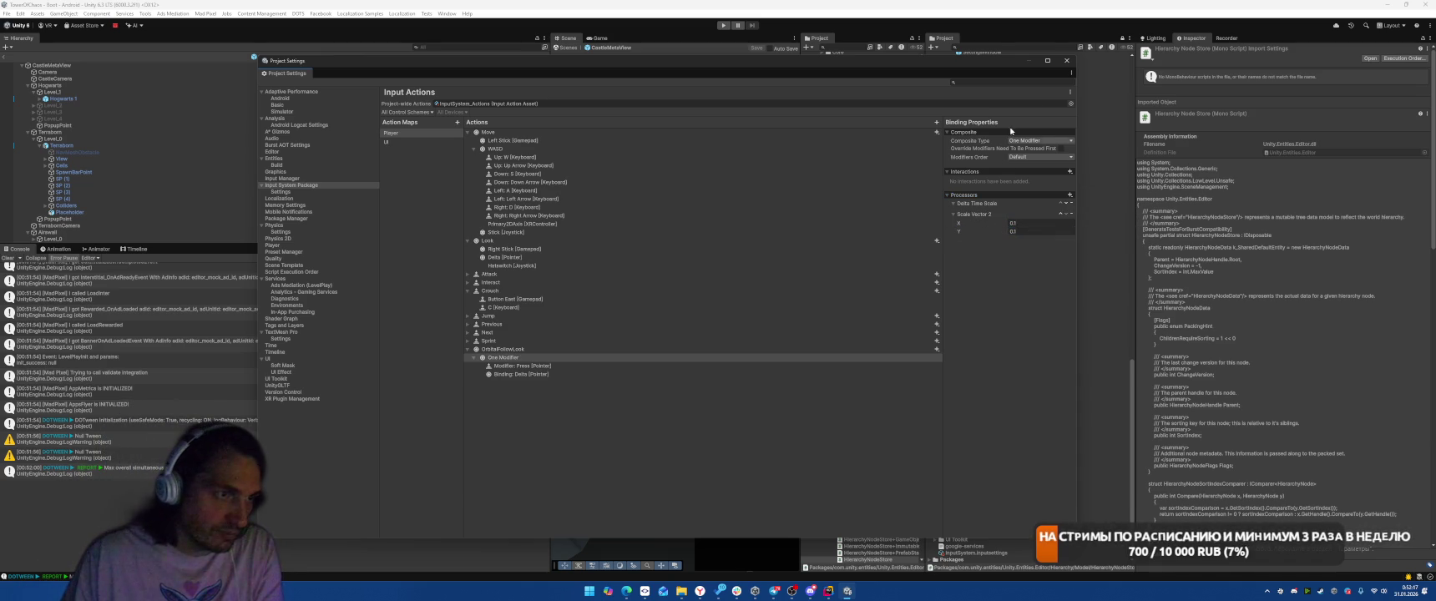
key(ctrl+p)
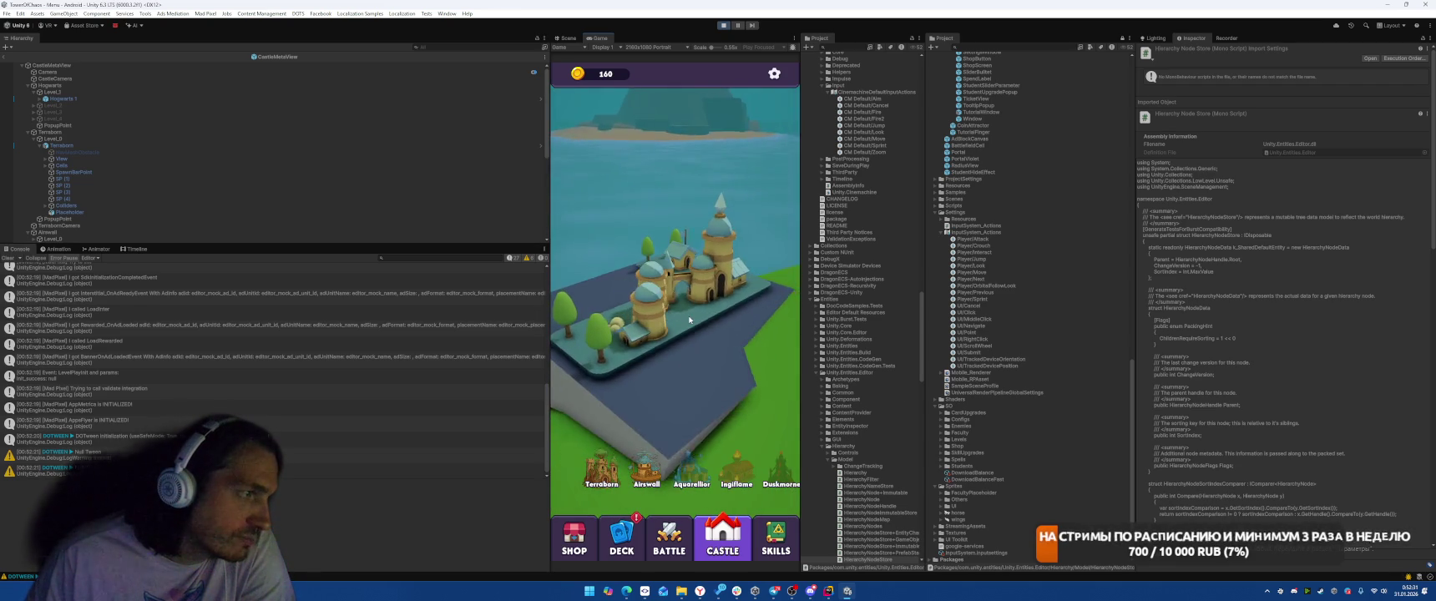
- Stop the play-test of the new orbit controls
click(723, 26)
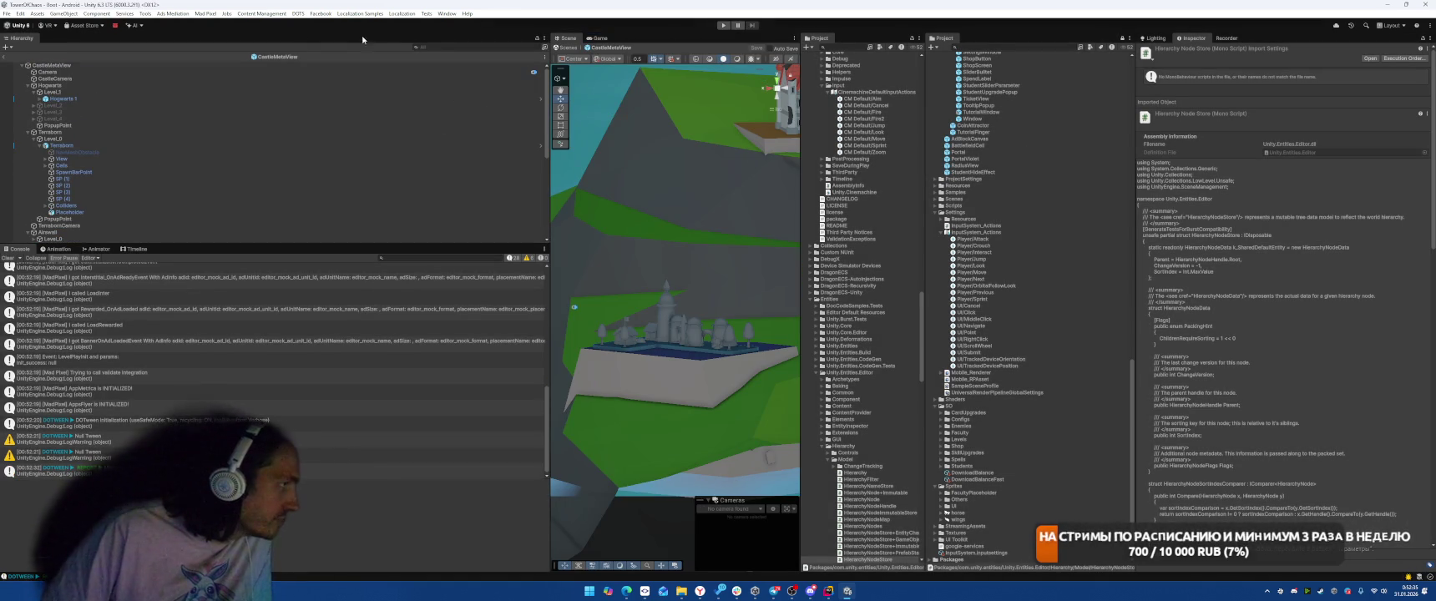
- Copy CastleCamera's Cinemachine Input Axis Controller component
text(m)
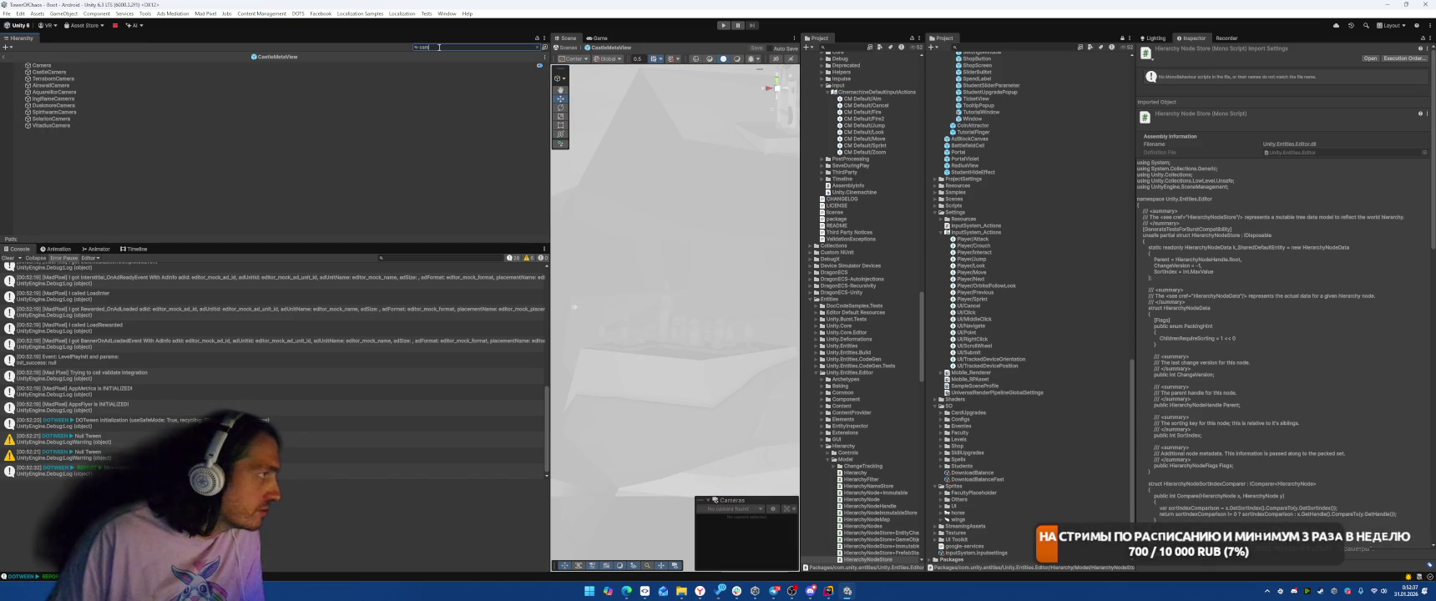
click(44, 71)
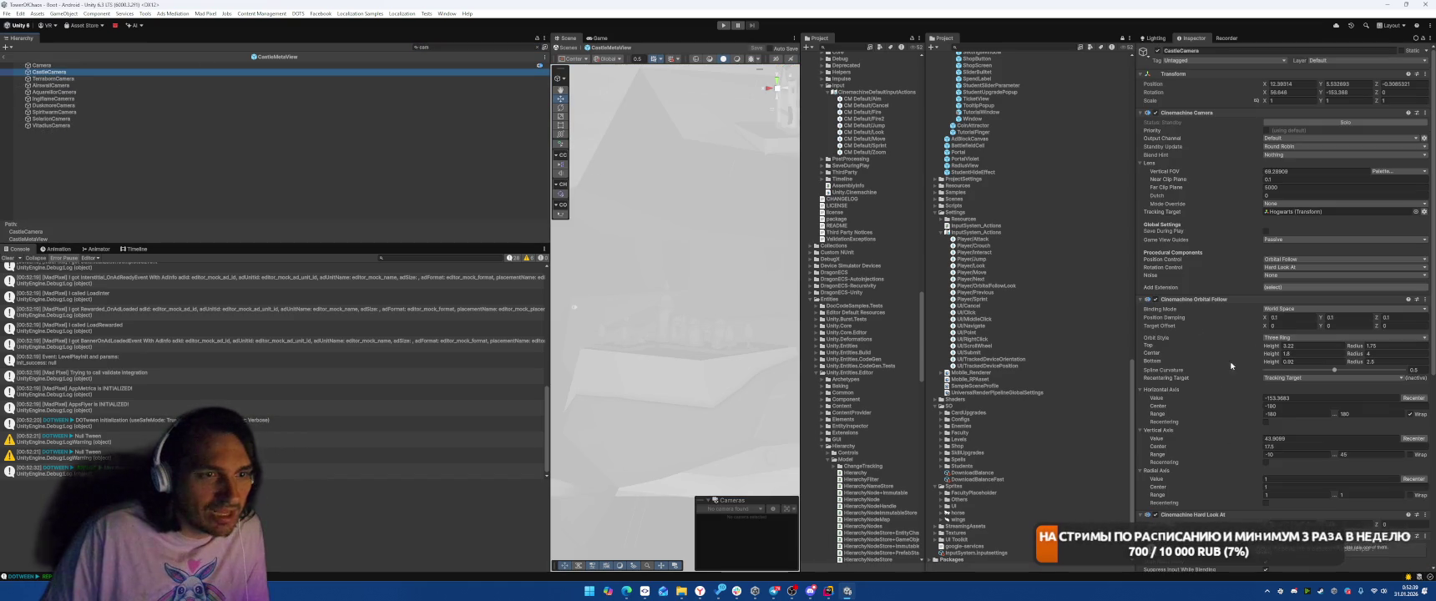
scroll(1240, 343, down, 10)
right_click(1185, 232)
click(1220, 277)
- Paste the copied Input Axis Controller values onto TerrainCamera and the remaining cameras
key(Down)
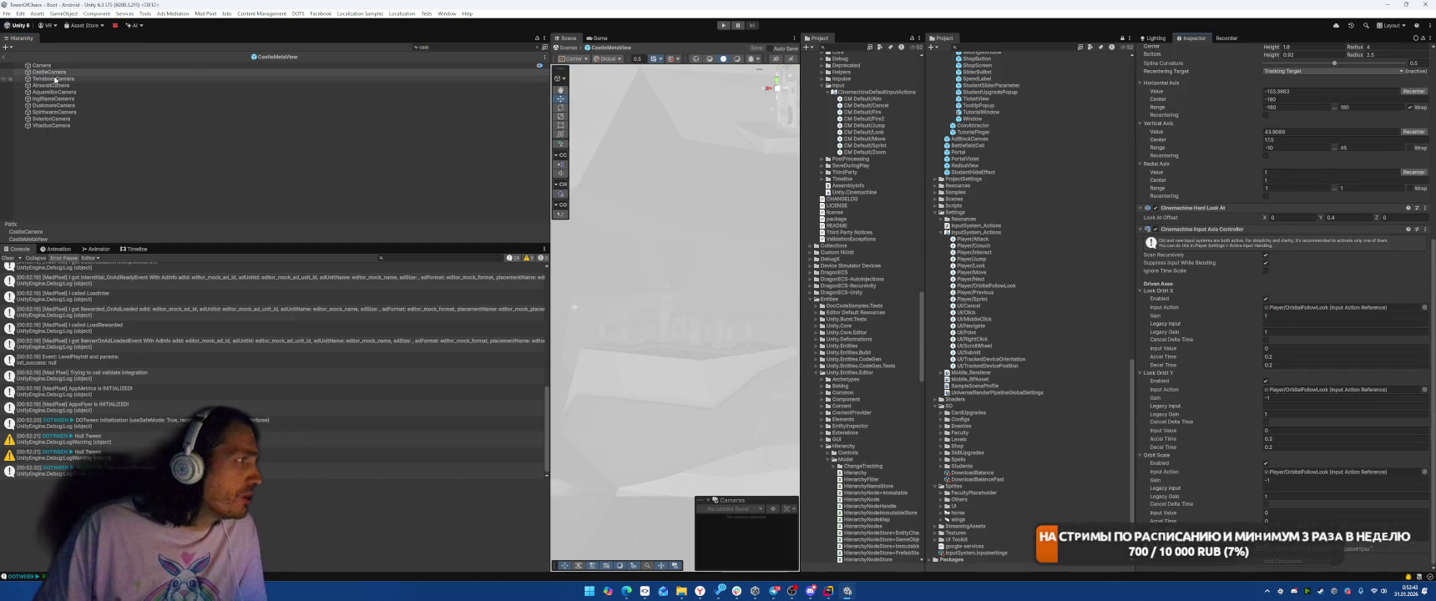
right_click(1179, 229)
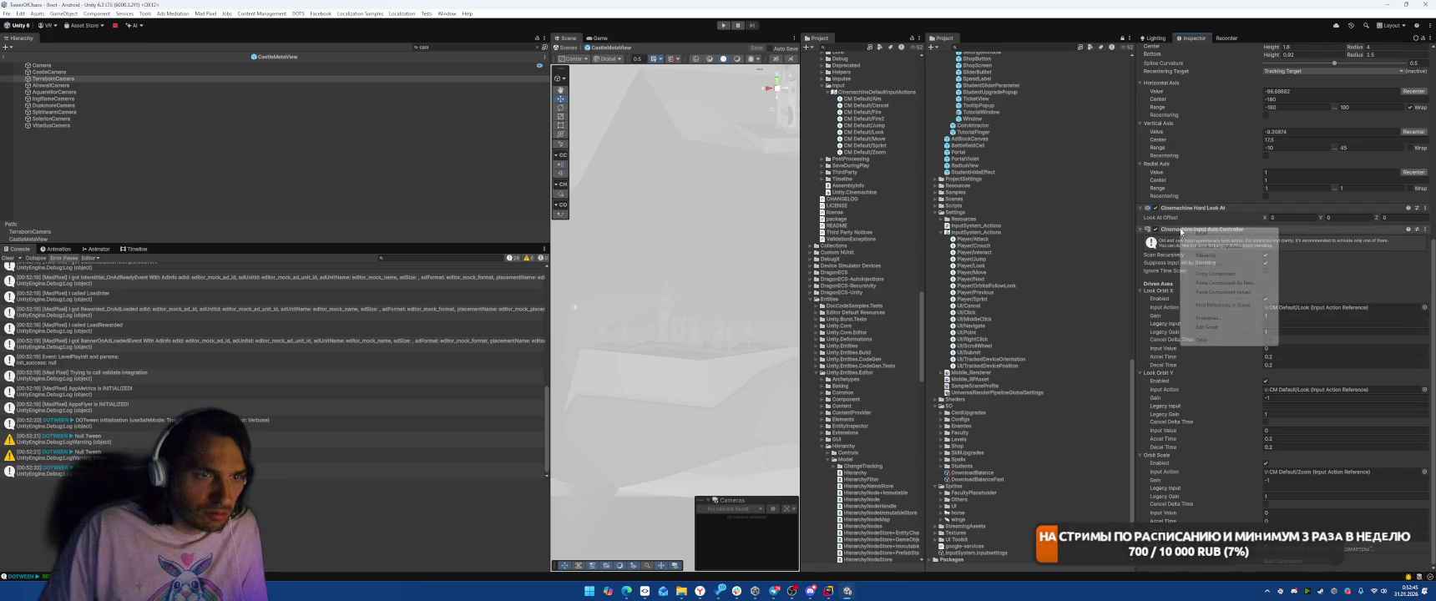
click(1235, 292)
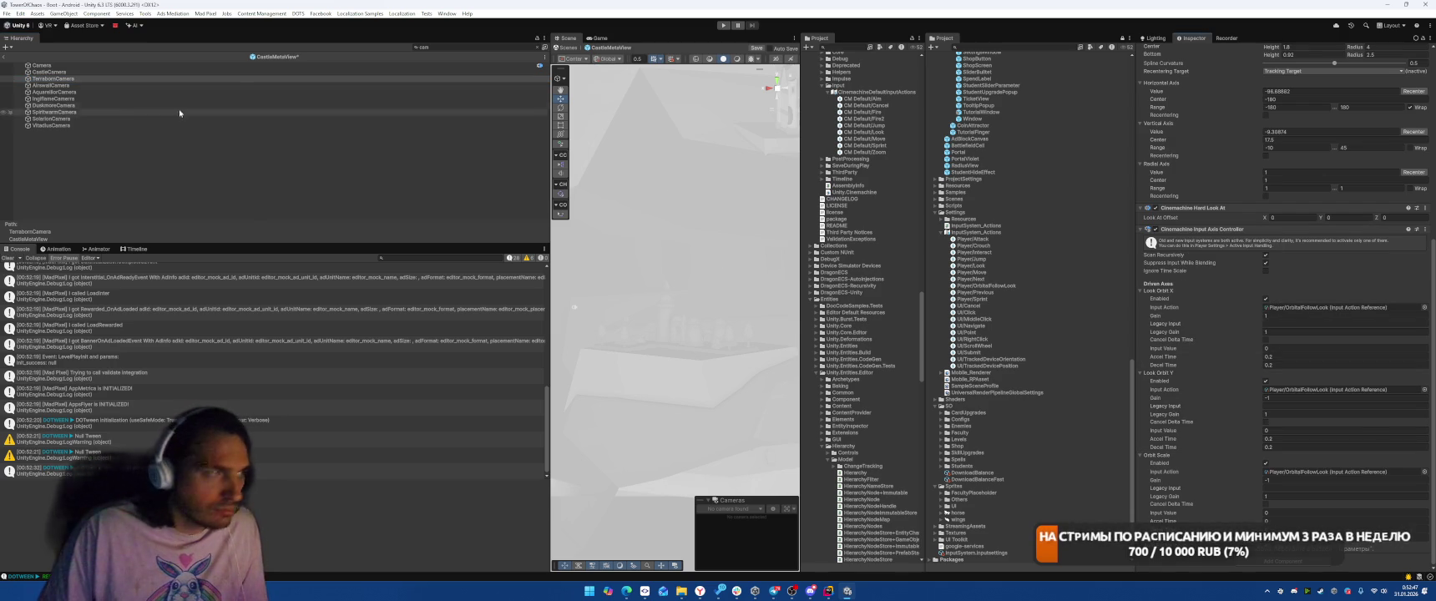
click(86, 86)
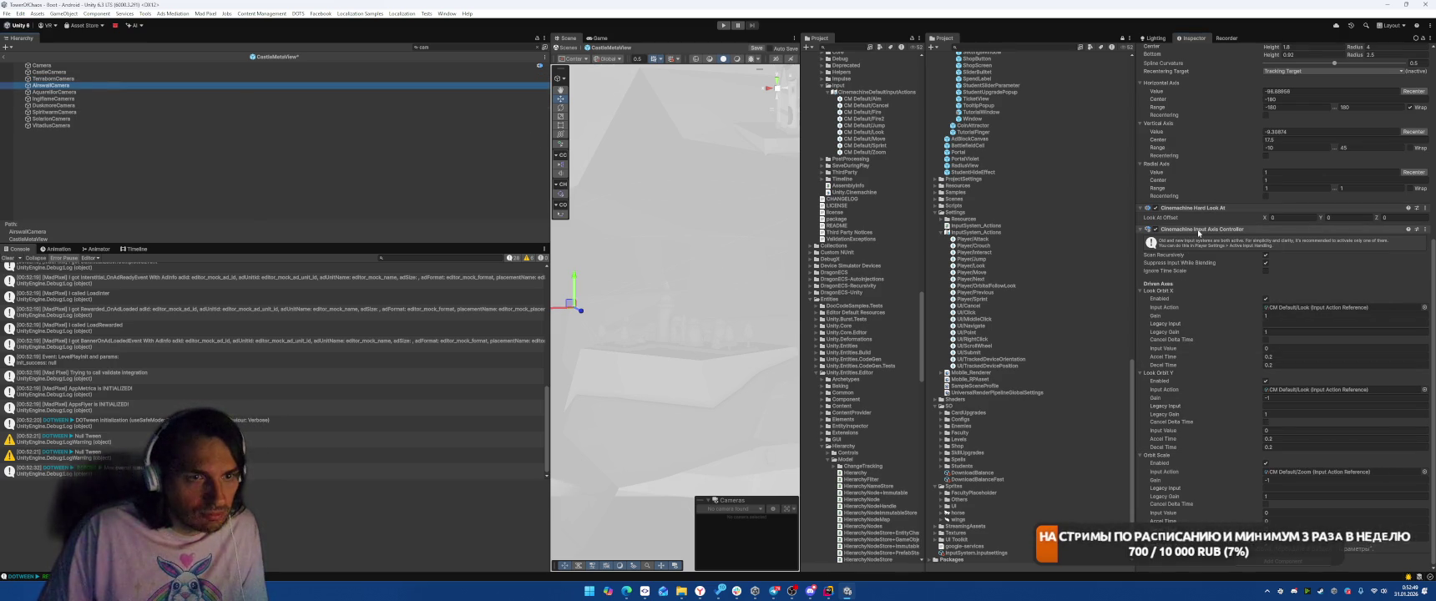
shift+click(62, 125)
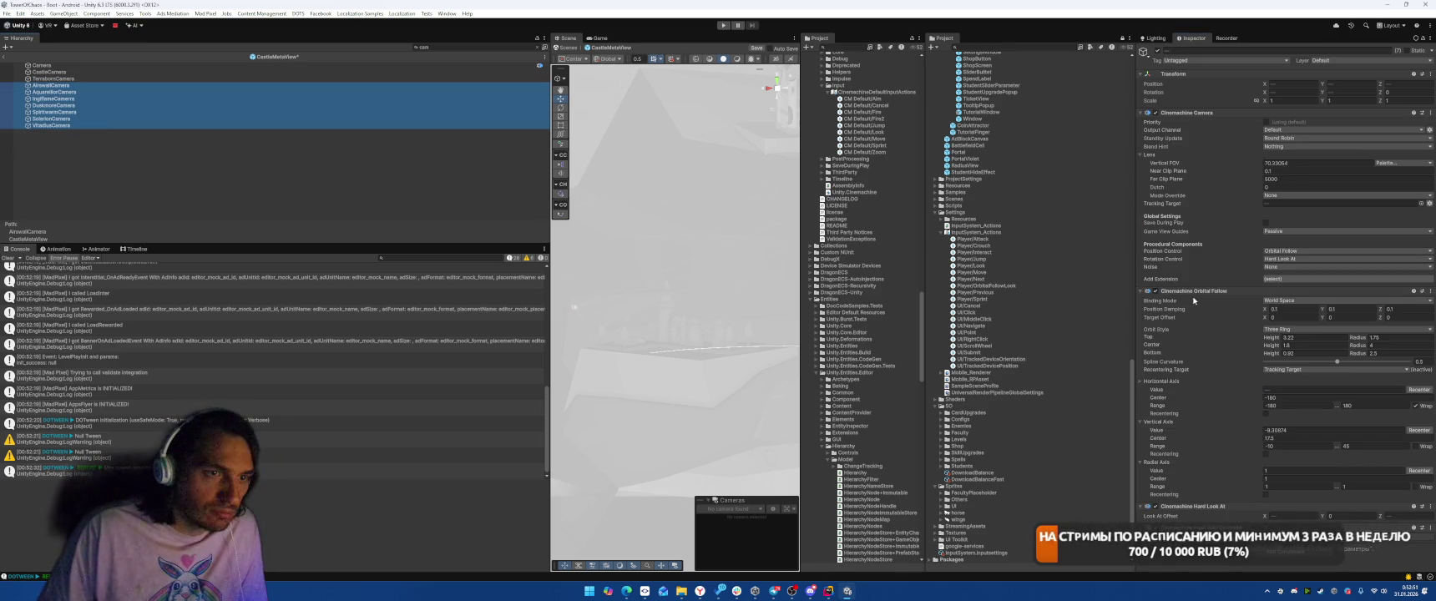
right_click(1180, 409)
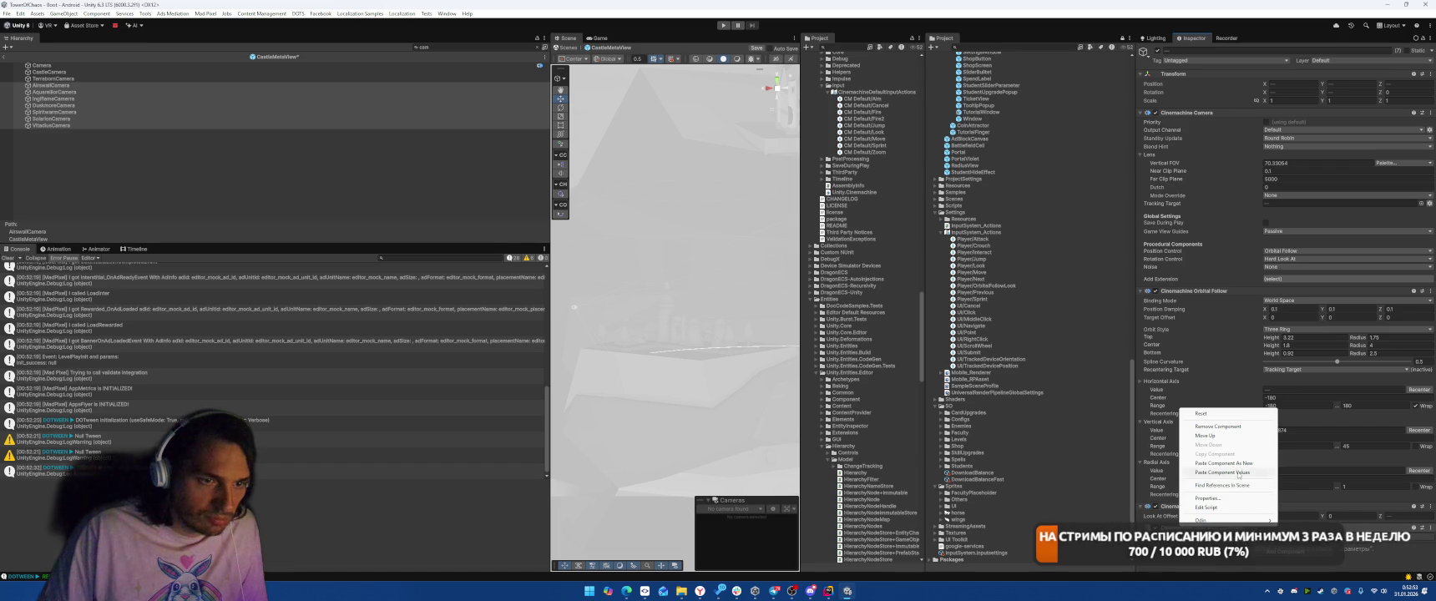
click(1237, 473)
- Step through the cameras to verify the pasted settings, then enter Play mode
click(180, 119)
click(220, 99)
scroll(1291, 358, down, 10)
key(Down)
key(Down)
key(Down)
key(Down)
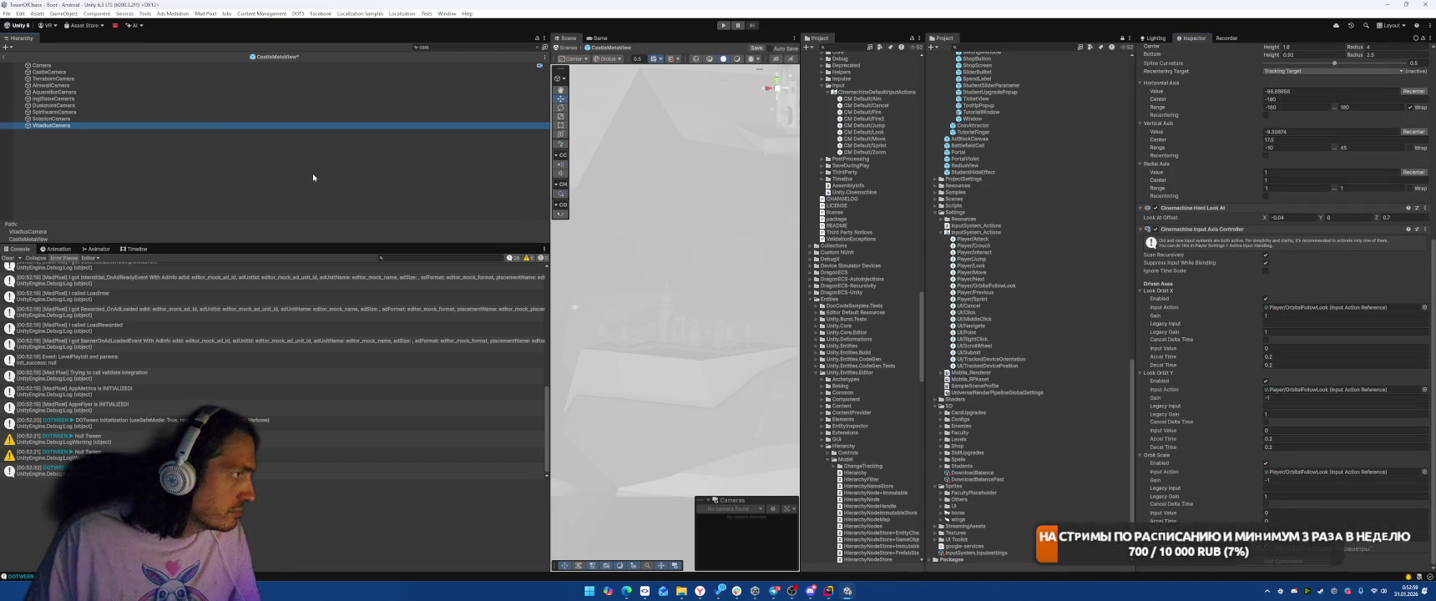
click(723, 25)
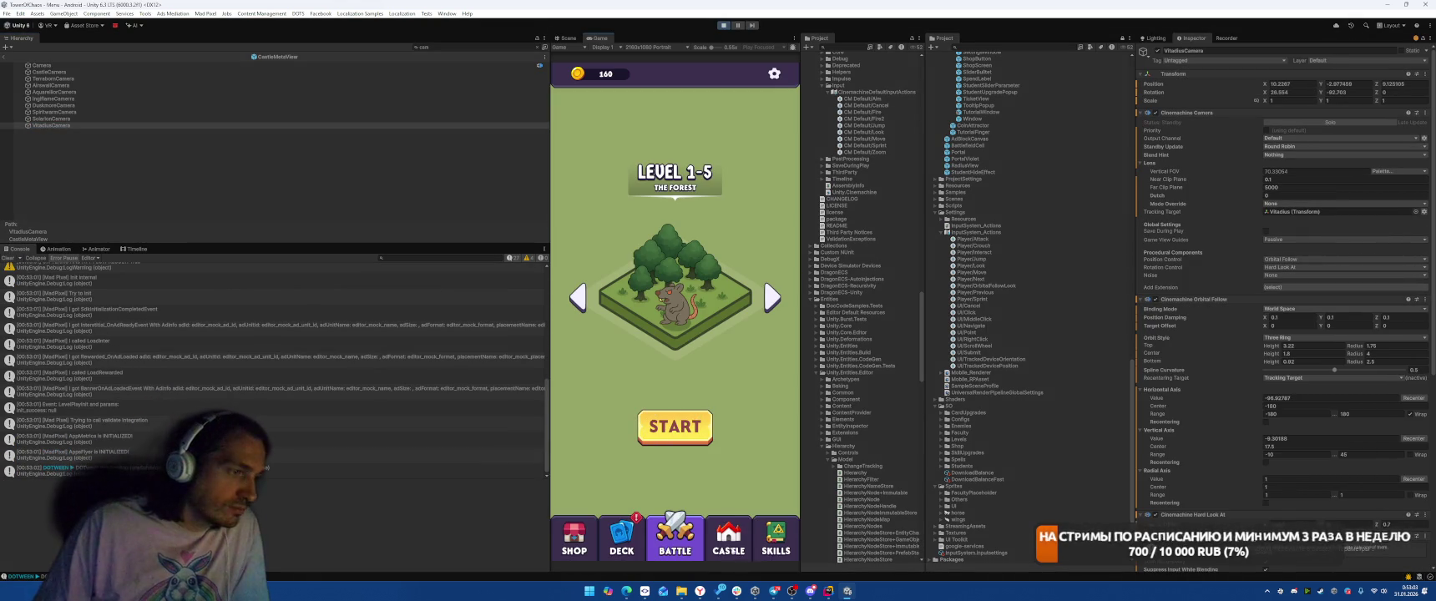
- On the Castle screen, open a student building's info, inspect the Airswall camera, then stop
click(740, 554)
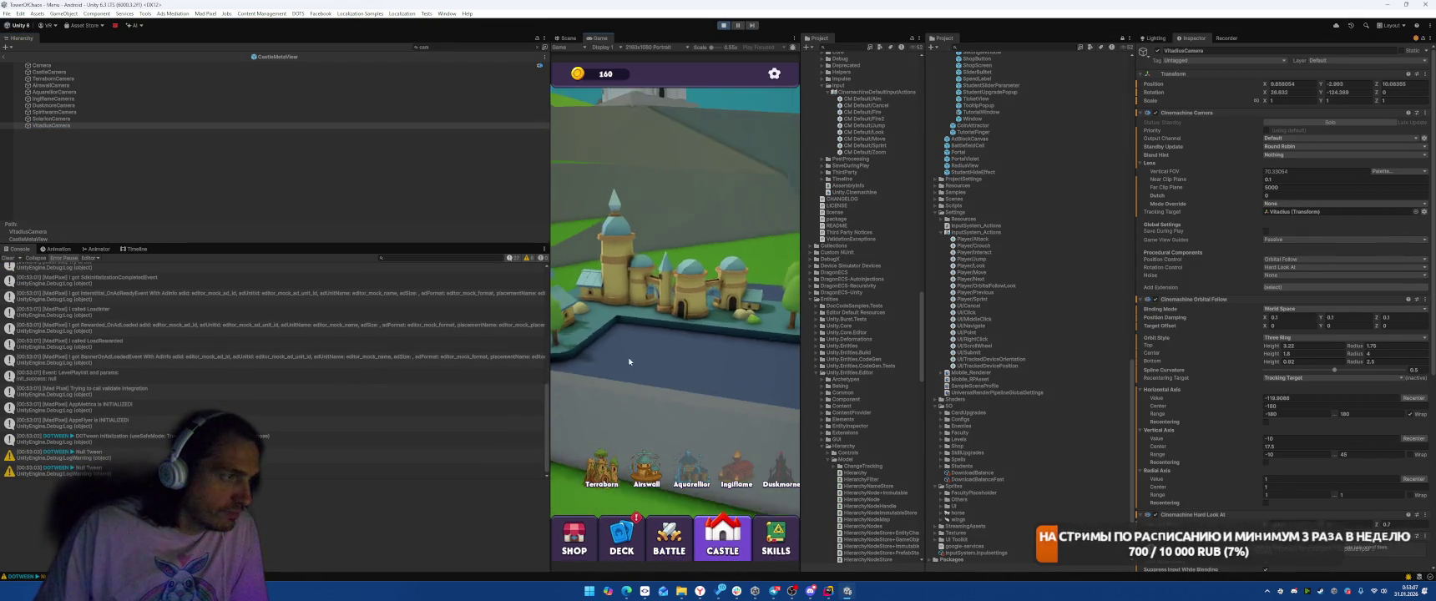
click(741, 239)
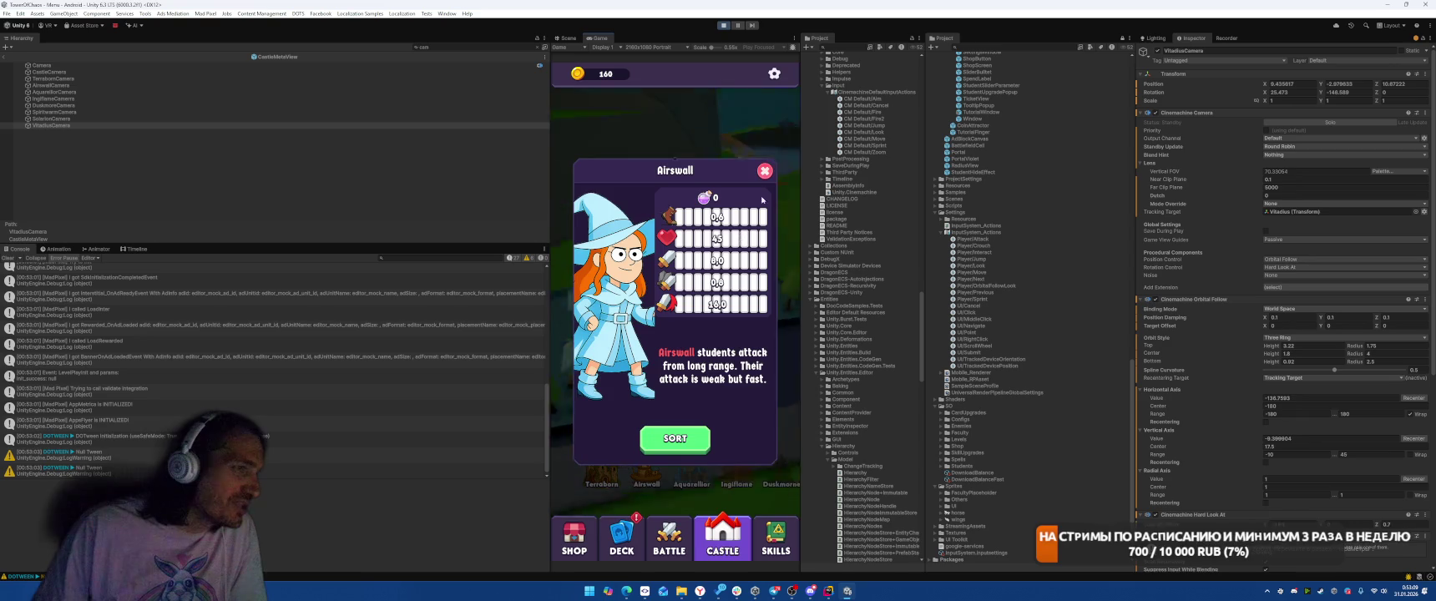
click(131, 99)
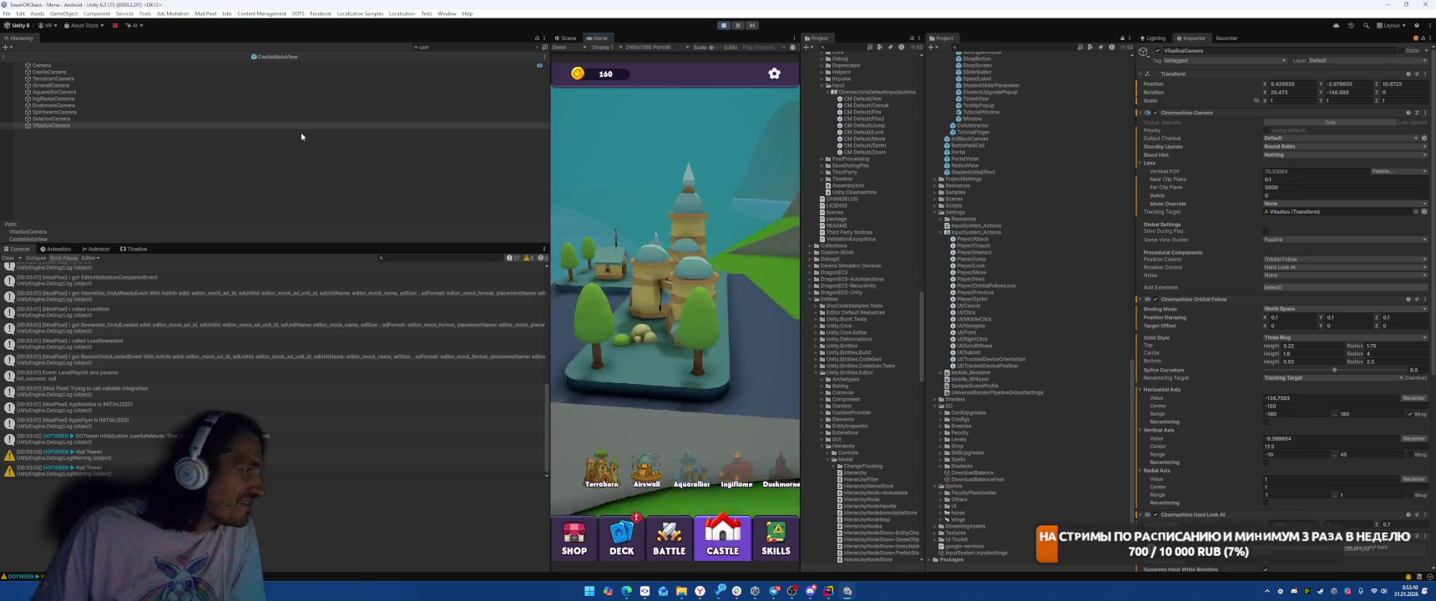
click(125, 85)
scroll(1324, 392, down, 8)
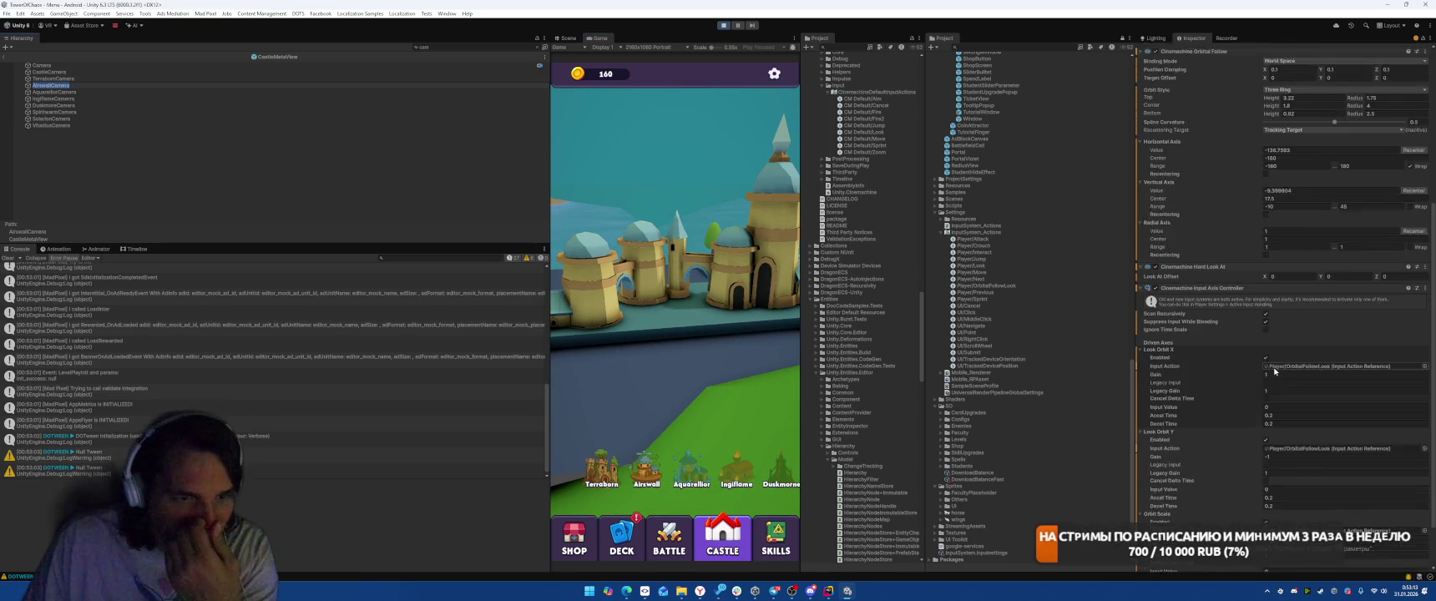
click(723, 28)
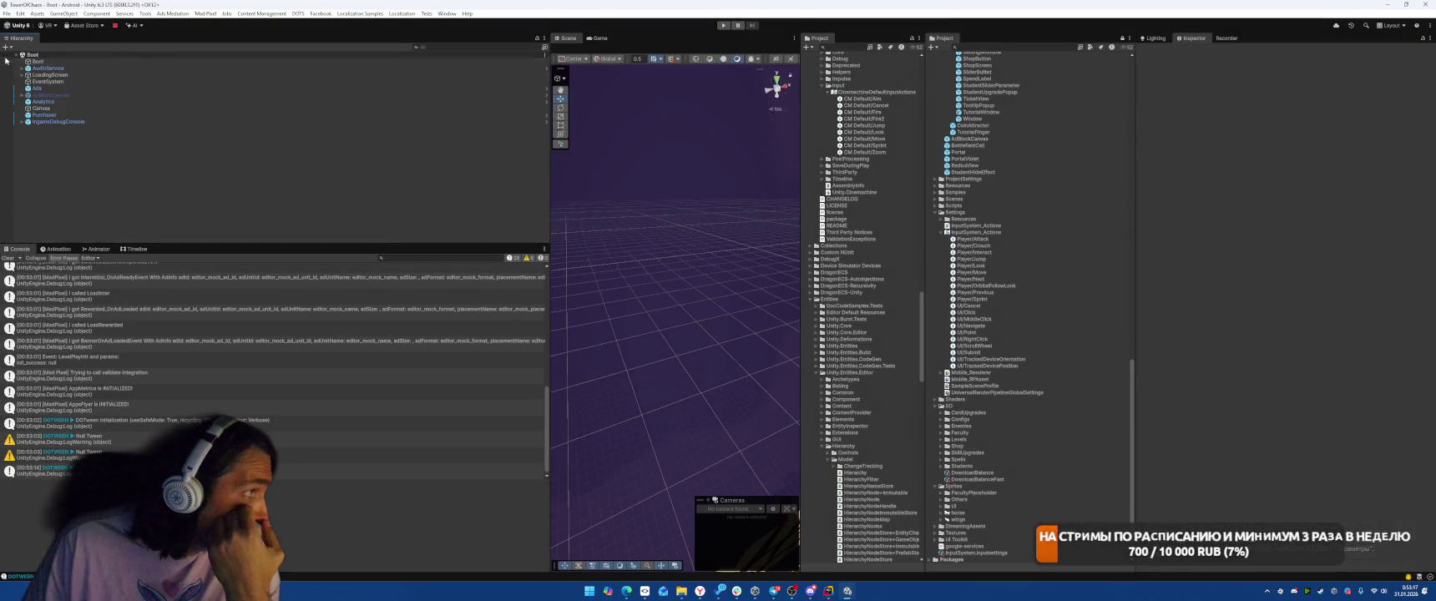
- Read the Hold interaction section of the Input System docs in Chrome, then return to Unity
key(alt+Tab)
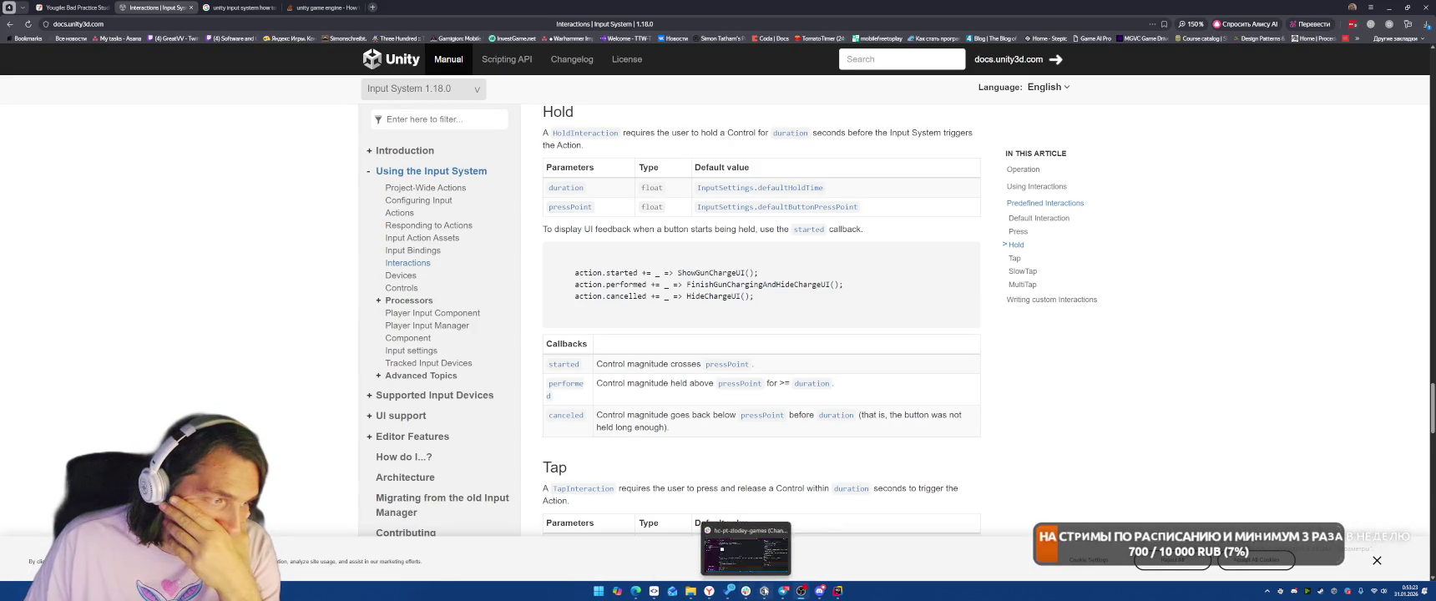
click(764, 590)
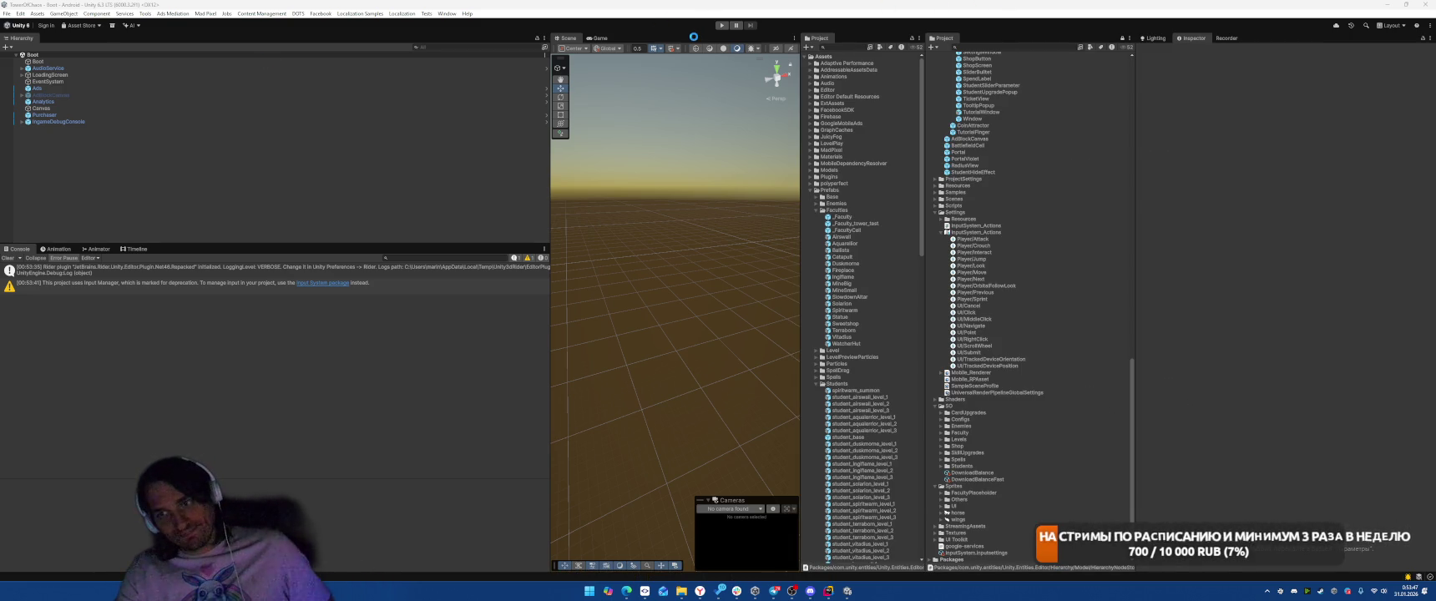
- Play the Castle screen, pan over the Airswall town, stop, and bring up the Edit menu
click(723, 25)
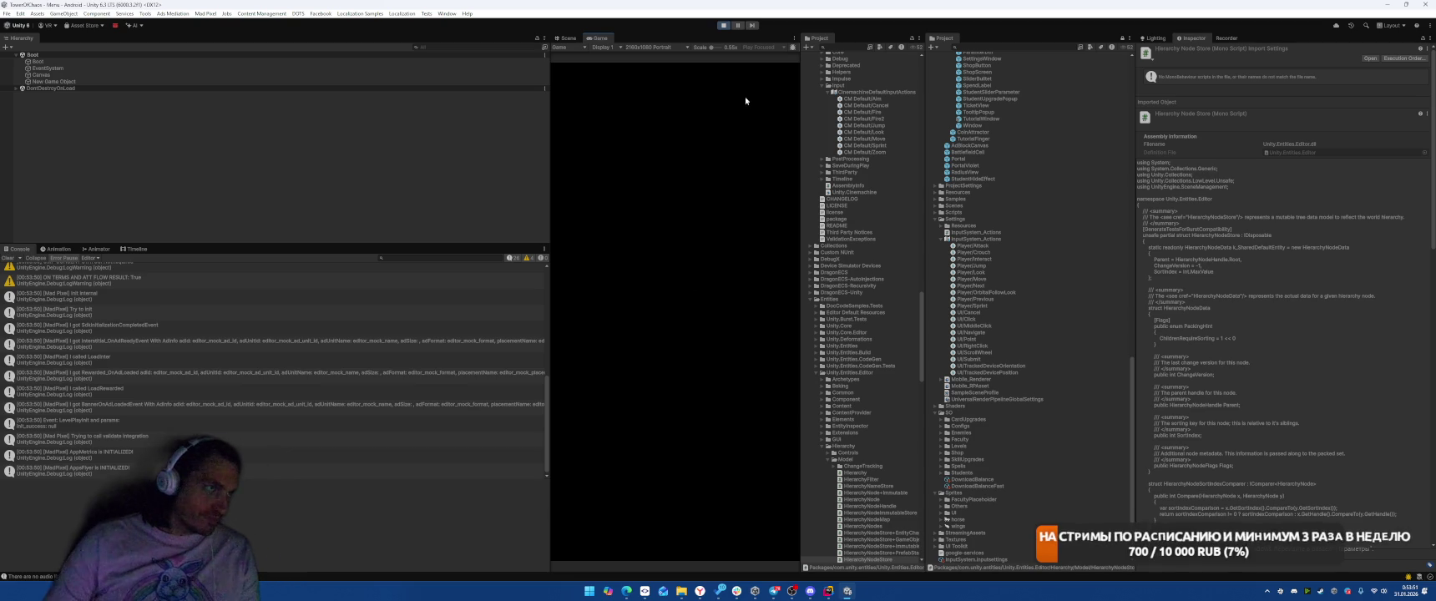
click(728, 538)
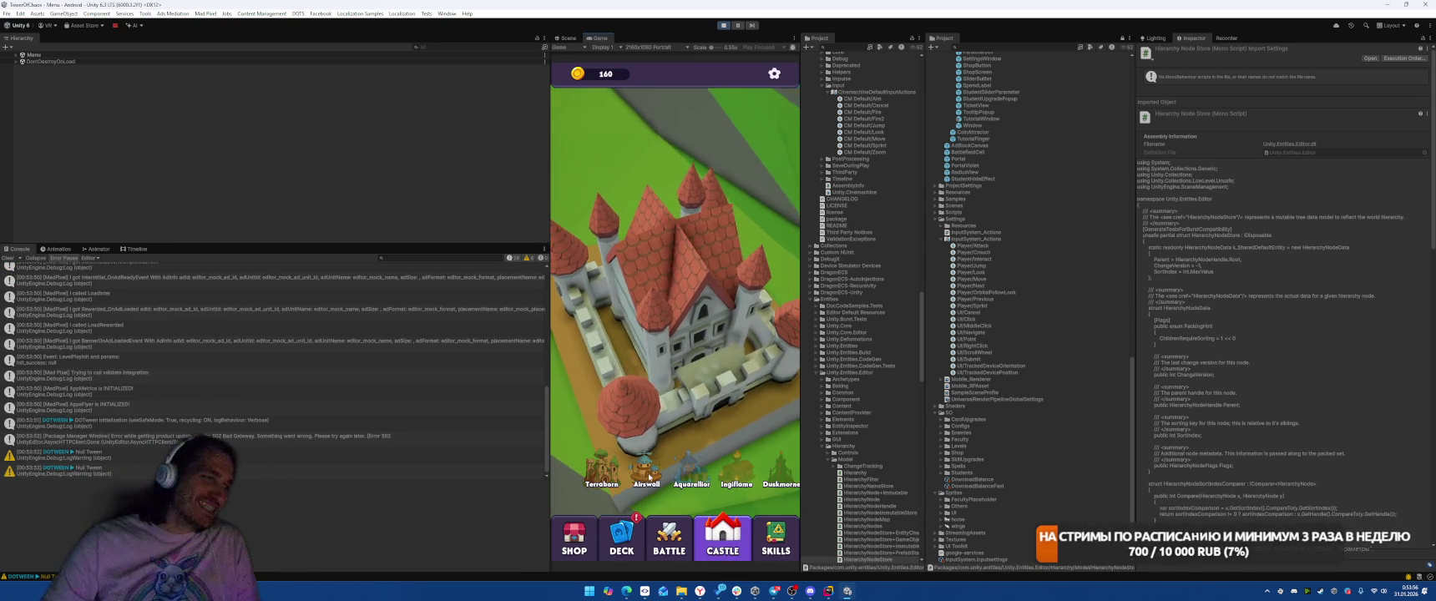
click(649, 477)
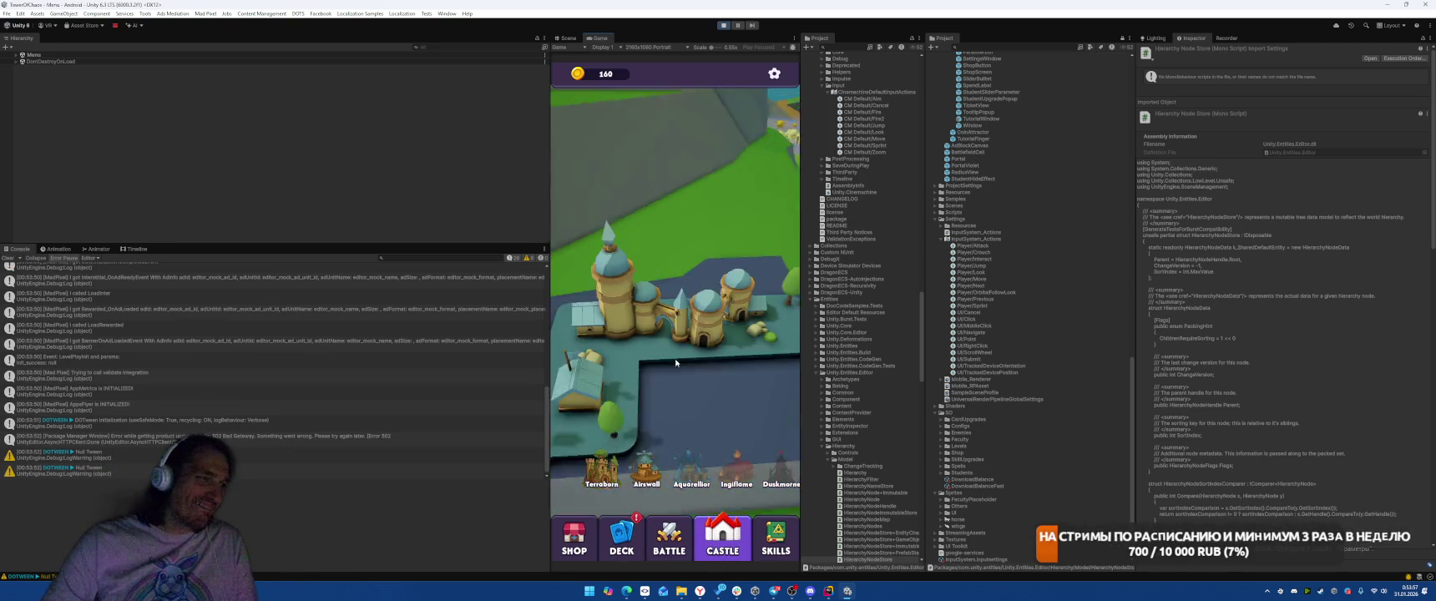
click(722, 25)
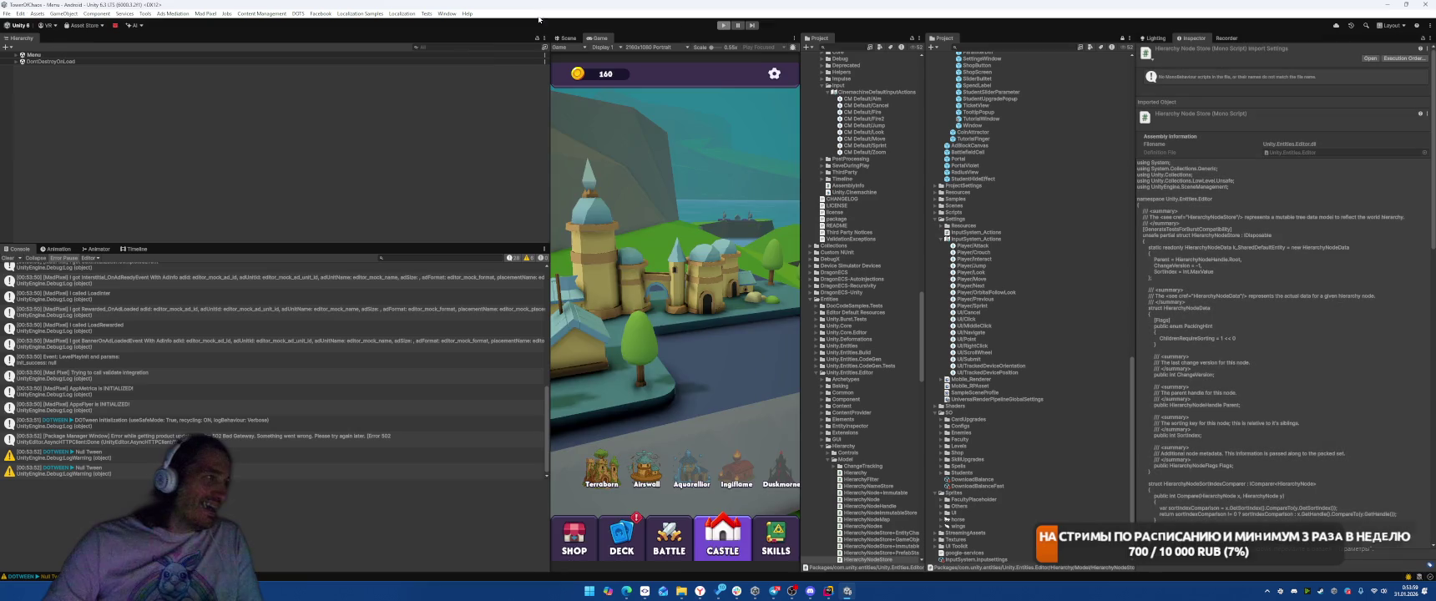
click(19, 13)
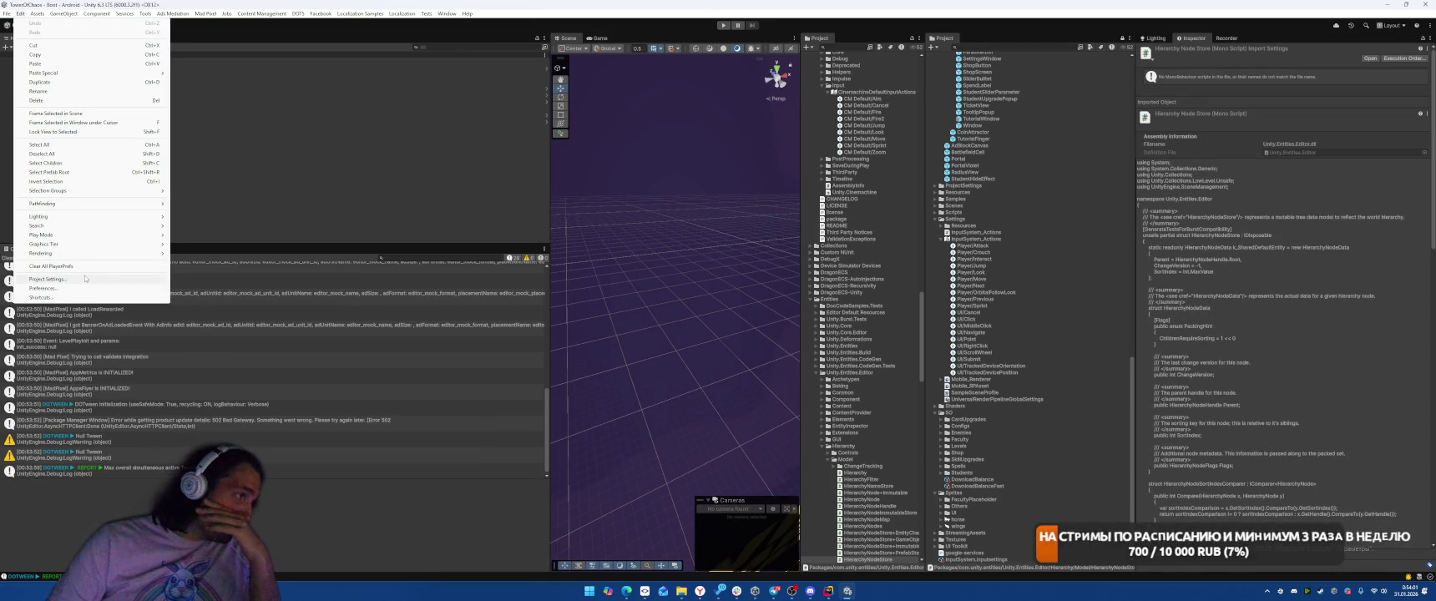
- Add a One Modifier composite binding to OrbitalFollowLook in the Input System Package settings
click(47, 279)
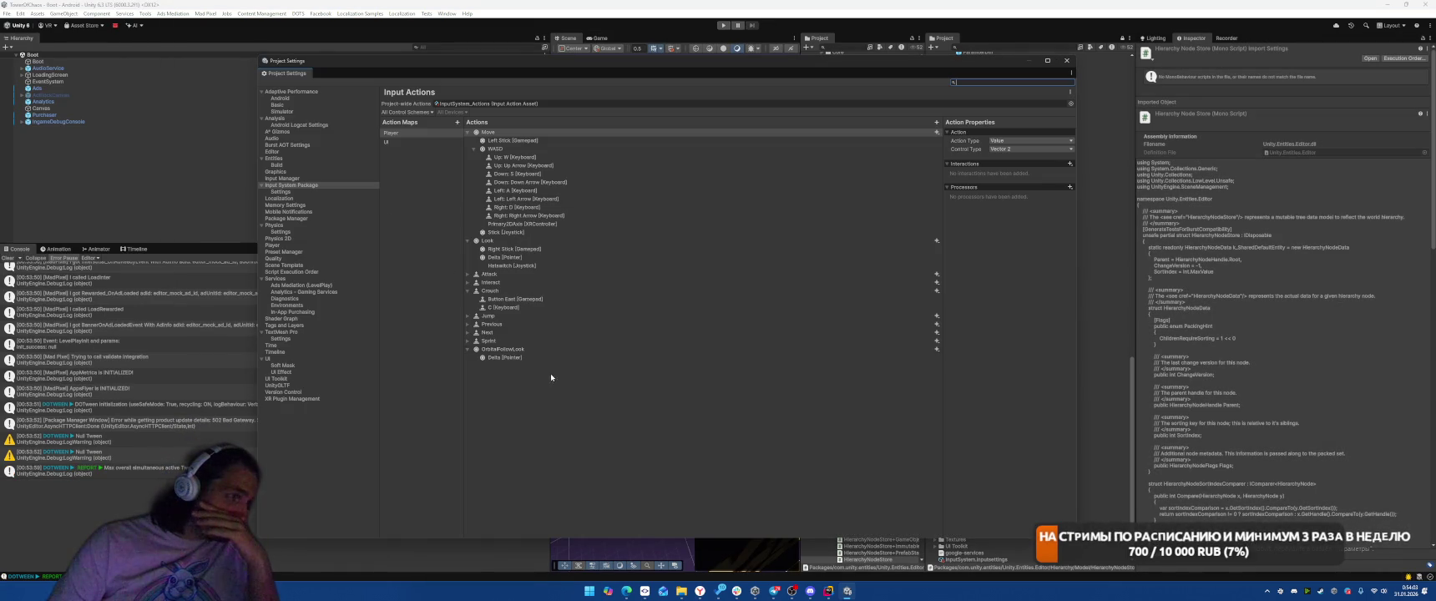
click(534, 357)
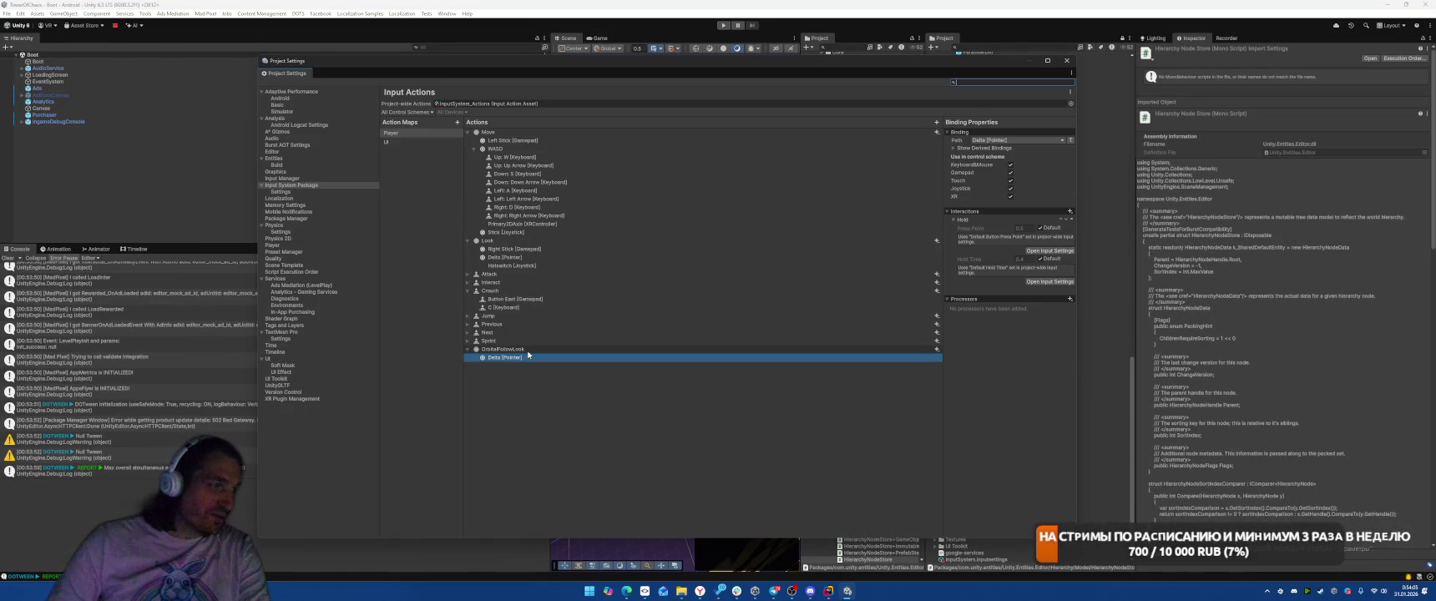
right_click(528, 350)
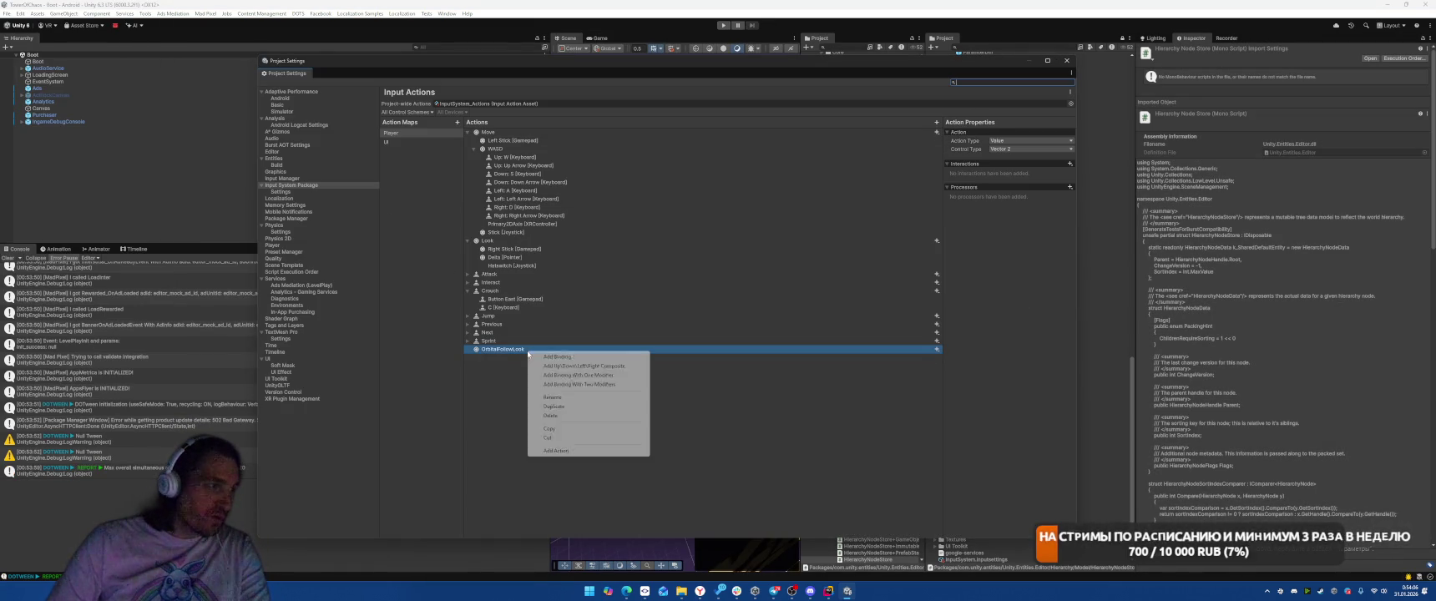
click(567, 375)
- Set the composite's modifier to Press [Pointer] and its binding to Delta [Pointer]
click(524, 366)
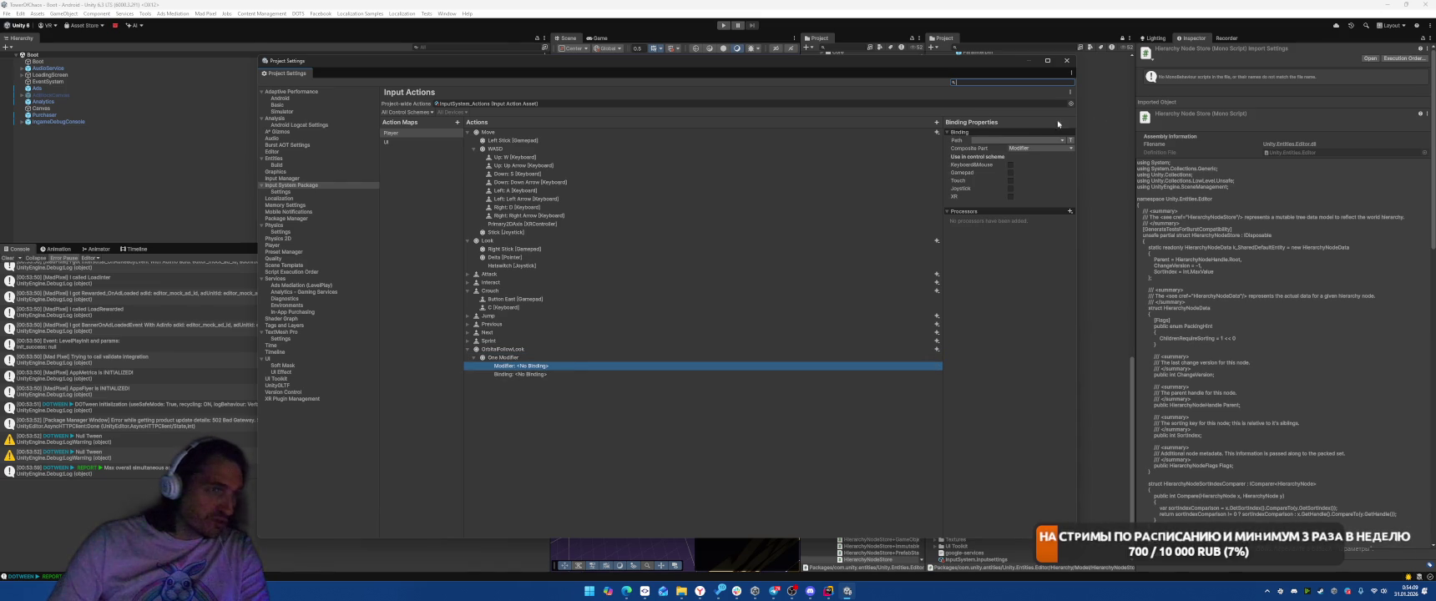
click(1007, 141)
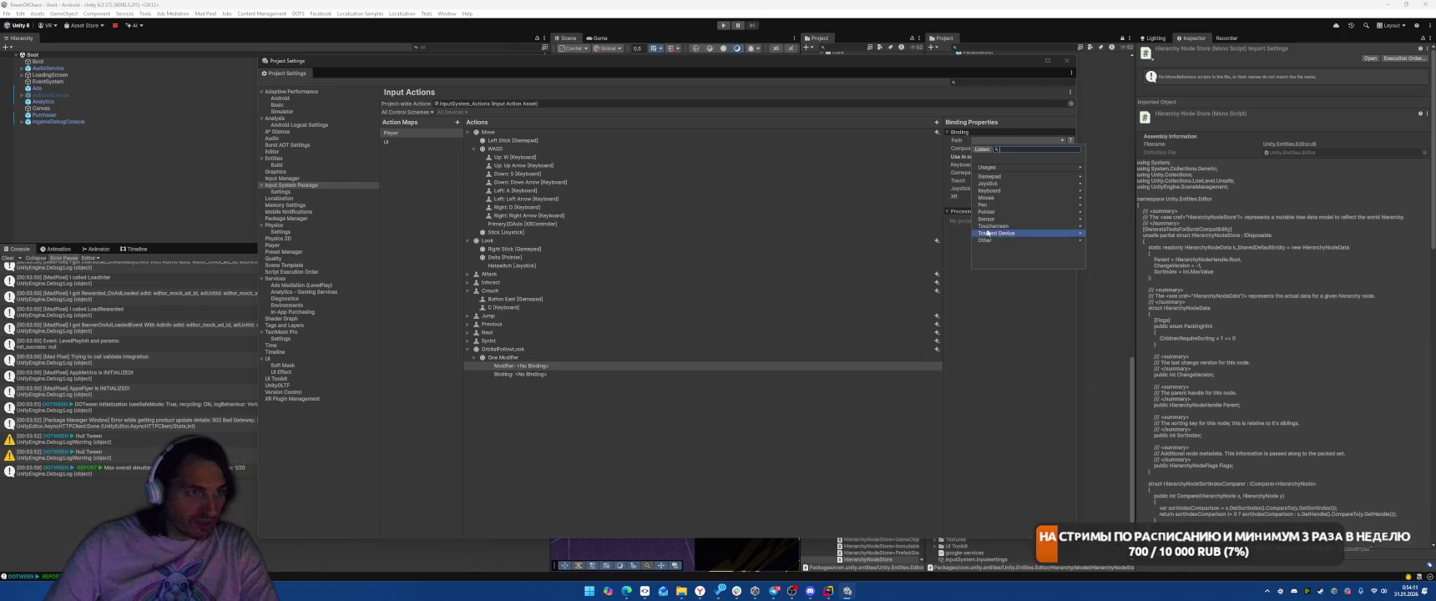
click(998, 212)
click(1001, 183)
click(524, 374)
click(1023, 142)
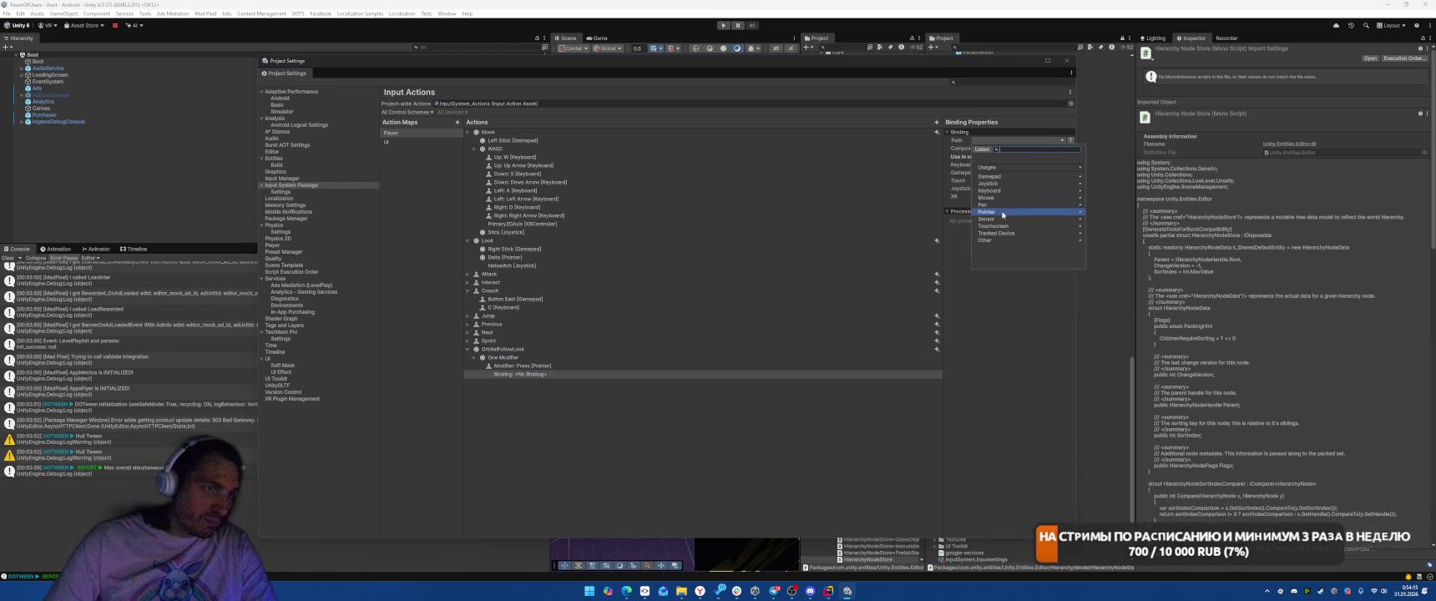
click(1001, 211)
click(997, 177)
- Add Delta Time Scale and Scale Vector 2 processors to OrbitalFollowLook, then start saving
click(532, 351)
click(1068, 187)
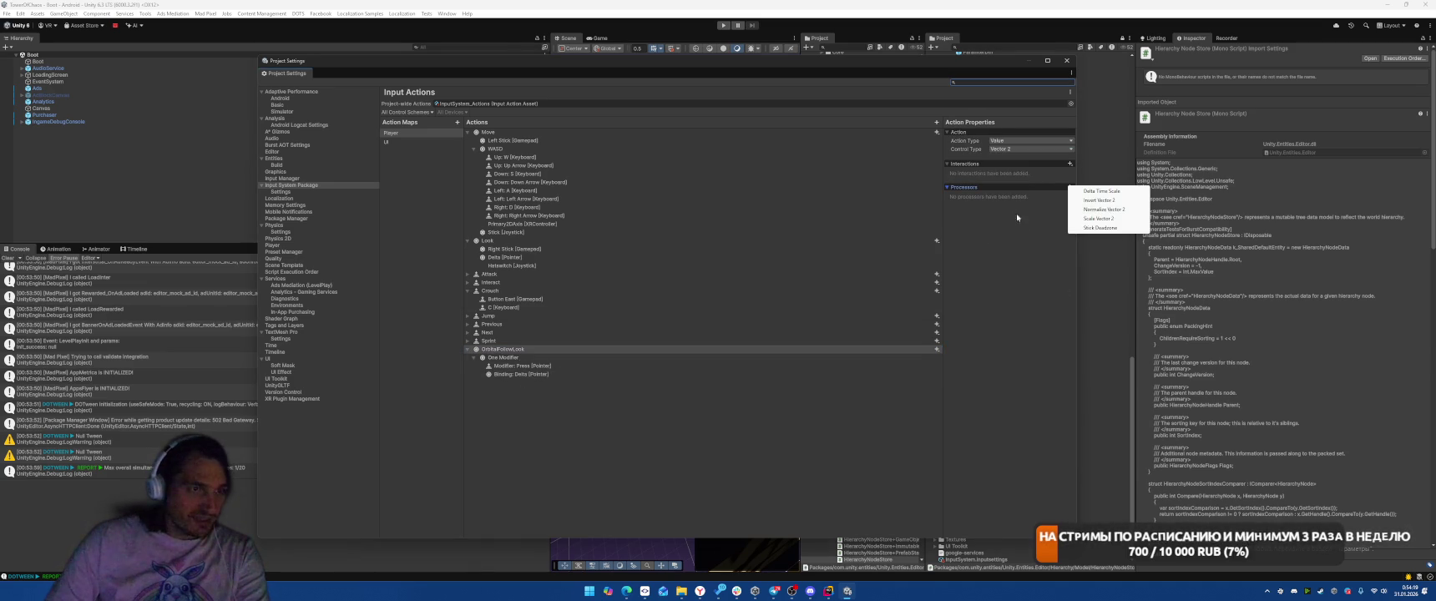
click(1083, 191)
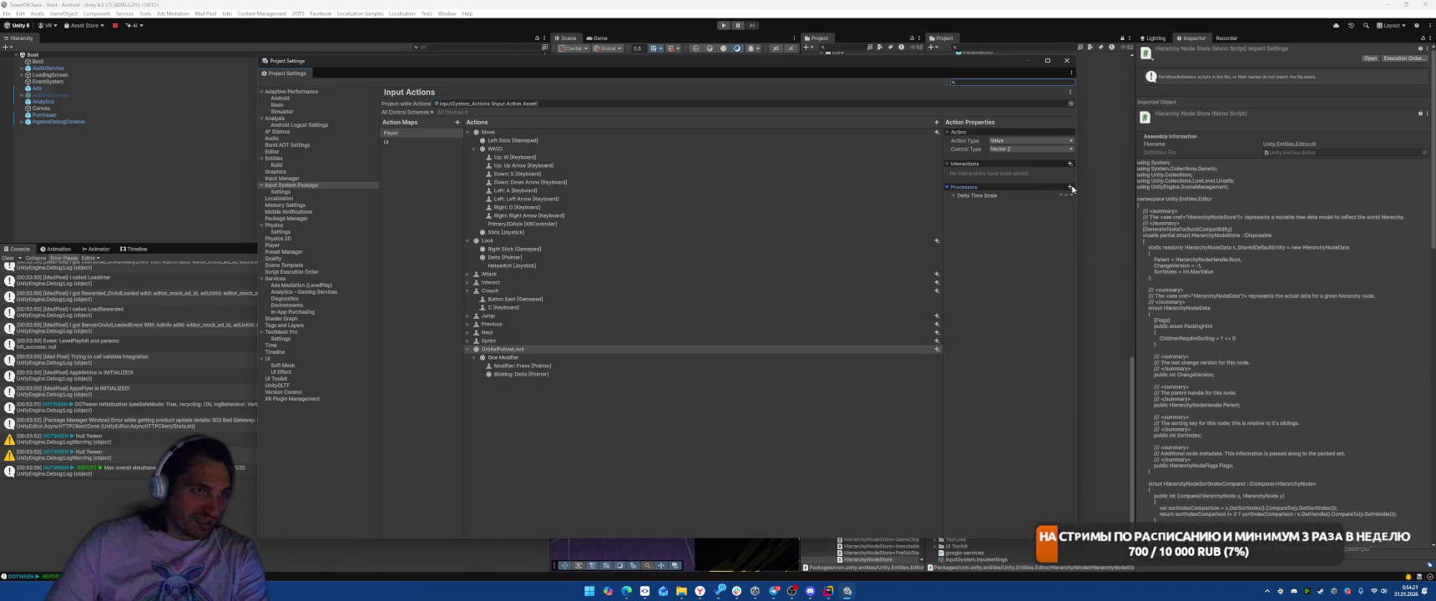
click(1069, 187)
click(1106, 217)
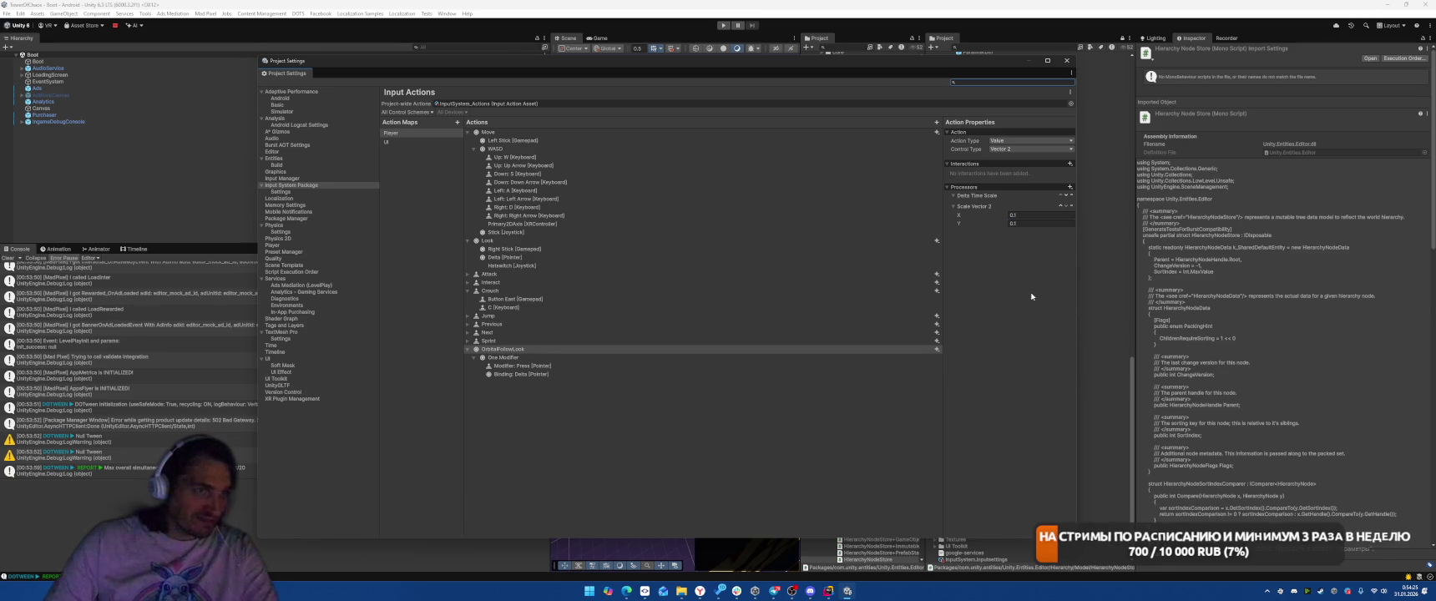
click(7, 13)
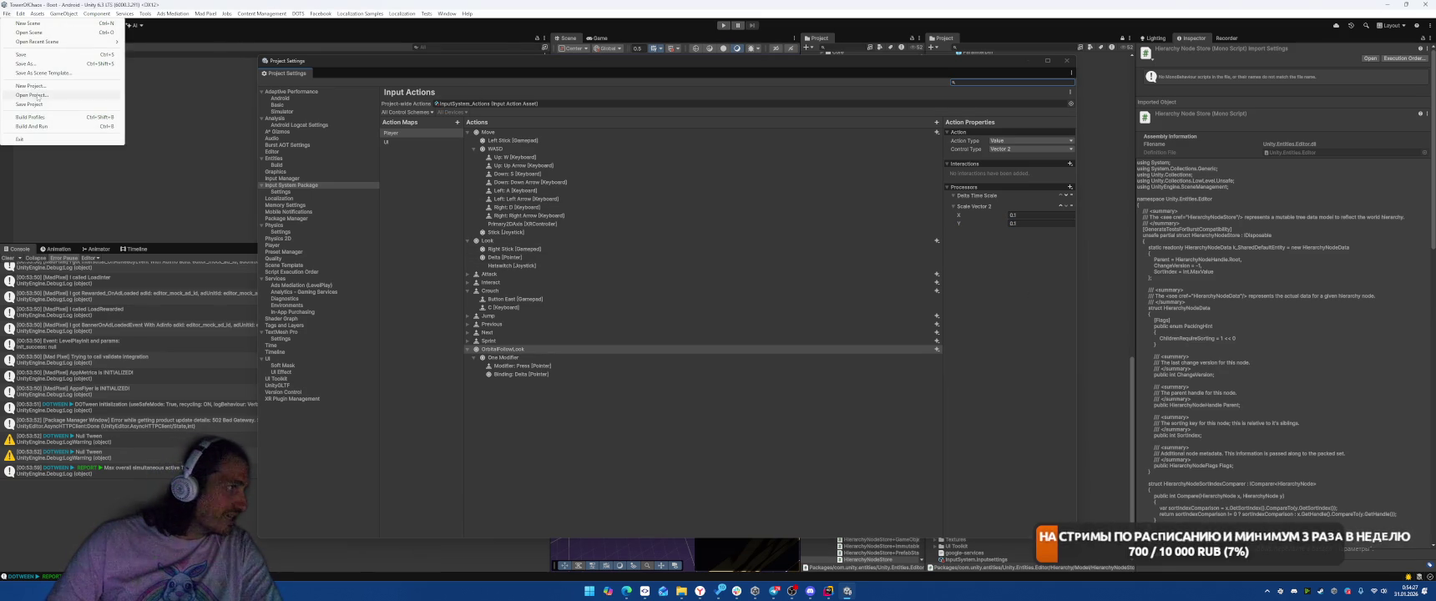
- Save the project and bring the SmartGit repository window to the front
click(31, 105)
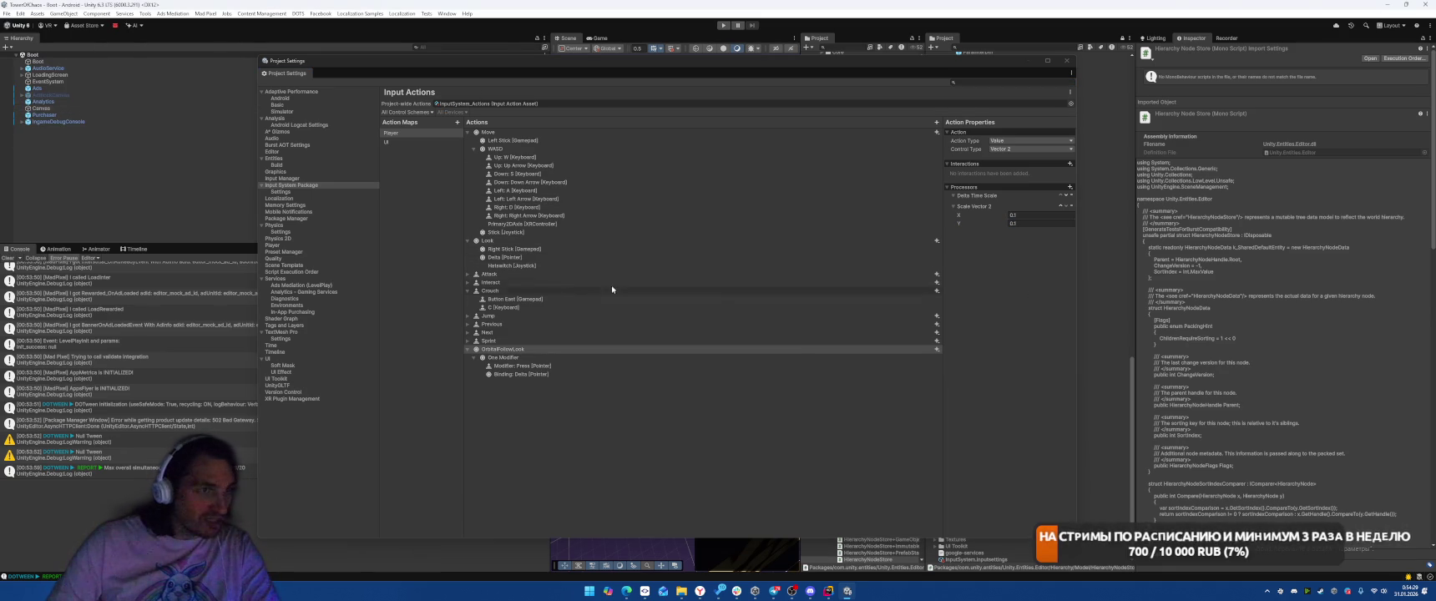
click(645, 591)
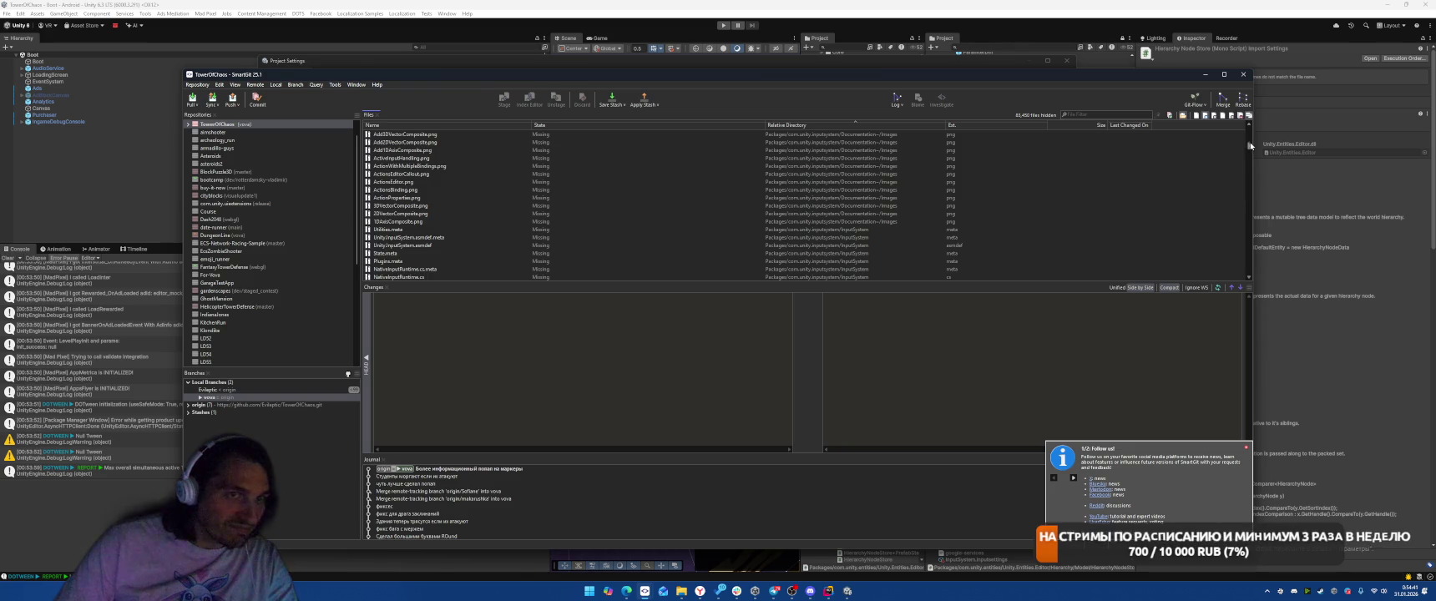
- Review the manifest.json and CastleFacultyView.cs diffs in SmartGit, then return to Unity
click(422, 165)
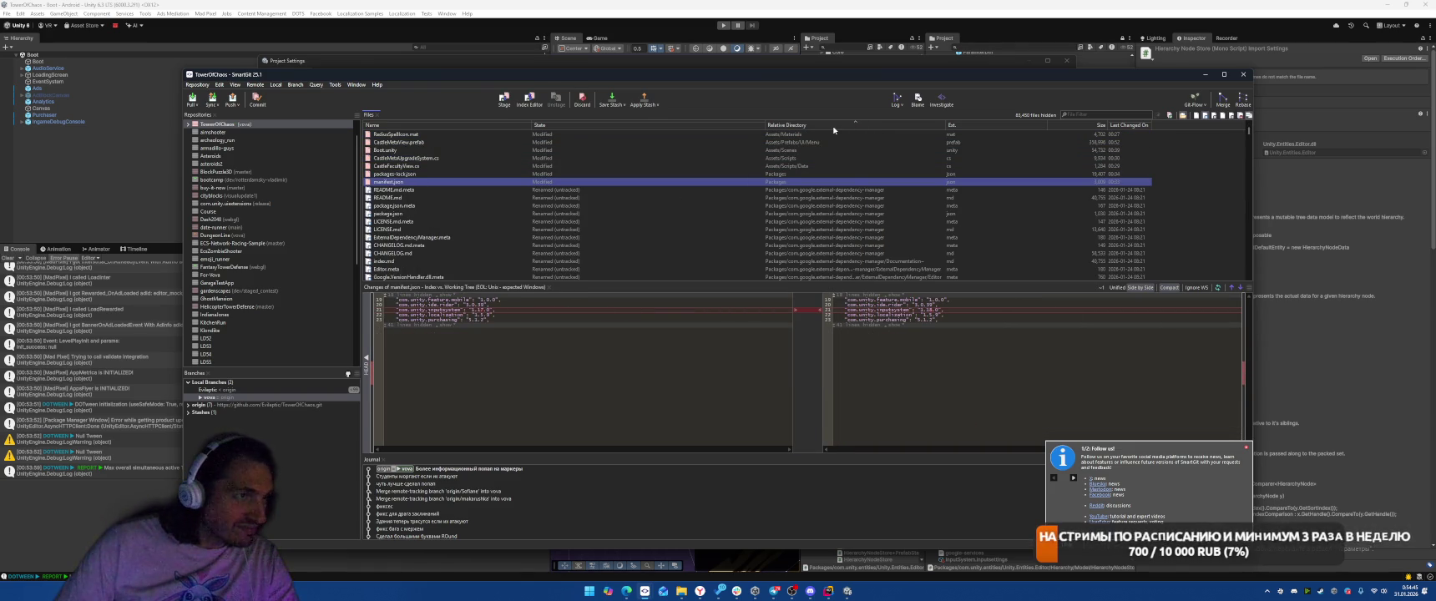
click(187, 125)
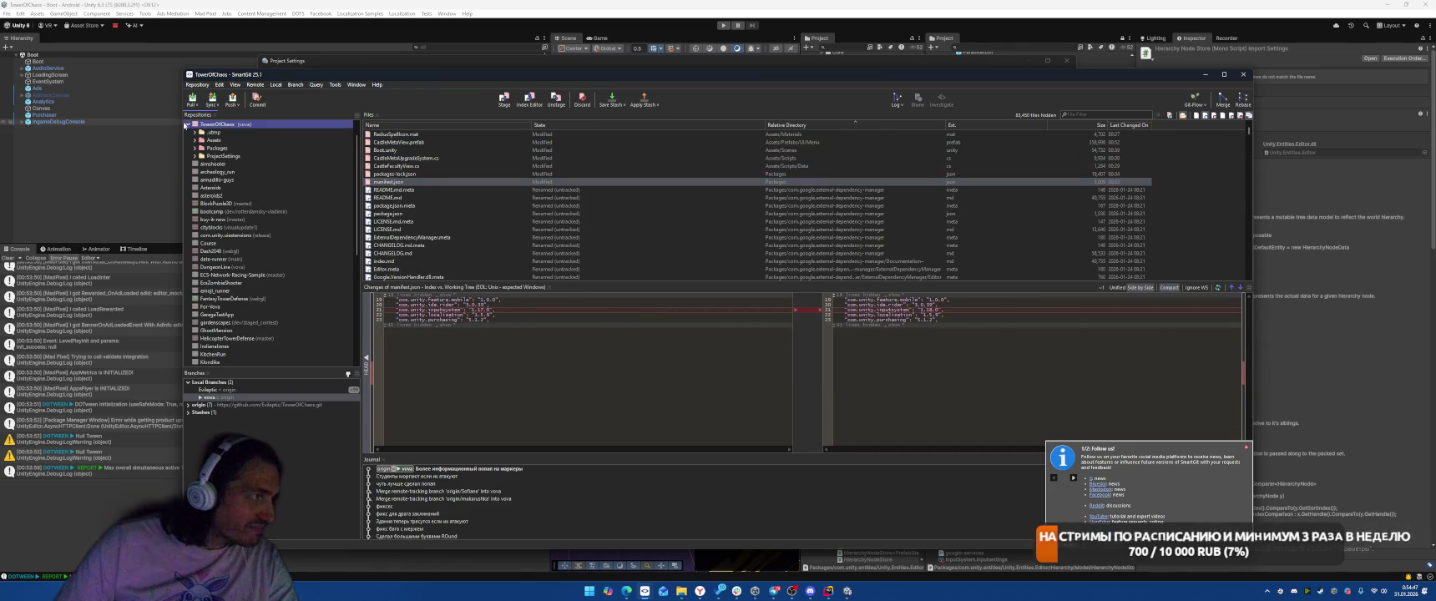
click(194, 156)
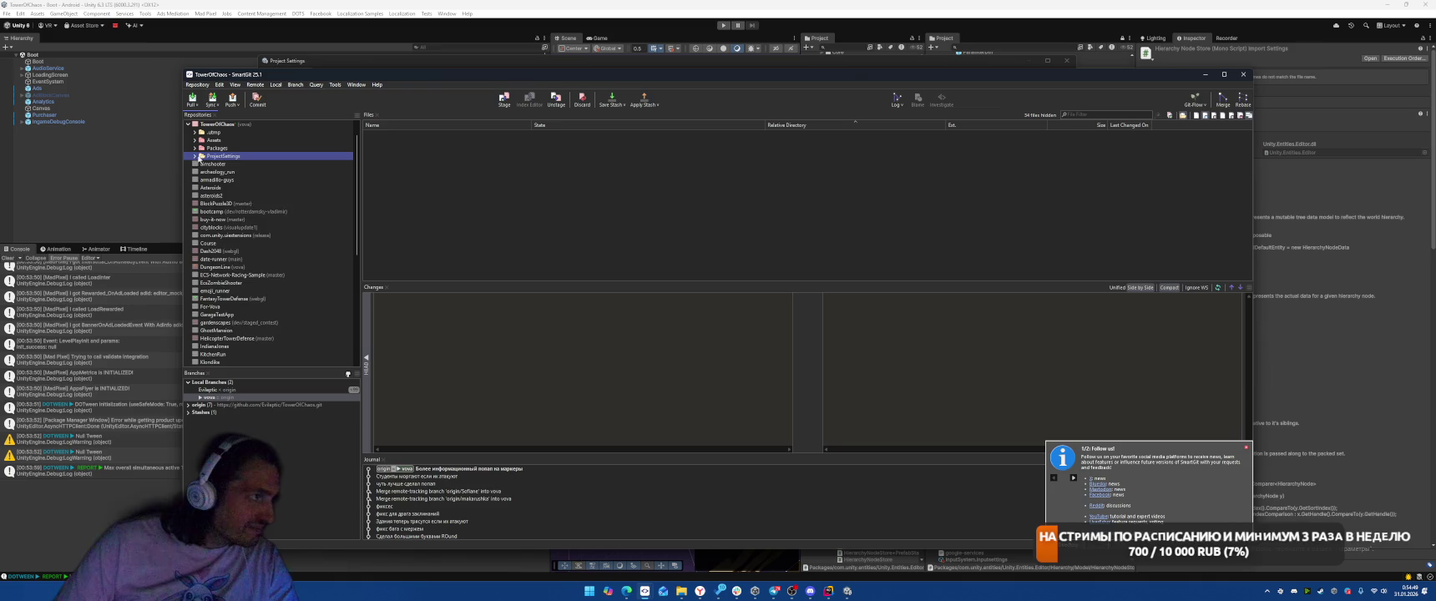
click(215, 148)
click(215, 141)
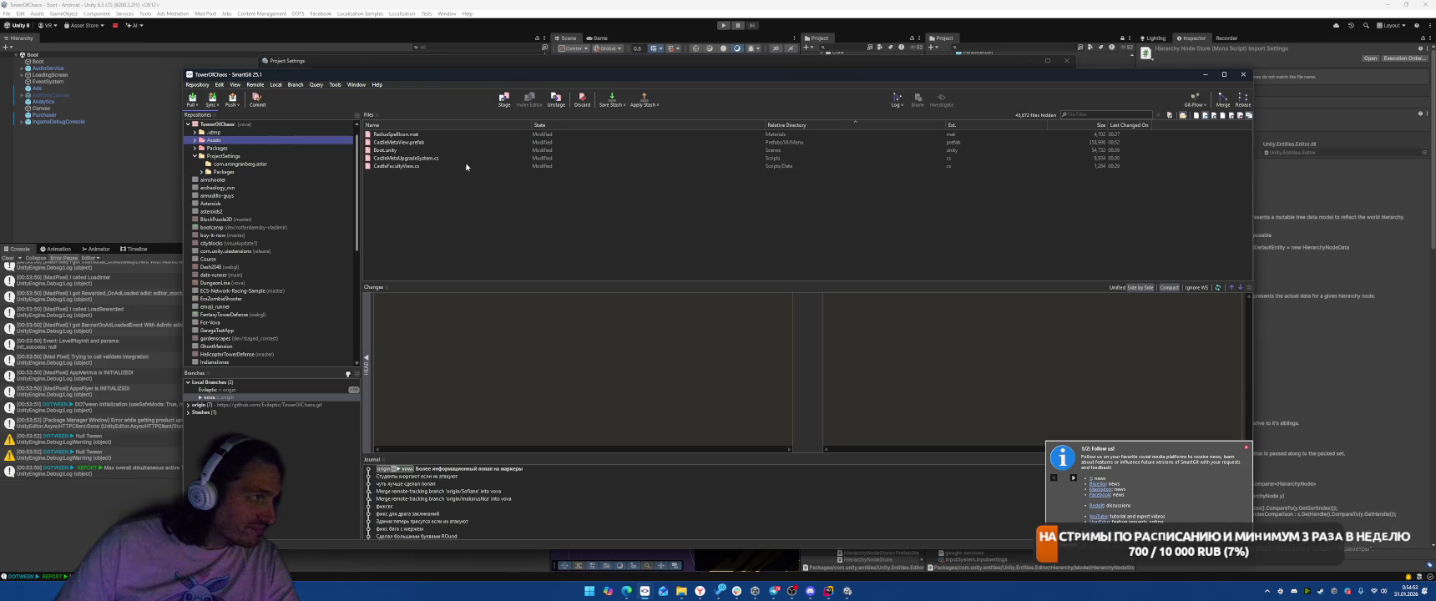
click(431, 166)
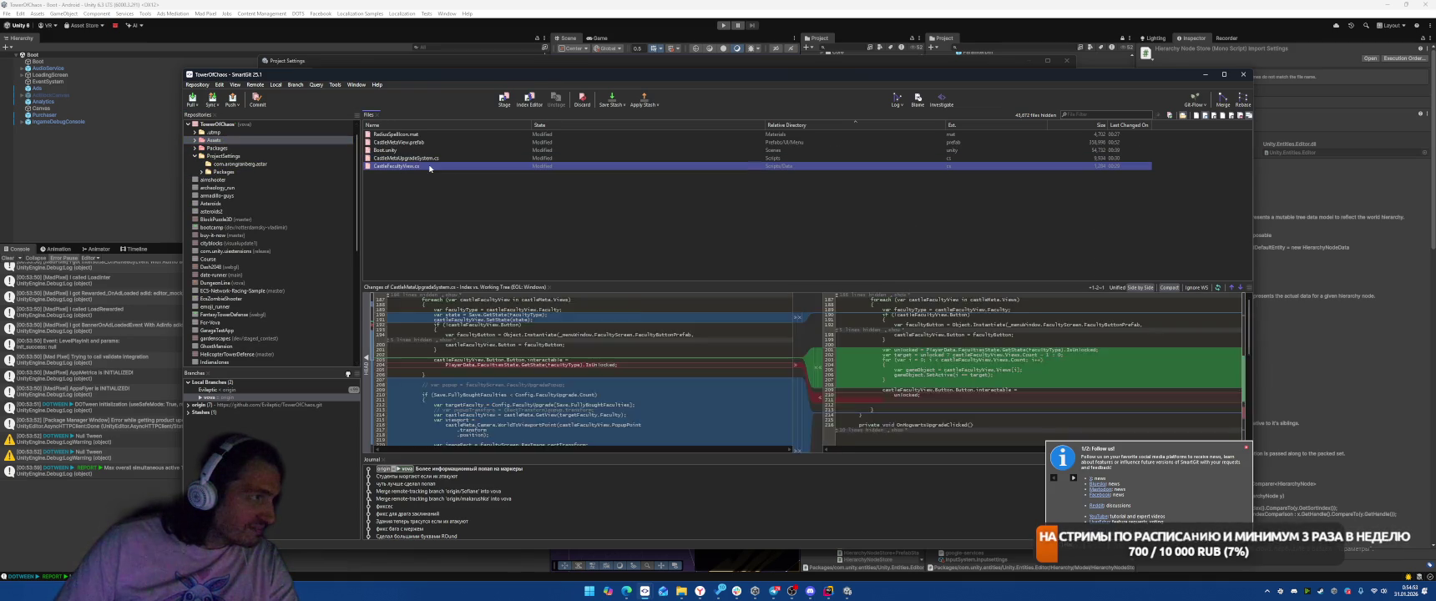
click(129, 174)
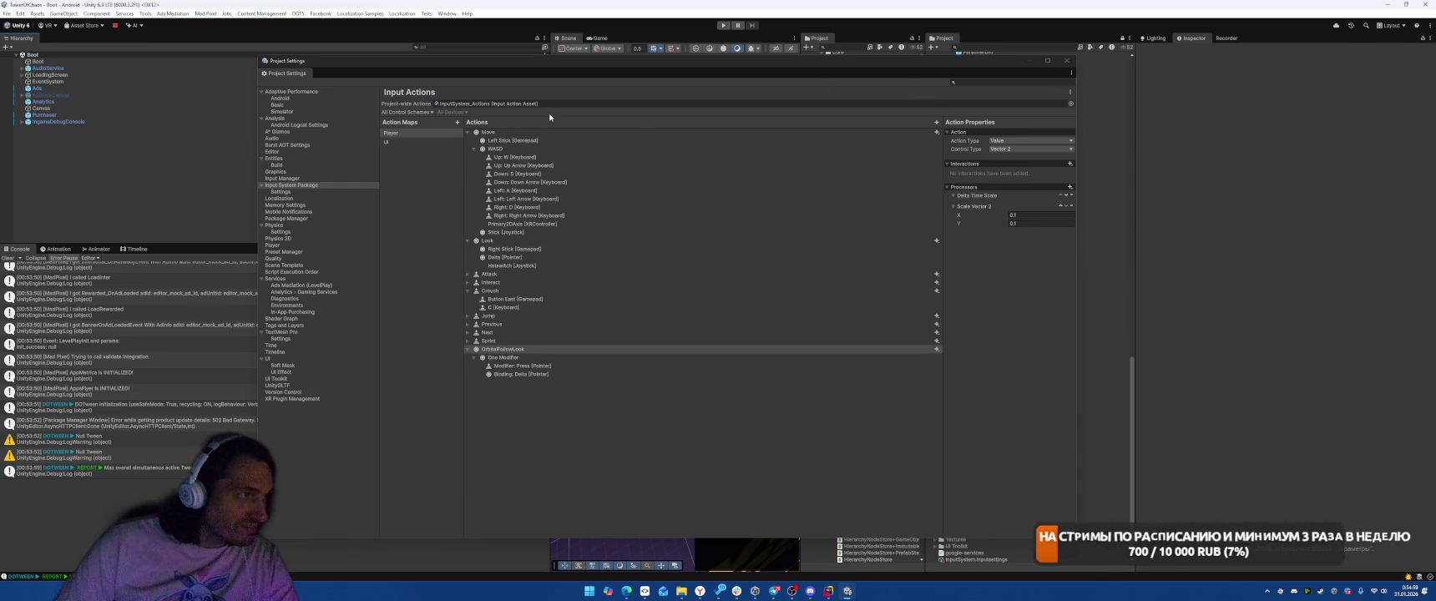
- Turn on Generate C# Class for the InputSystem_Actions asset
drag(820, 69, 712, 168)
click(852, 130)
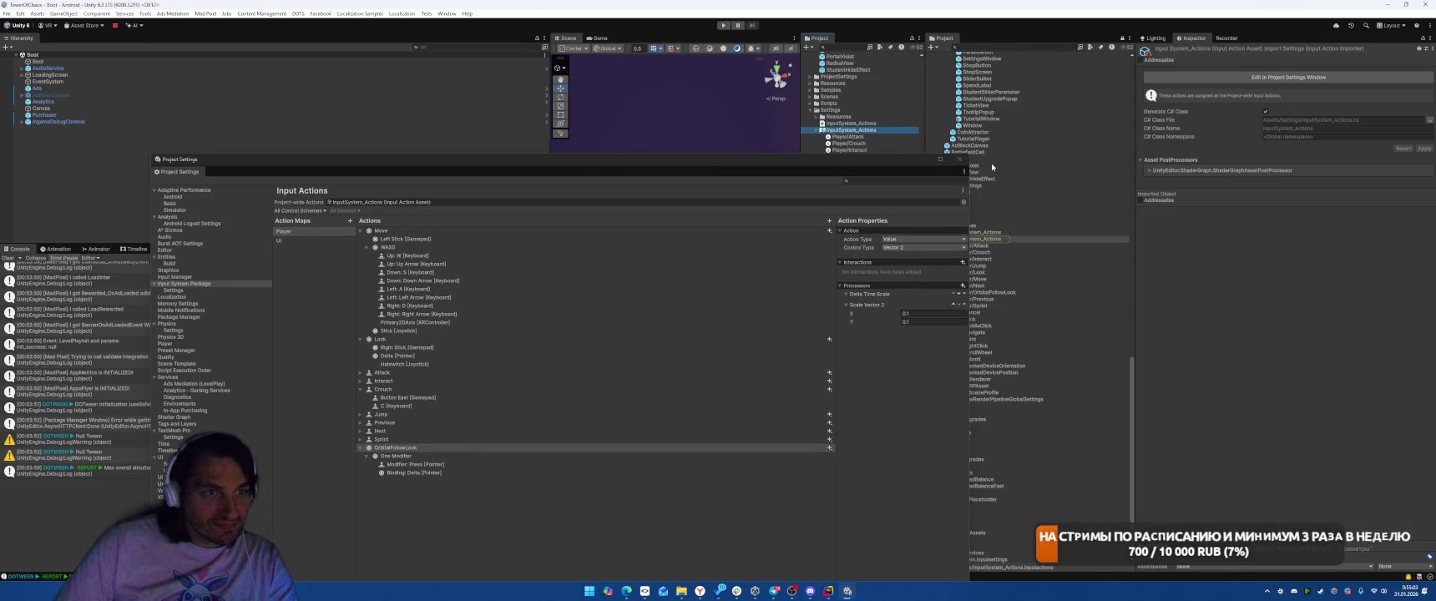
click(959, 158)
click(1265, 112)
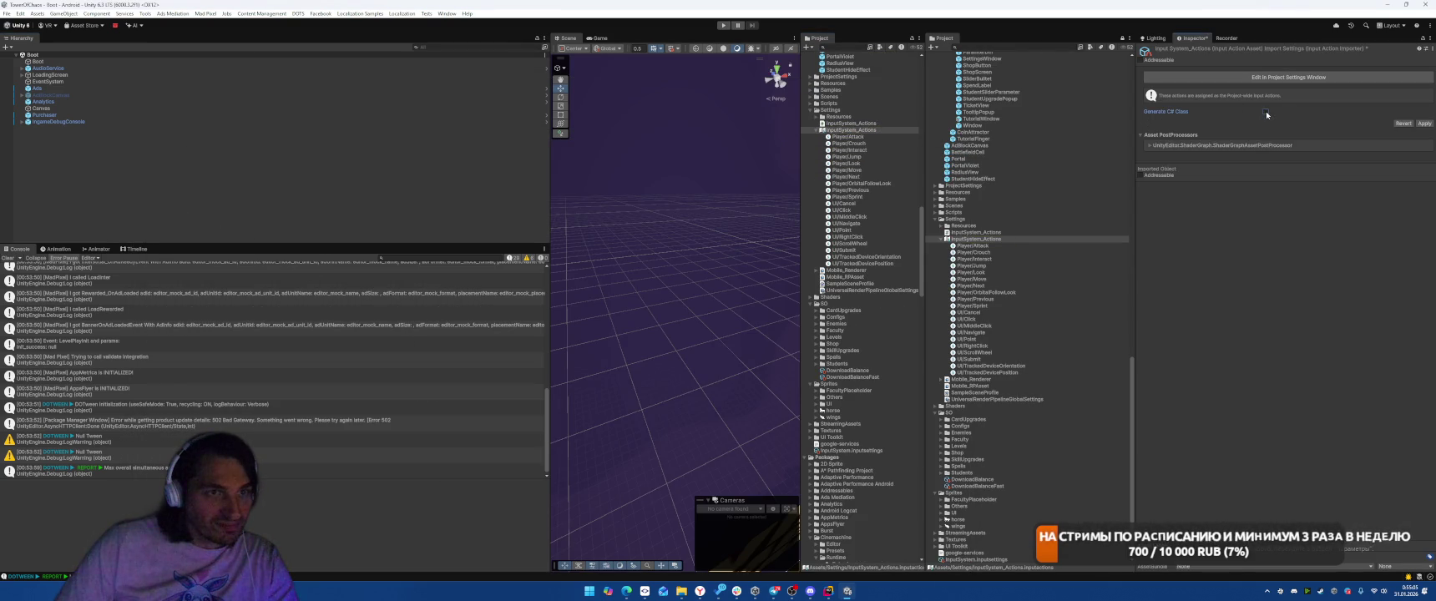
click(1266, 78)
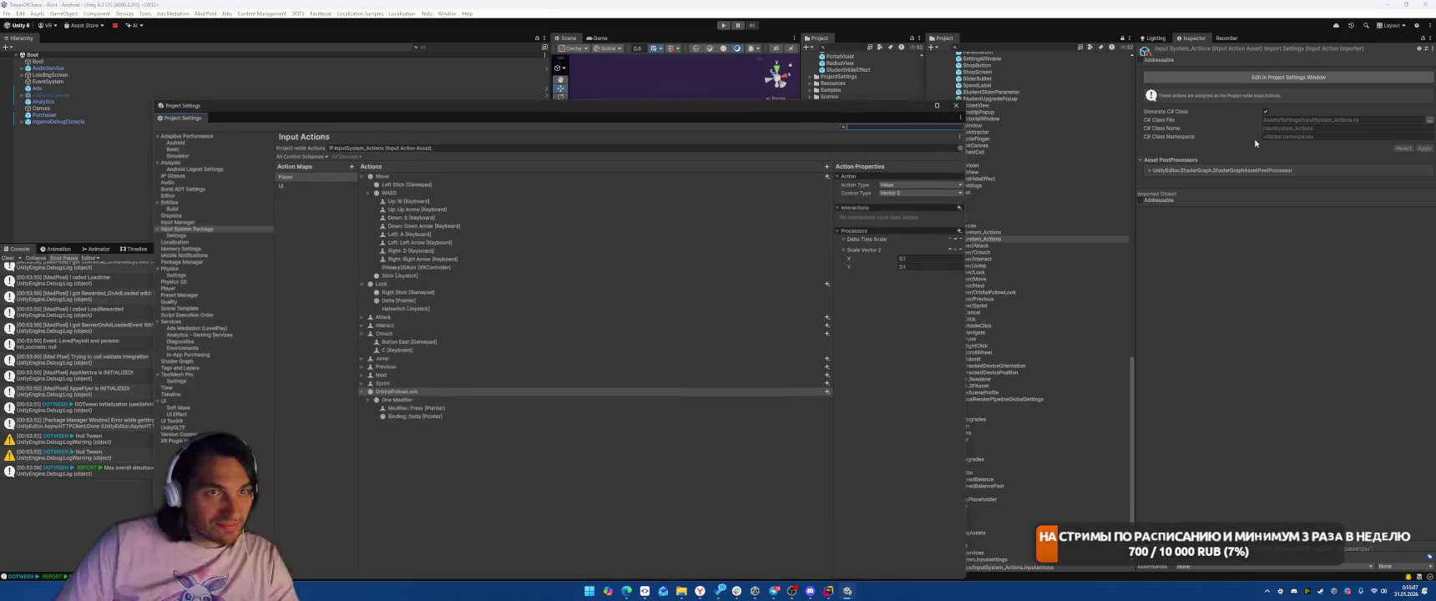
click(449, 409)
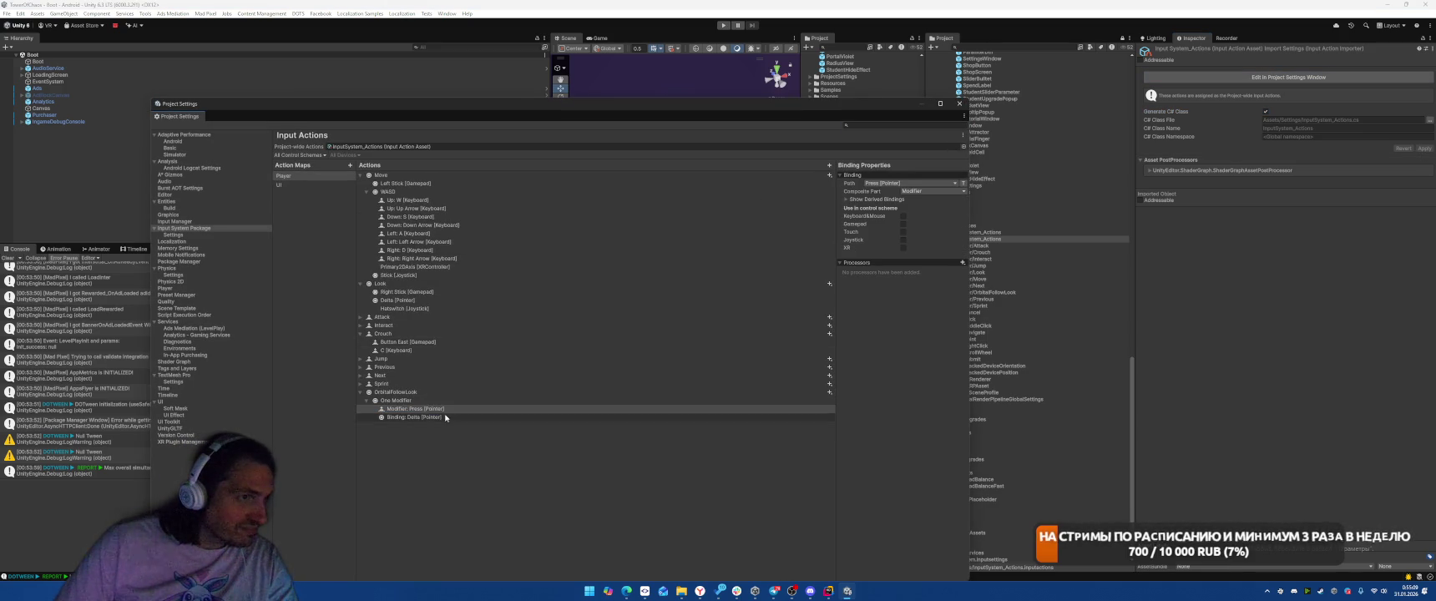
click(959, 103)
- Reimport InputSystem_Actions and open it in the Project Settings window
right_click(977, 239)
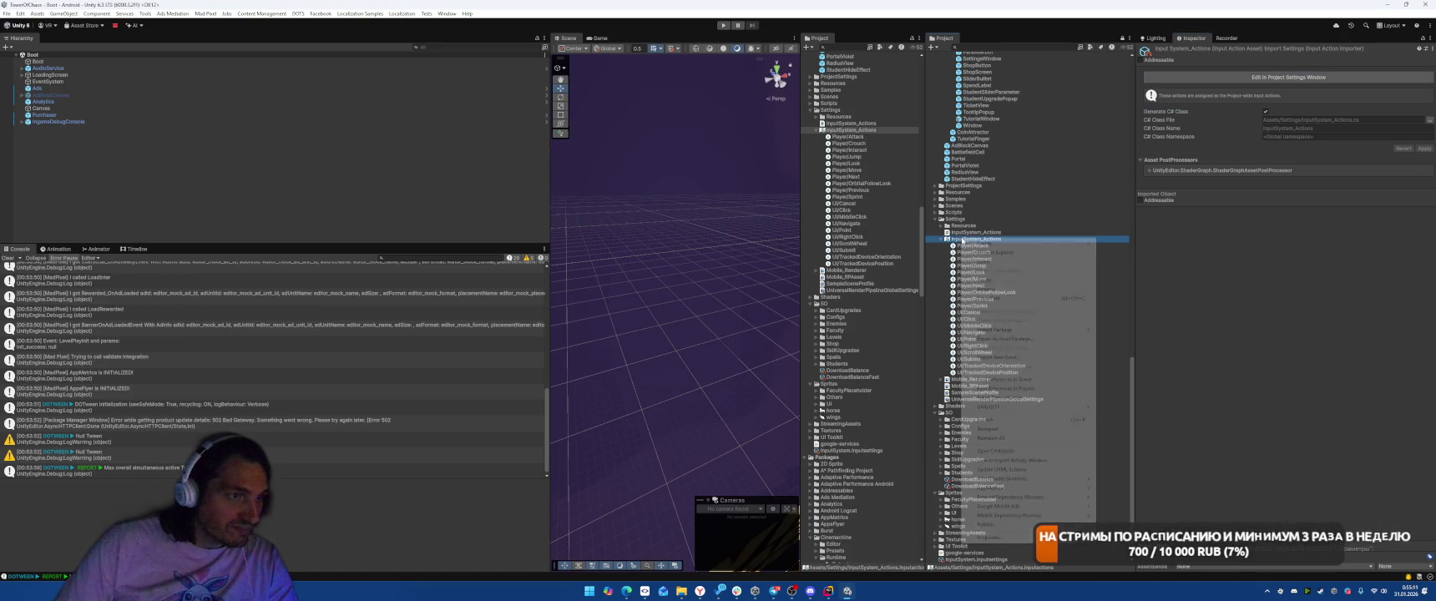
click(986, 415)
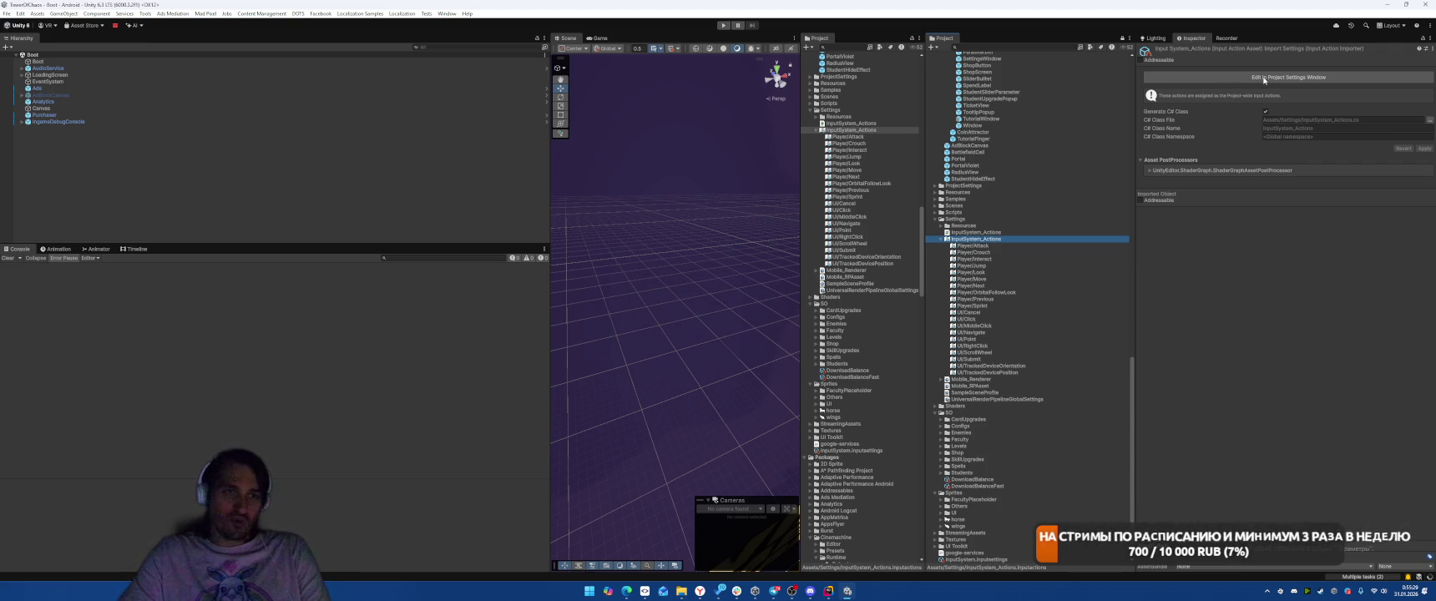
click(1264, 77)
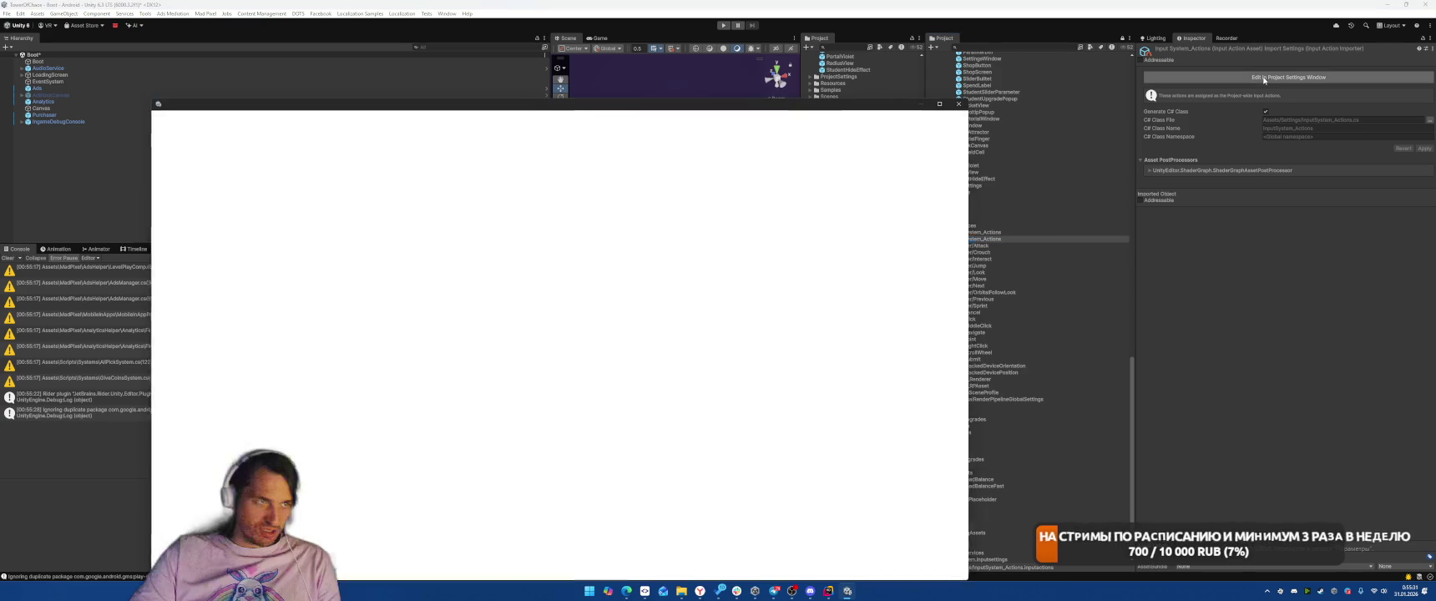
- Delete OrbitalFollowLook's Delta [Pointer] binding and reselect the InputSystem_Actions asset
click(464, 400)
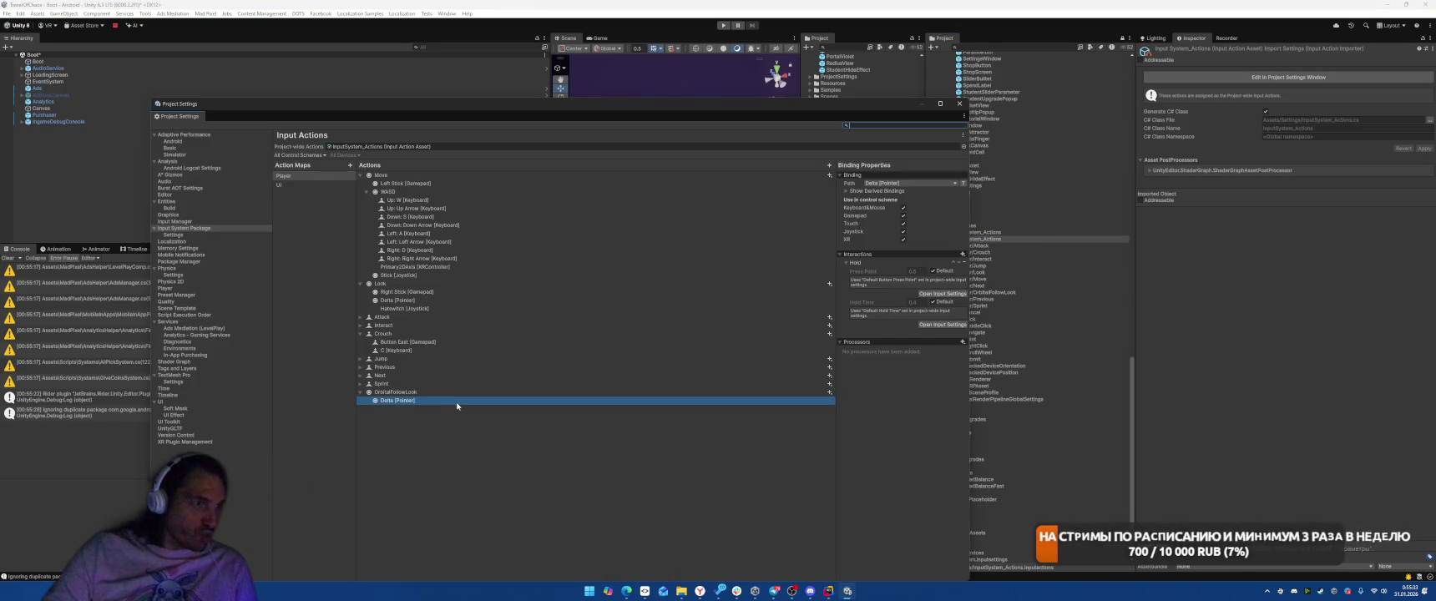
key(Delete)
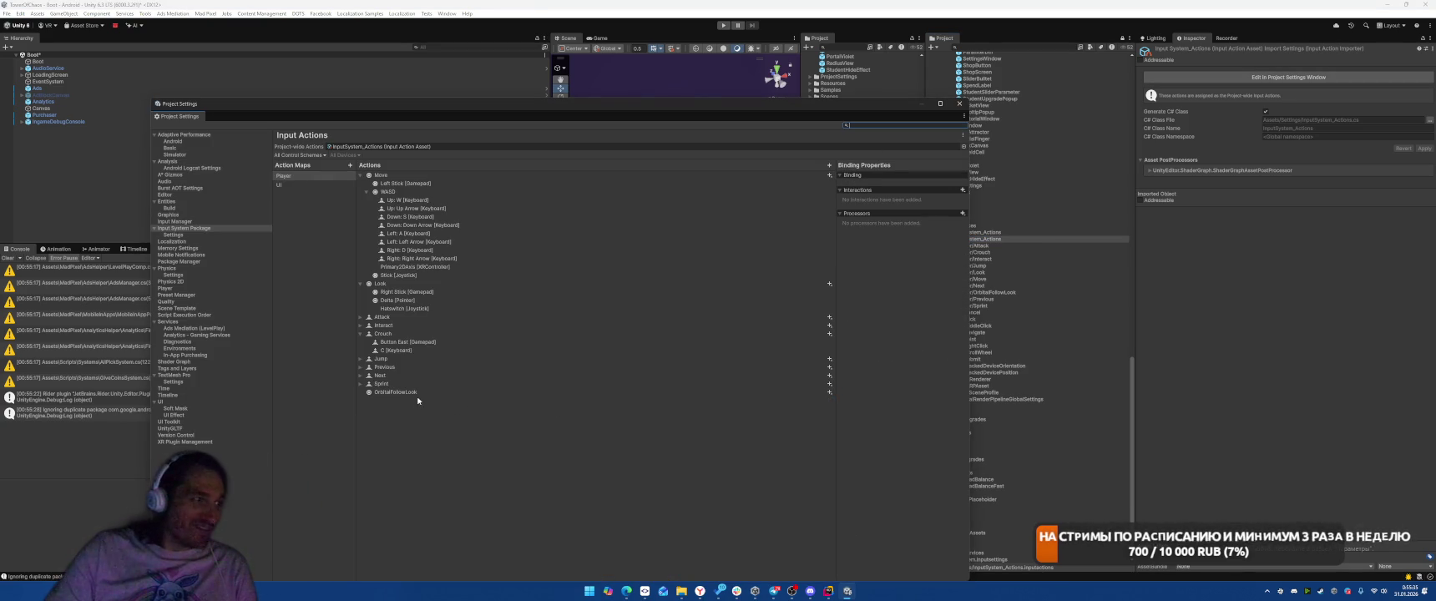
click(412, 392)
right_click(410, 393)
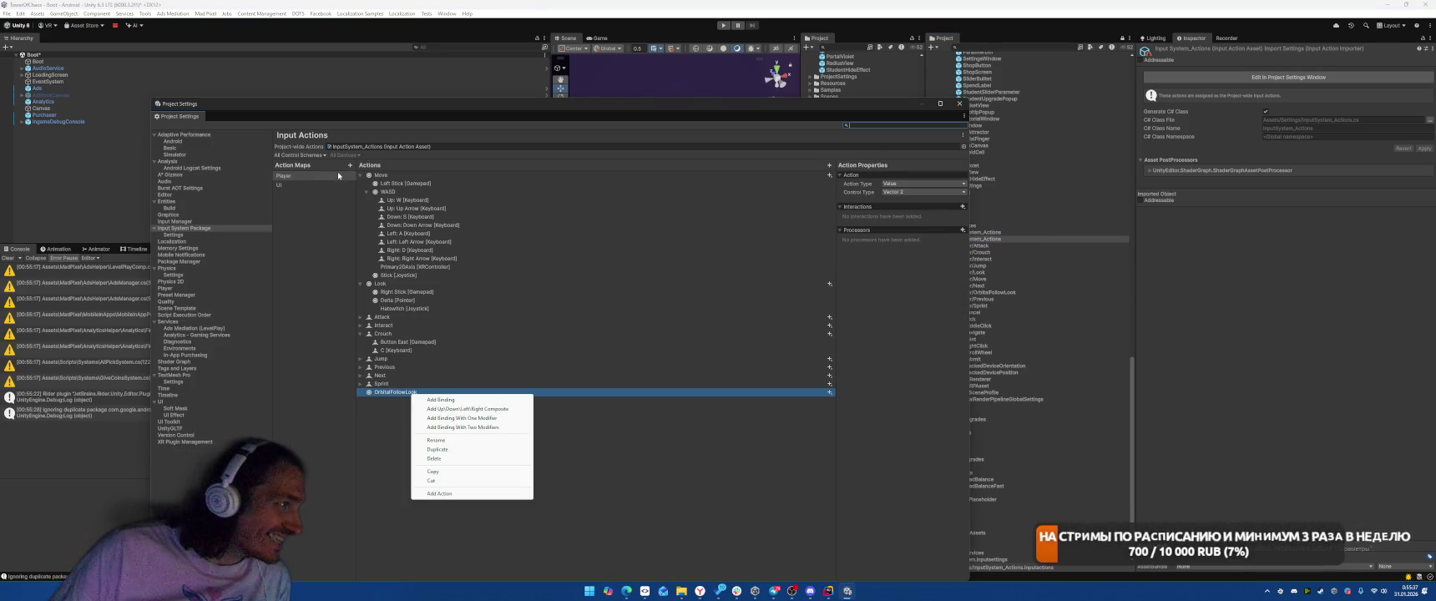
click(299, 156)
click(528, 481)
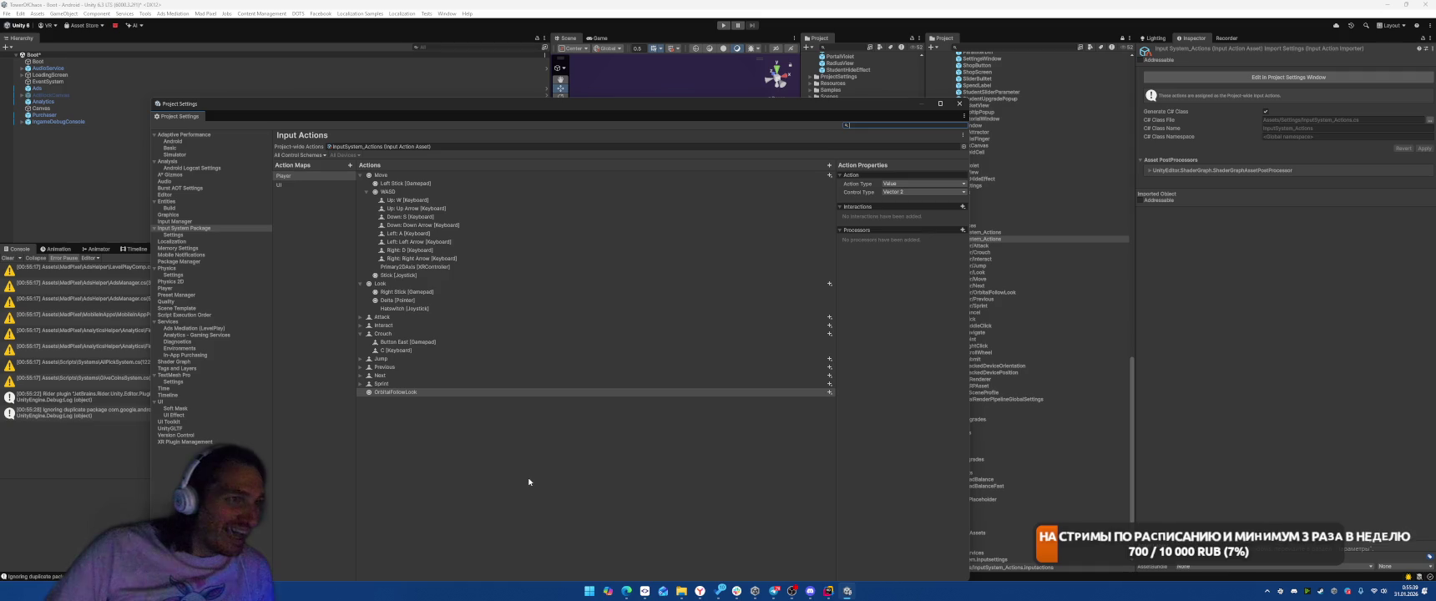
click(359, 147)
click(1001, 239)
- Add a One Modifier composite to OrbitalFollowLook and expand its parts
click(443, 392)
right_click(427, 392)
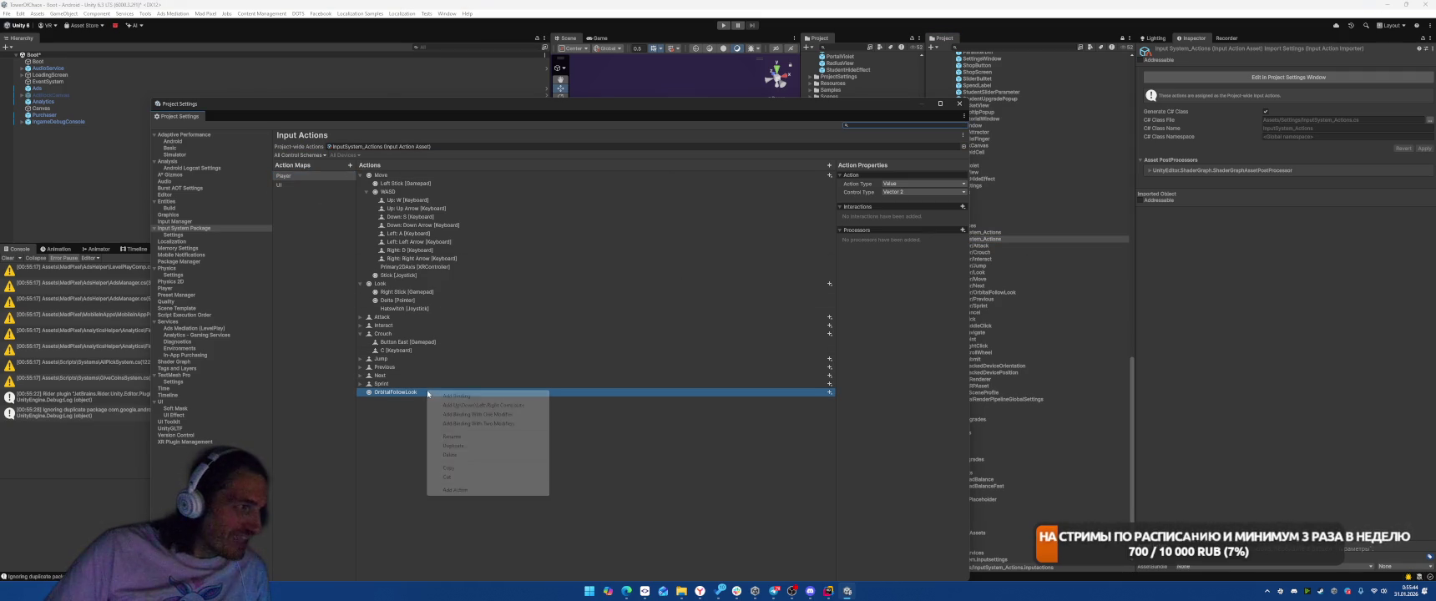
click(476, 415)
click(373, 402)
click(484, 409)
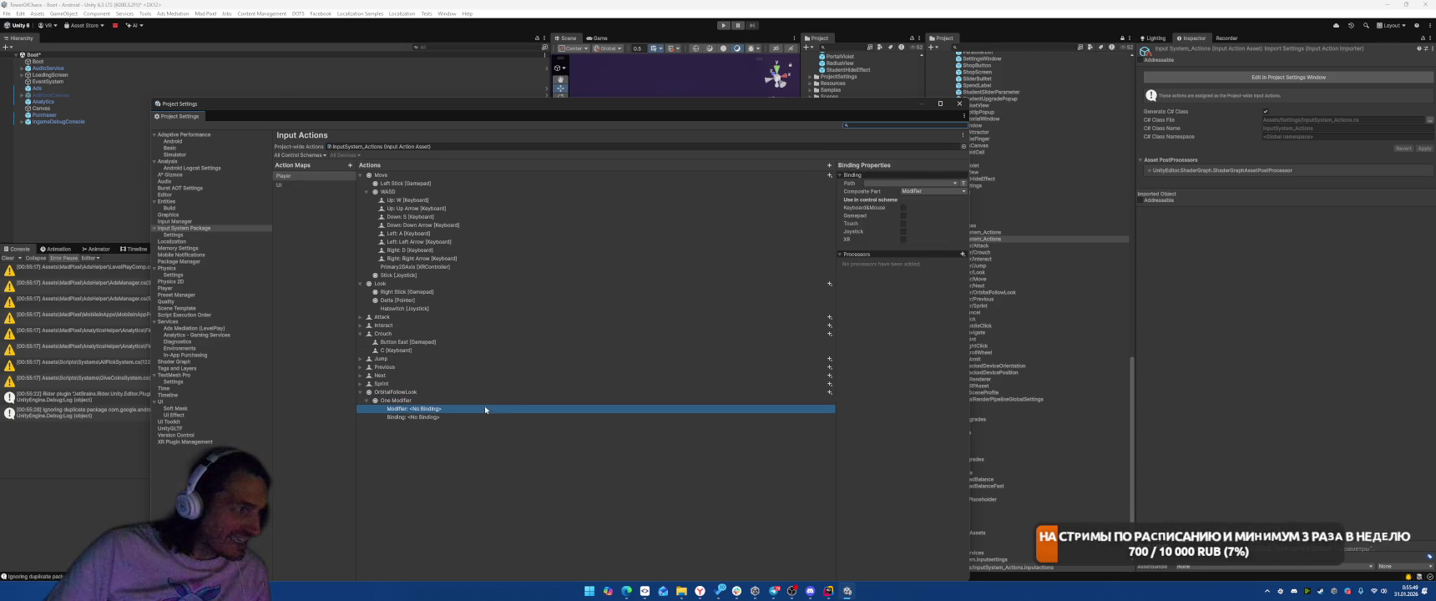
- Bind the composite's Modifier part to Press [Pointer]
click(889, 182)
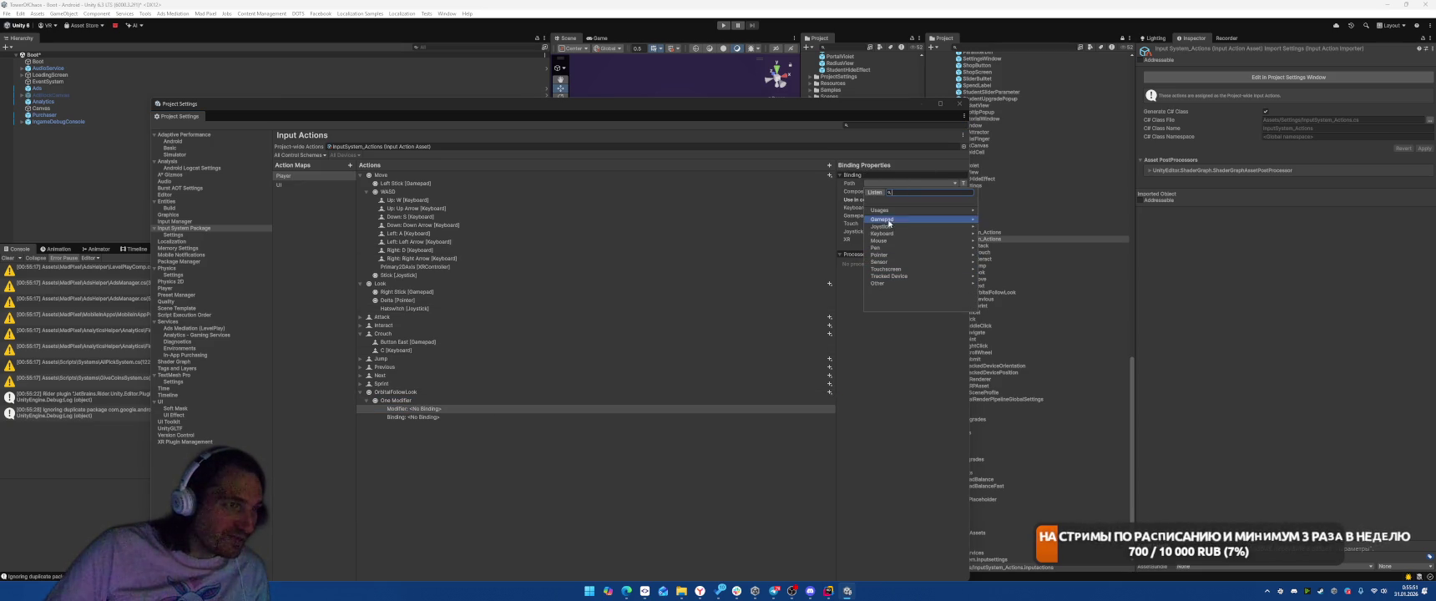
click(799, 137)
drag(760, 106, 660, 75)
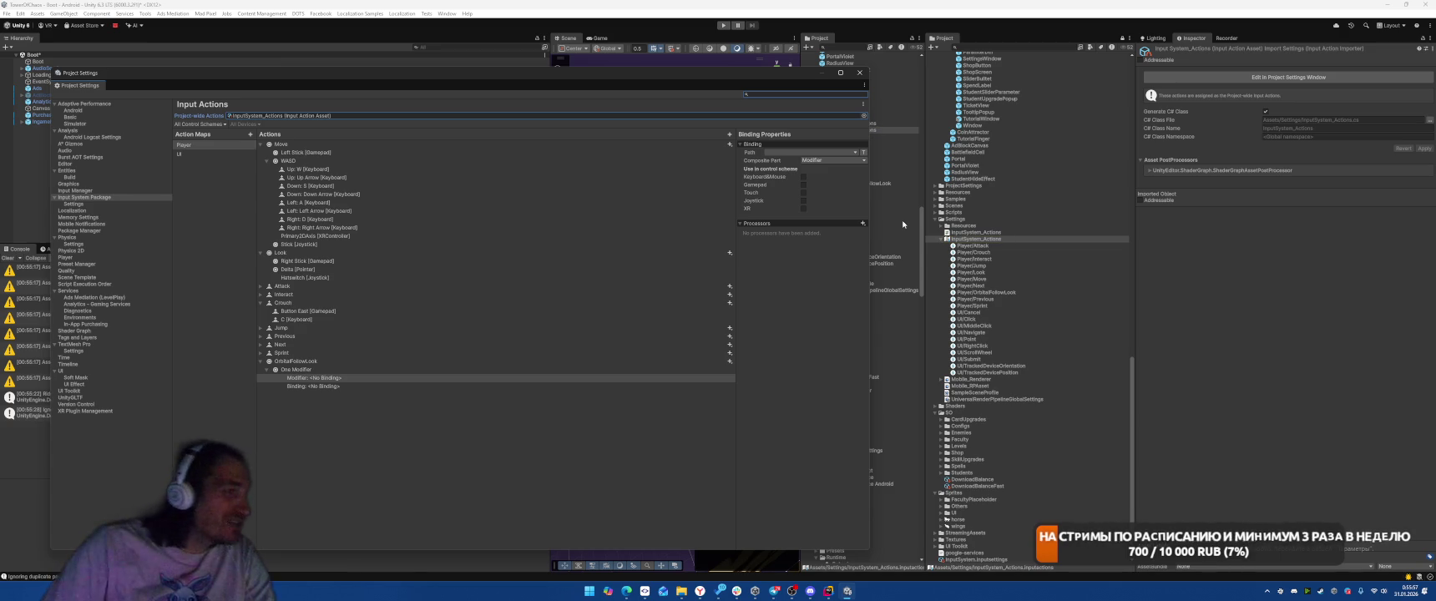
click(795, 153)
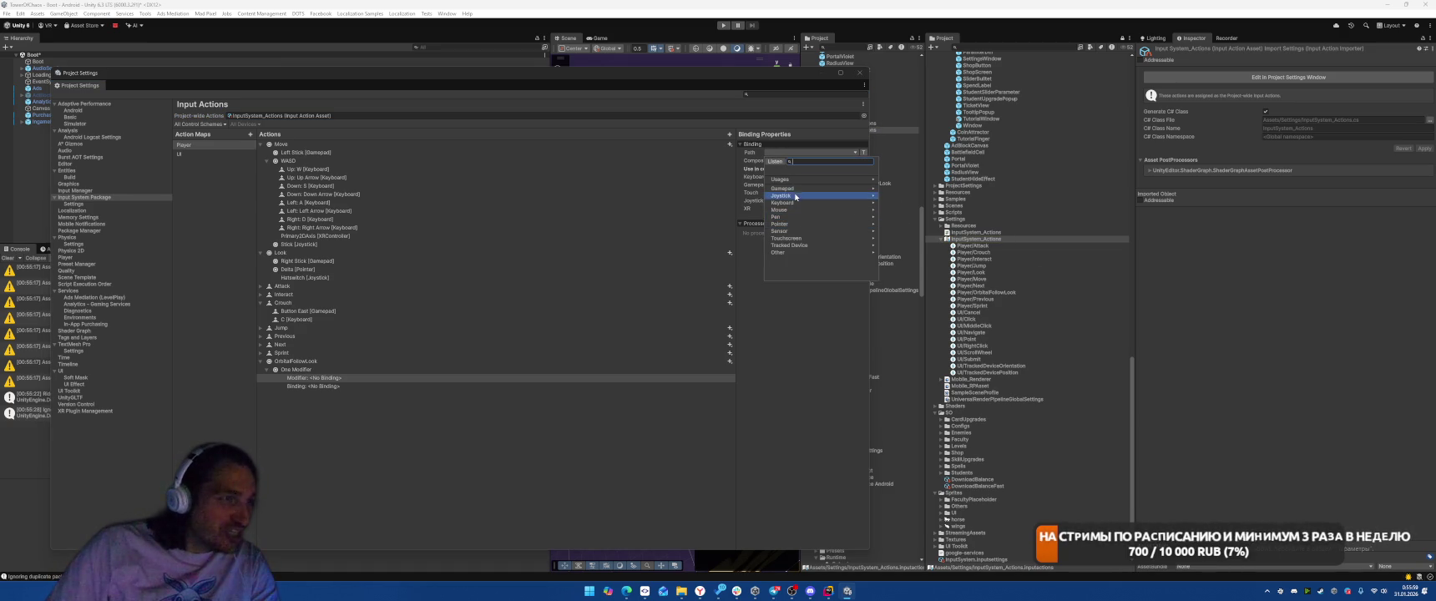
click(796, 225)
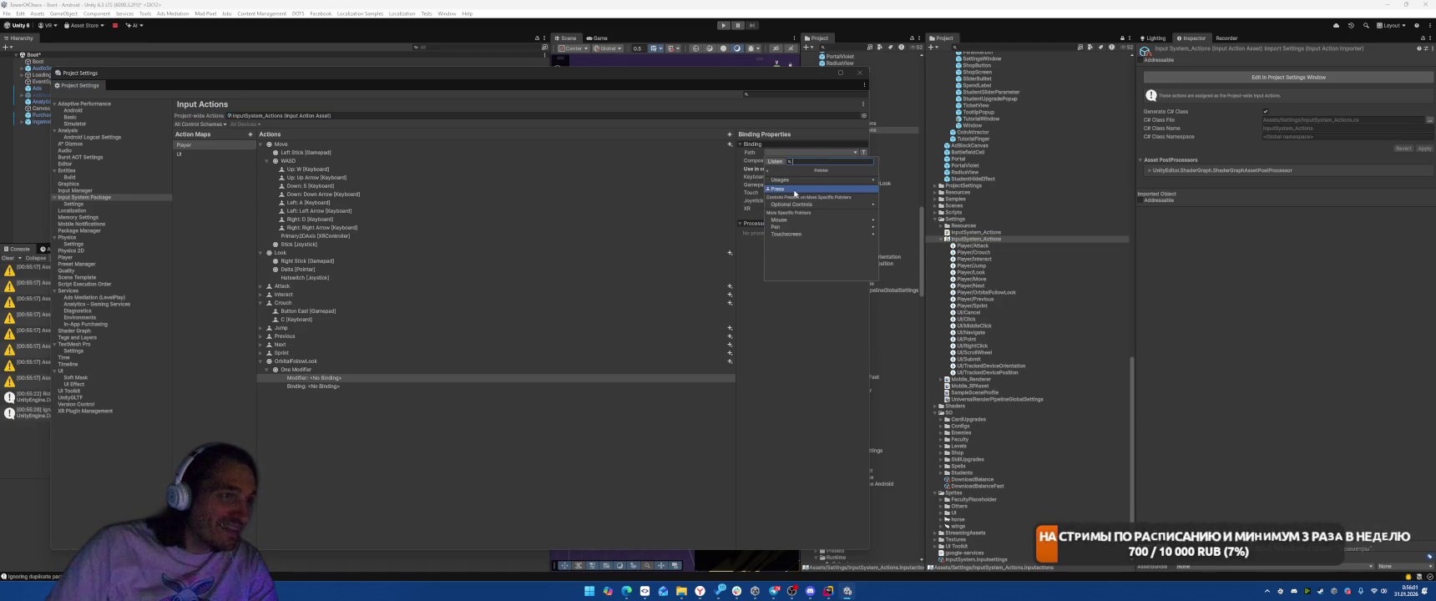
click(795, 190)
- Bind the Binding part to Delta [Pointer] and enable the XR and Keyboard&Mouse schemes
click(510, 385)
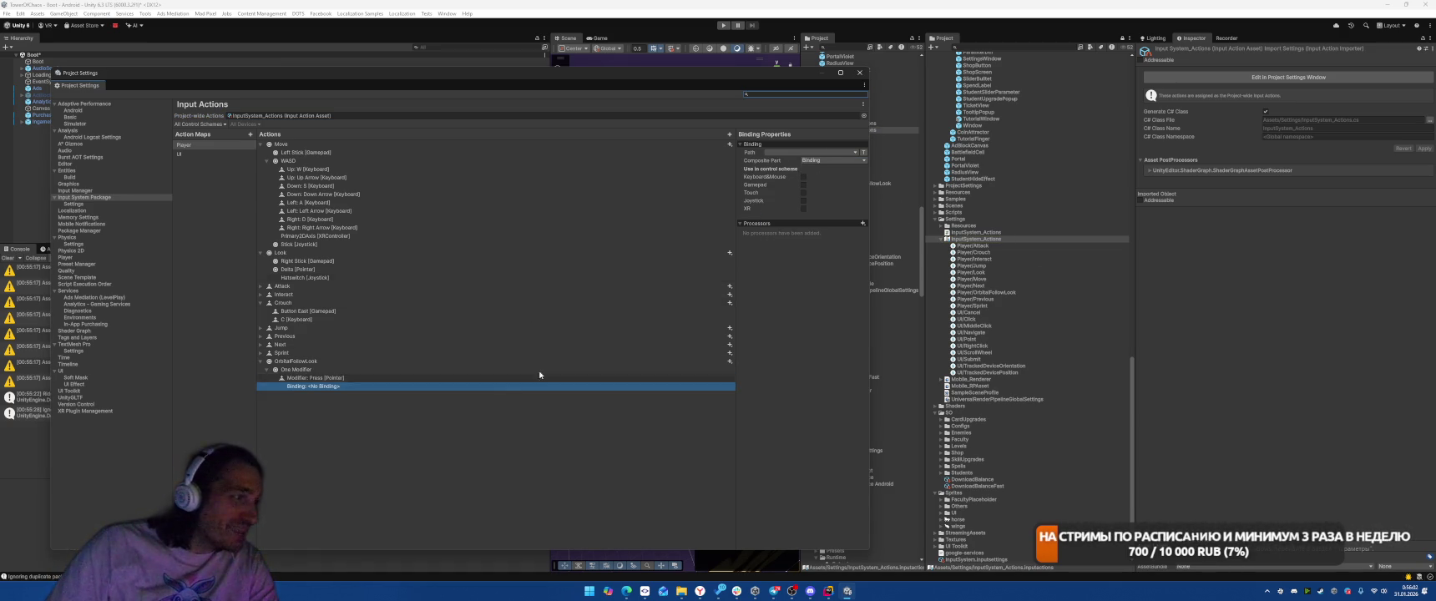
click(801, 153)
click(797, 225)
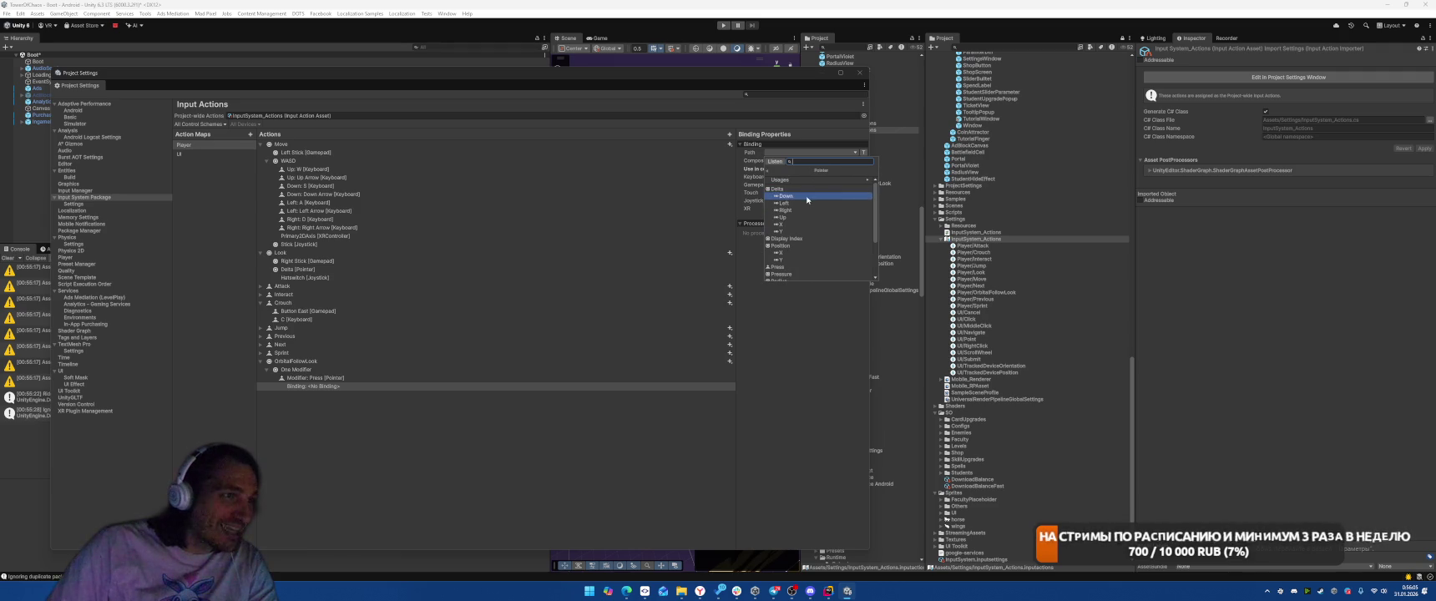
click(800, 190)
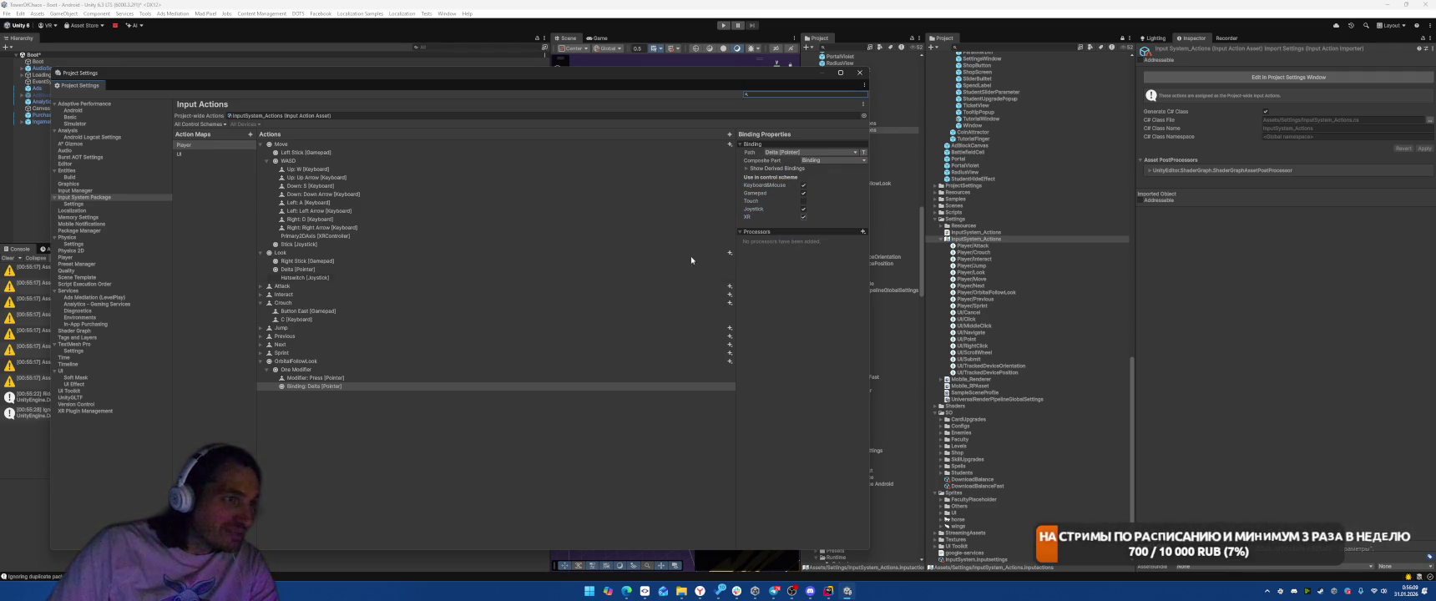
click(803, 217)
click(375, 378)
click(803, 186)
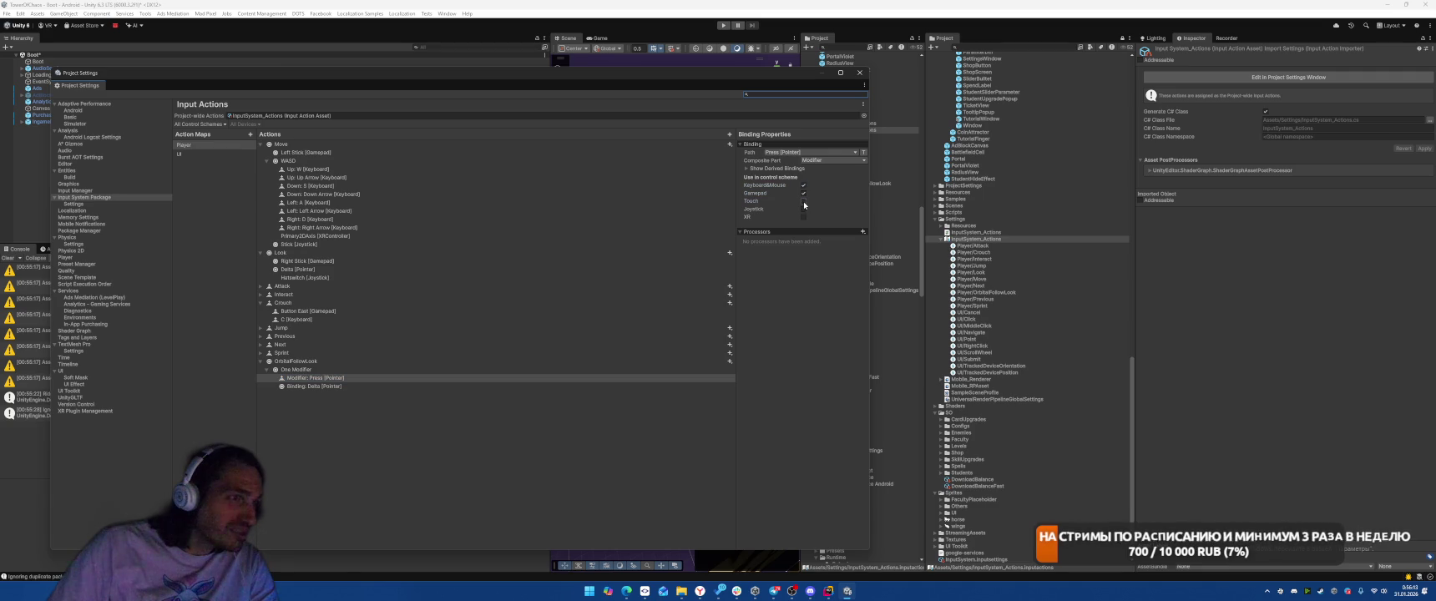
click(306, 362)
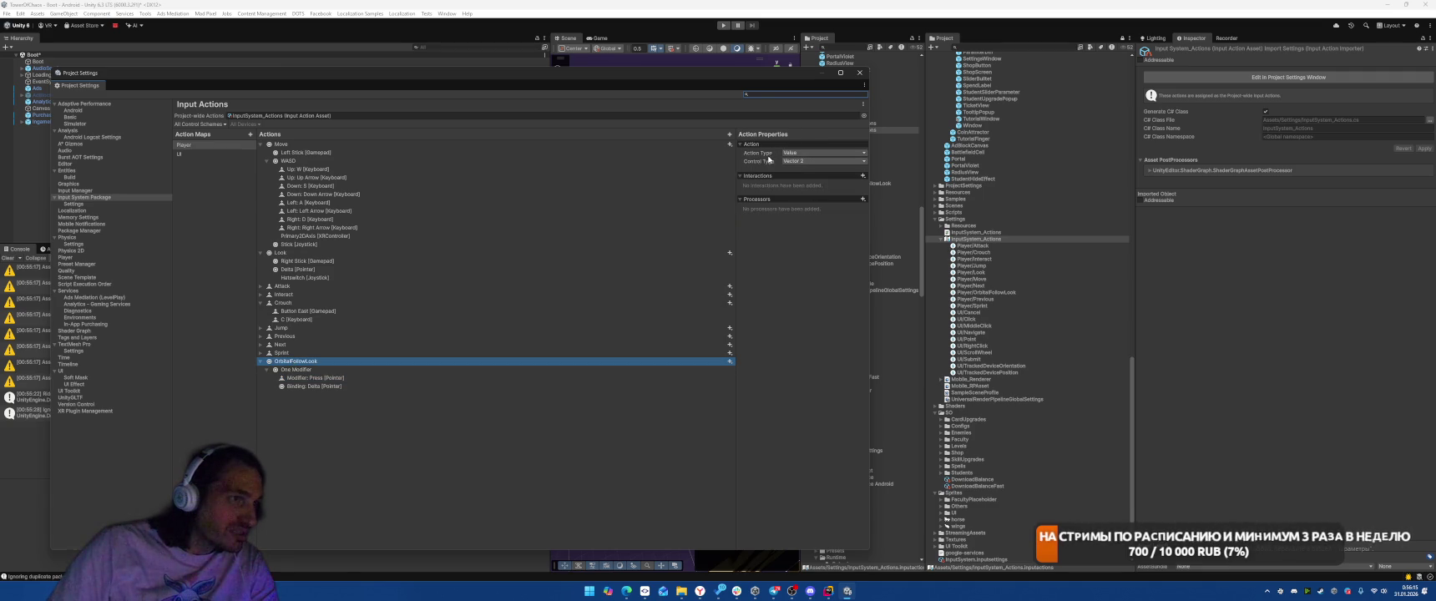
- Add Delta Time Scale and a Scale Vector 2 processor with X 0.1, Y 0.1 to OrbitalFollowLook
click(860, 198)
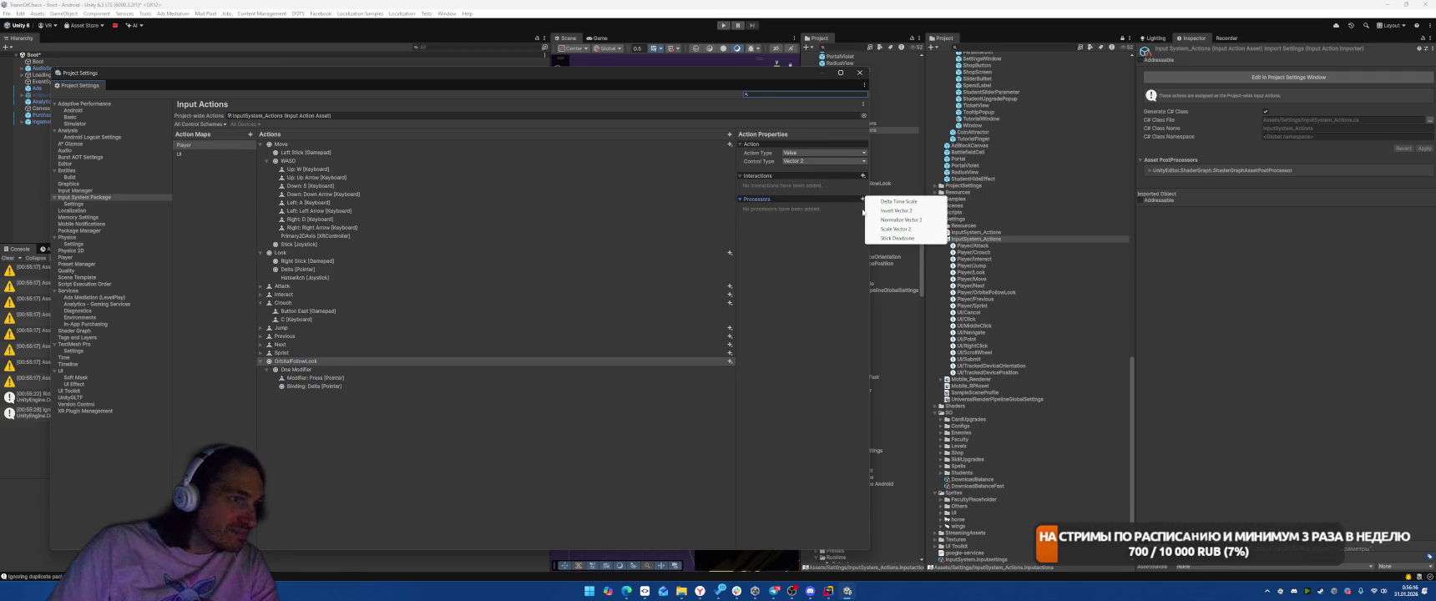
click(905, 202)
click(861, 199)
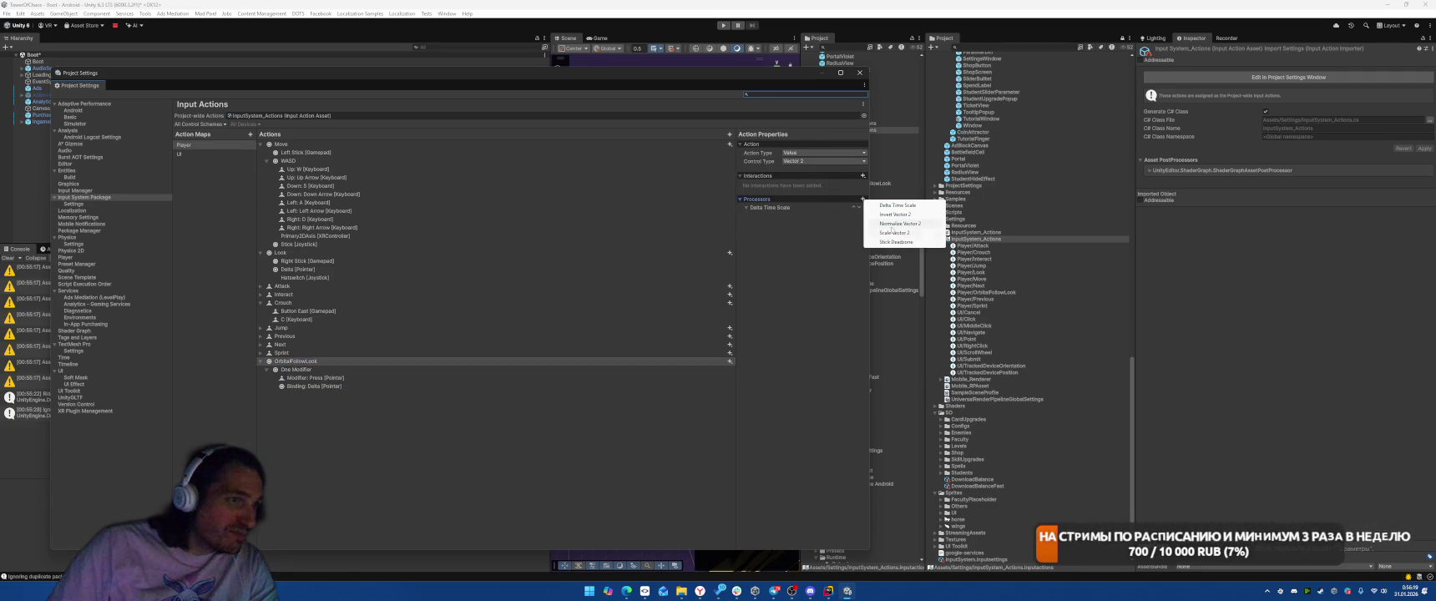
click(893, 233)
text(0.1)
click(825, 235)
text(0.1)
key(Return)
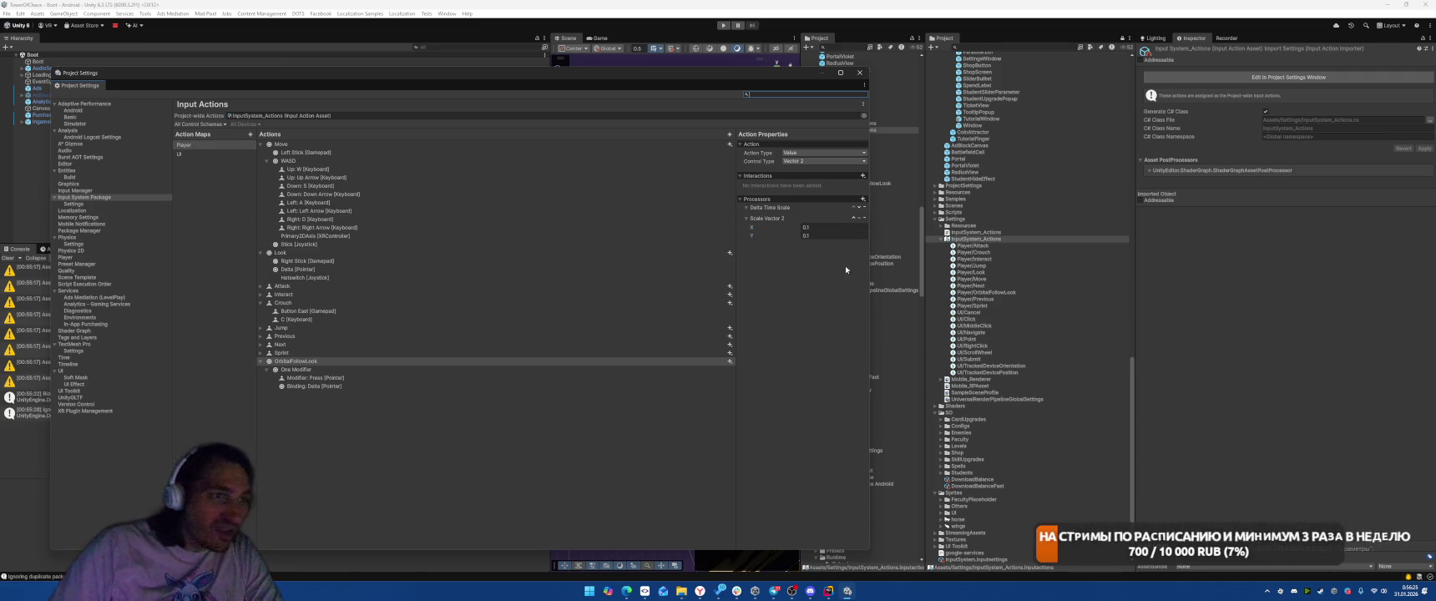
- Move OrbitalFollowLook up between Next and Sprint and collapse its bindings
click(1020, 234)
click(1007, 240)
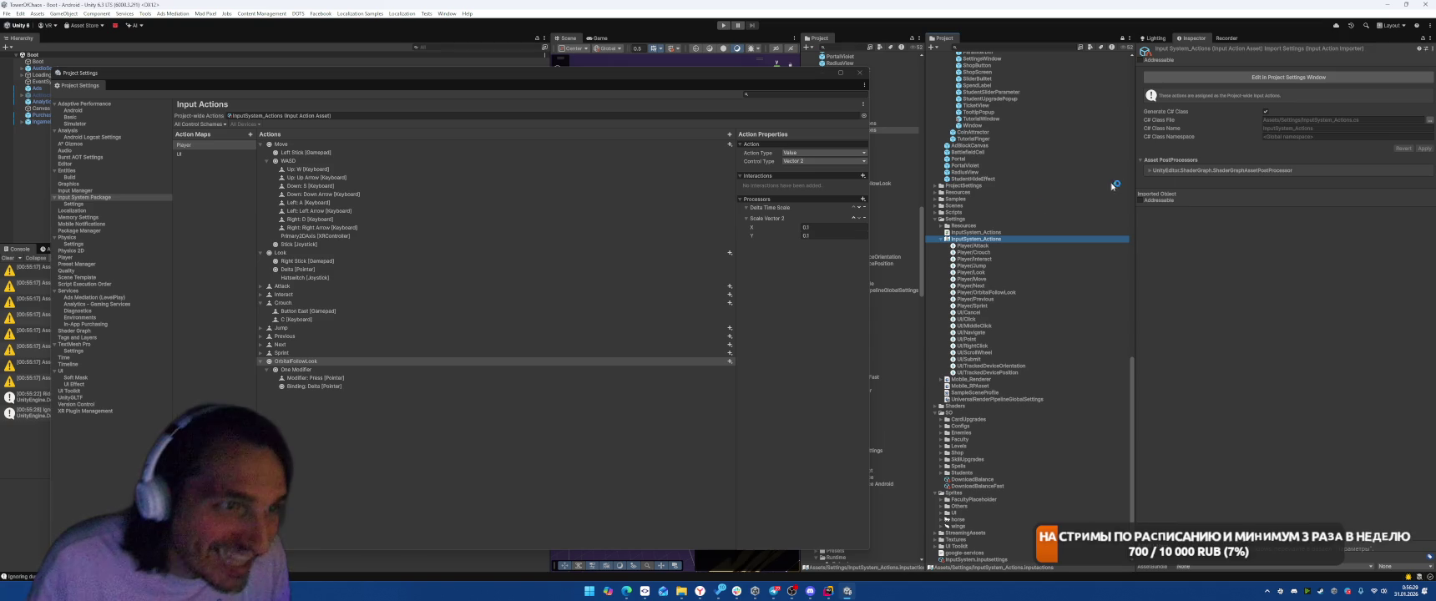
mouse_move(343, 360)
mouse_down()
mouse_move(272, 361)
mouse_move(288, 368)
mouse_up()
click(257, 354)
click(261, 353)
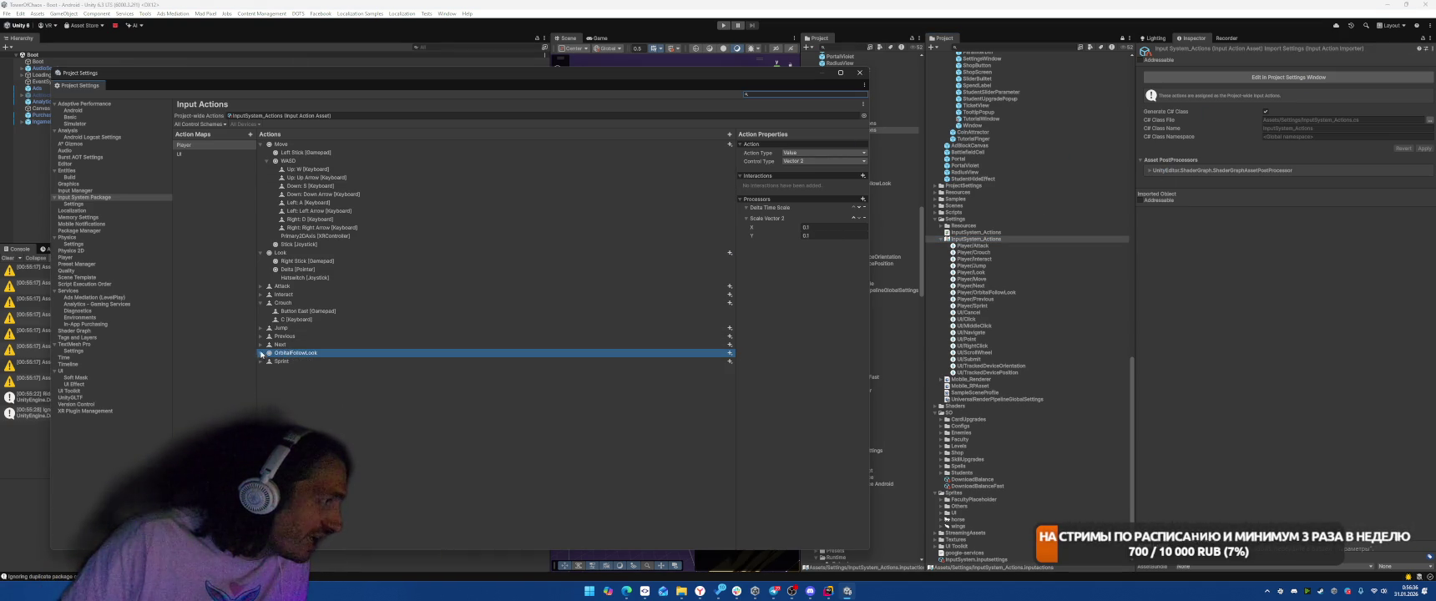
- Collapse the Move, Look and Crouch actions into a flat list
click(261, 144)
click(261, 153)
click(261, 178)
- Add a blank Button-type New action after Sprint in the Player map
right_click(307, 210)
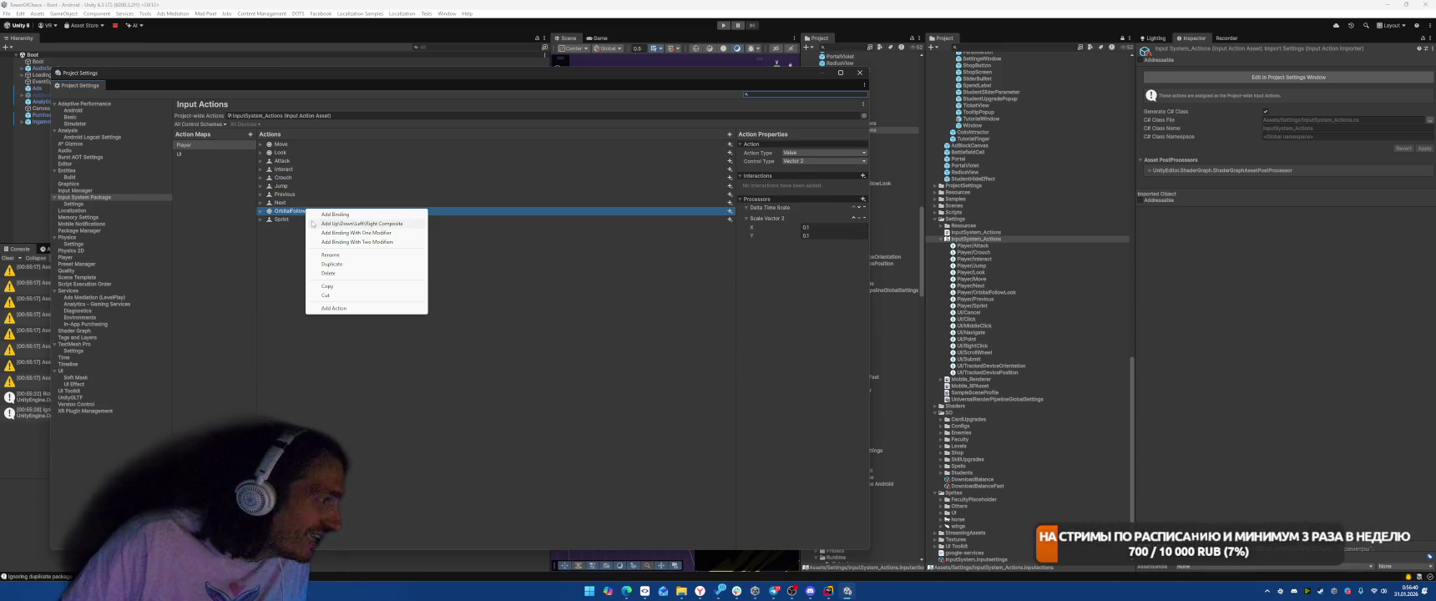
click(488, 405)
right_click(458, 296)
click(483, 303)
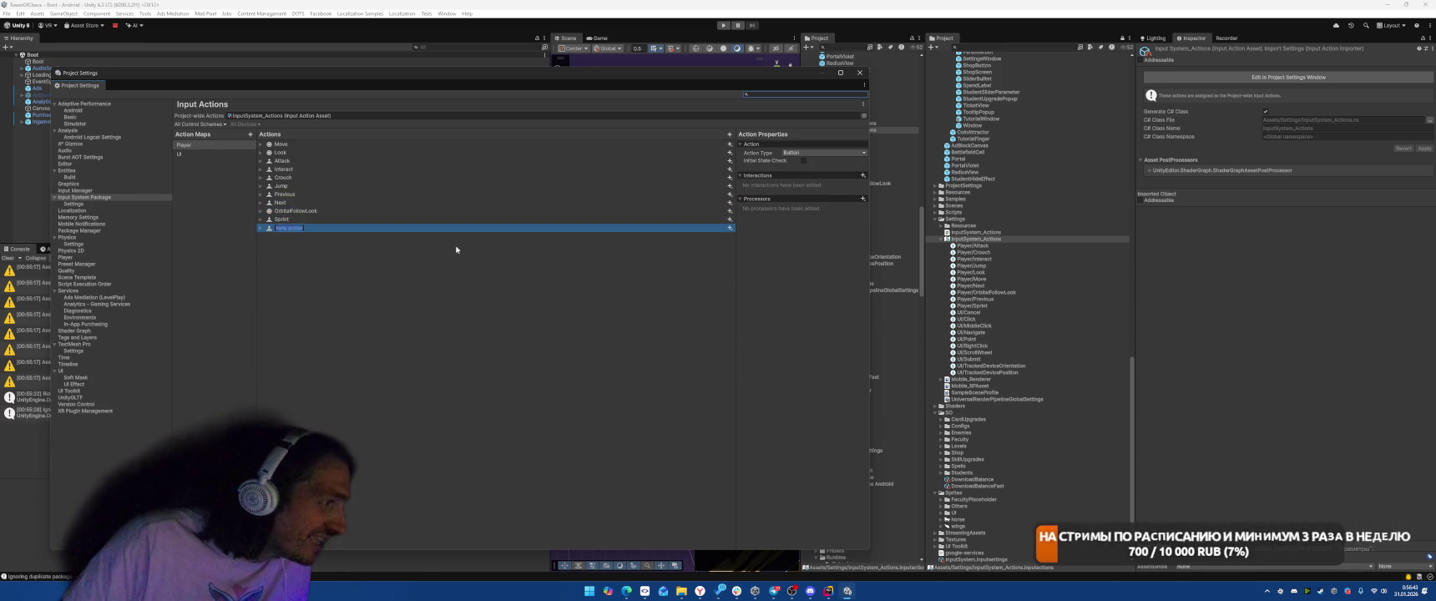
click(7, 14)
click(743, 554)
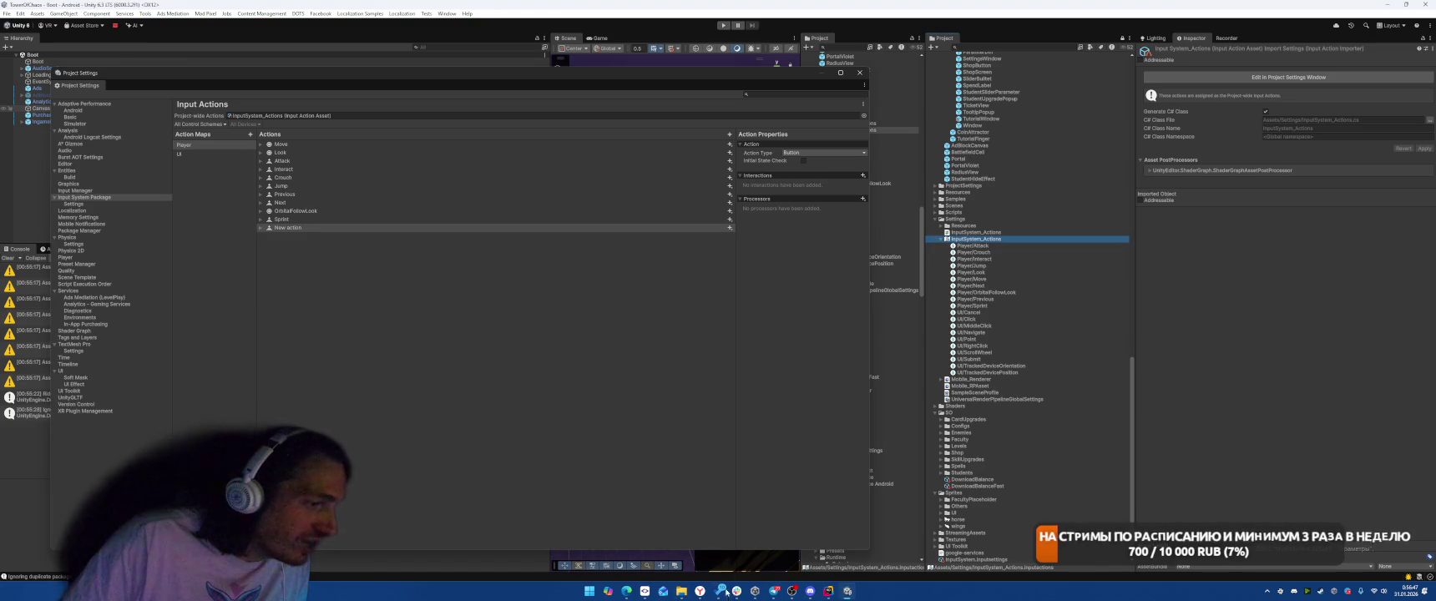
mouse_move(645, 590)
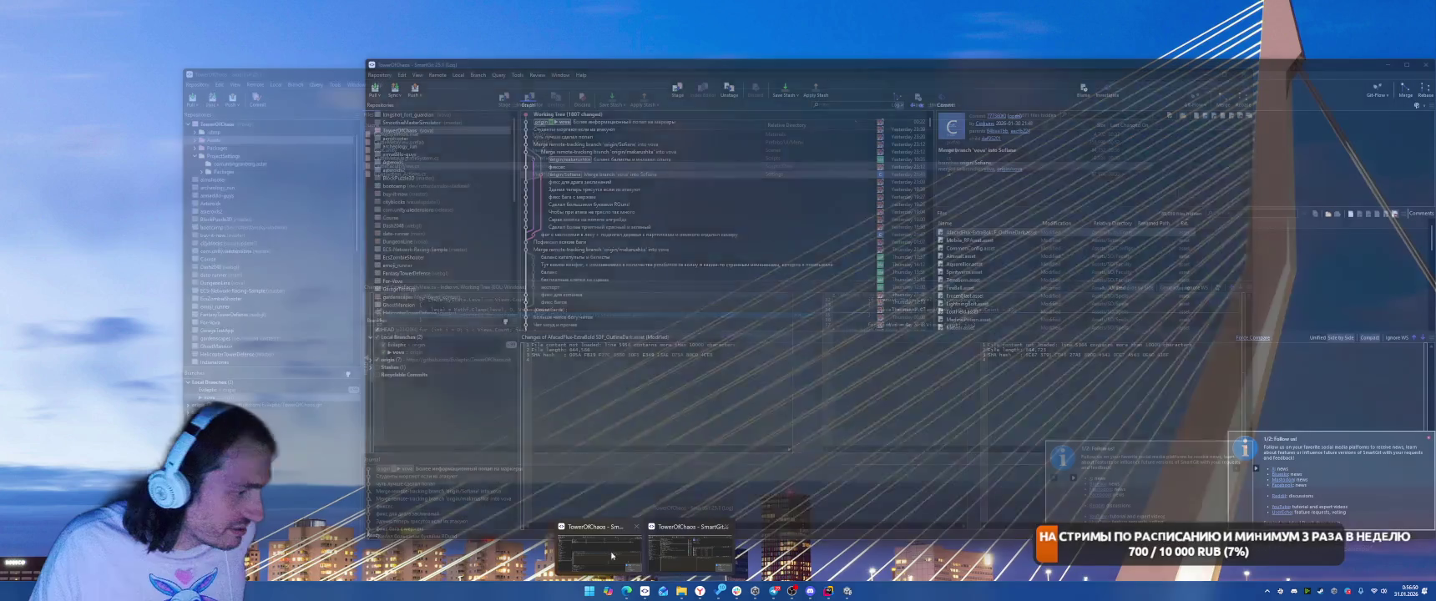
click(611, 555)
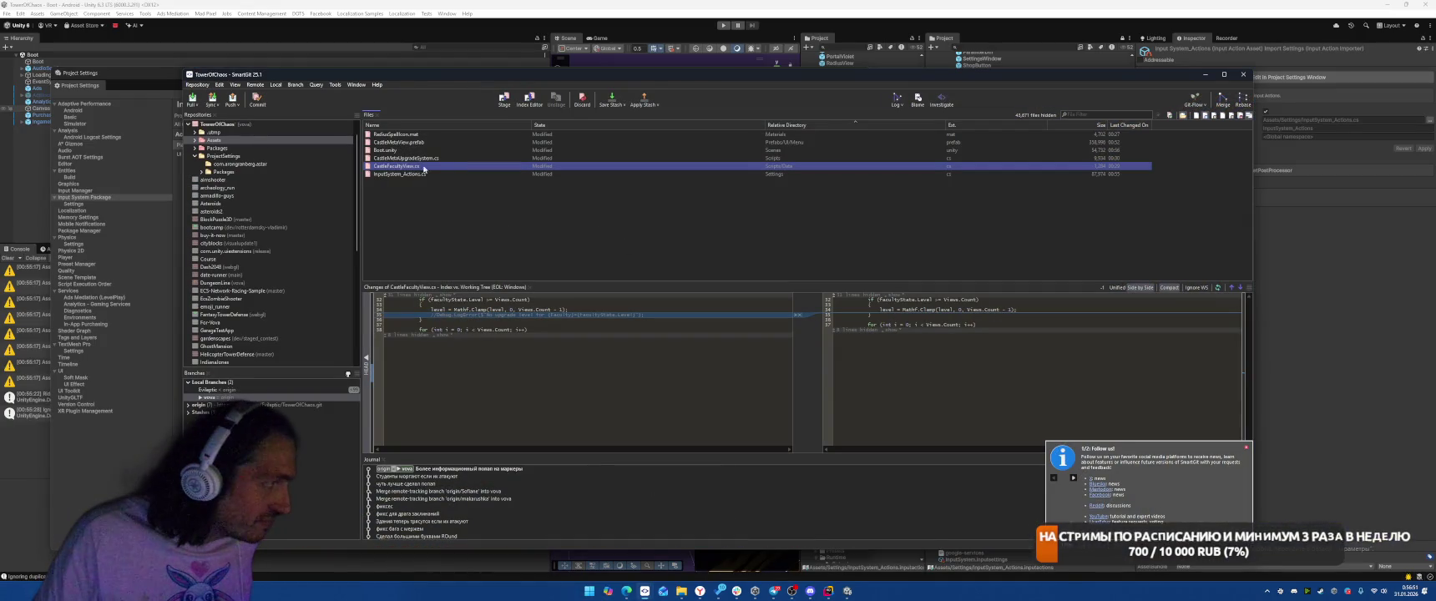
click(450, 174)
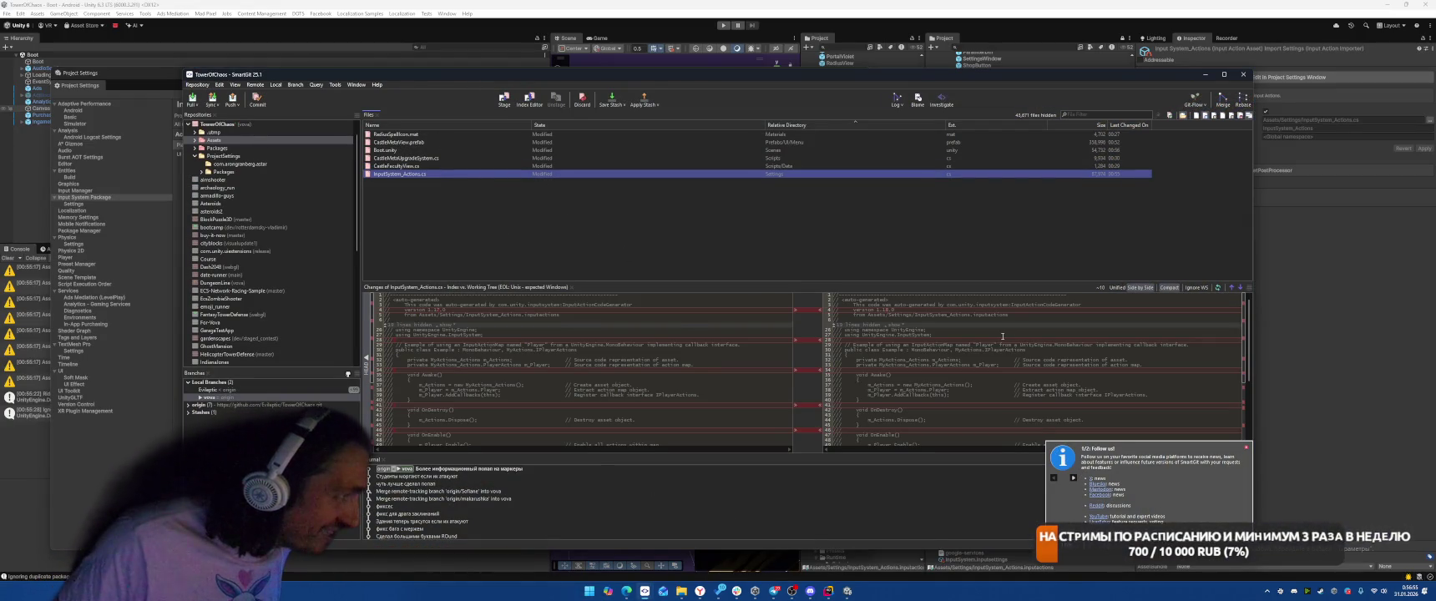
click(508, 150)
click(508, 133)
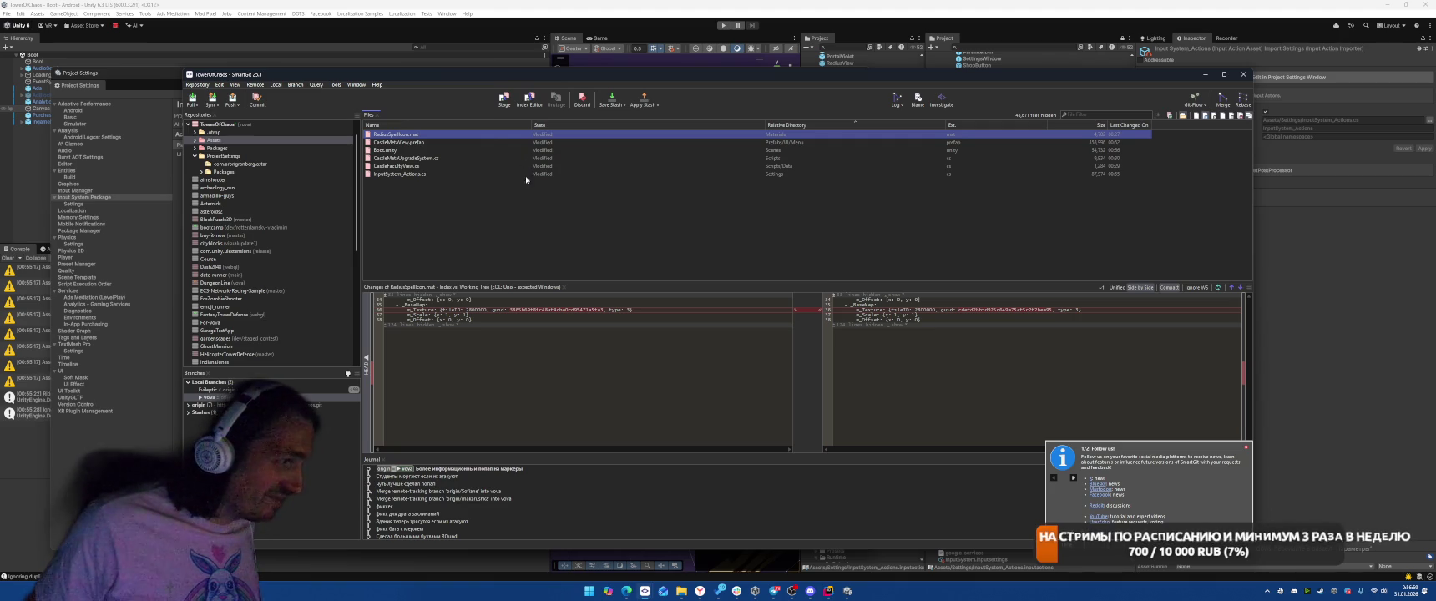
click(438, 142)
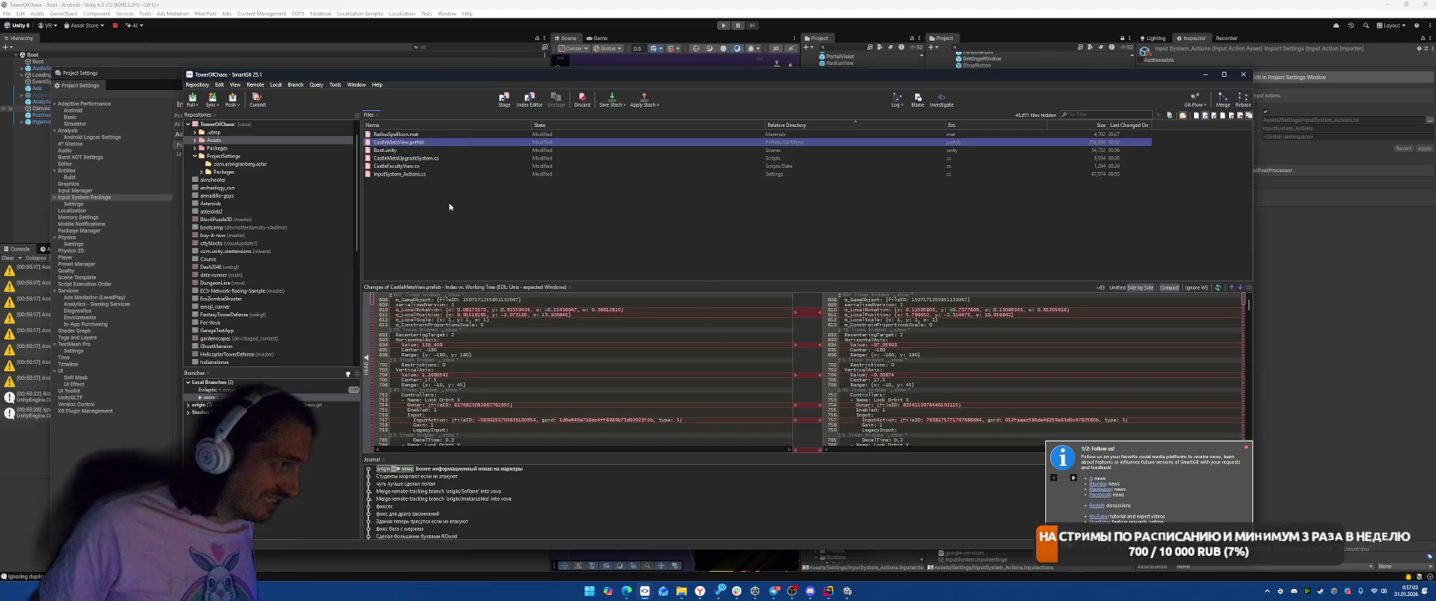
click(417, 158)
click(424, 165)
click(429, 150)
click(431, 158)
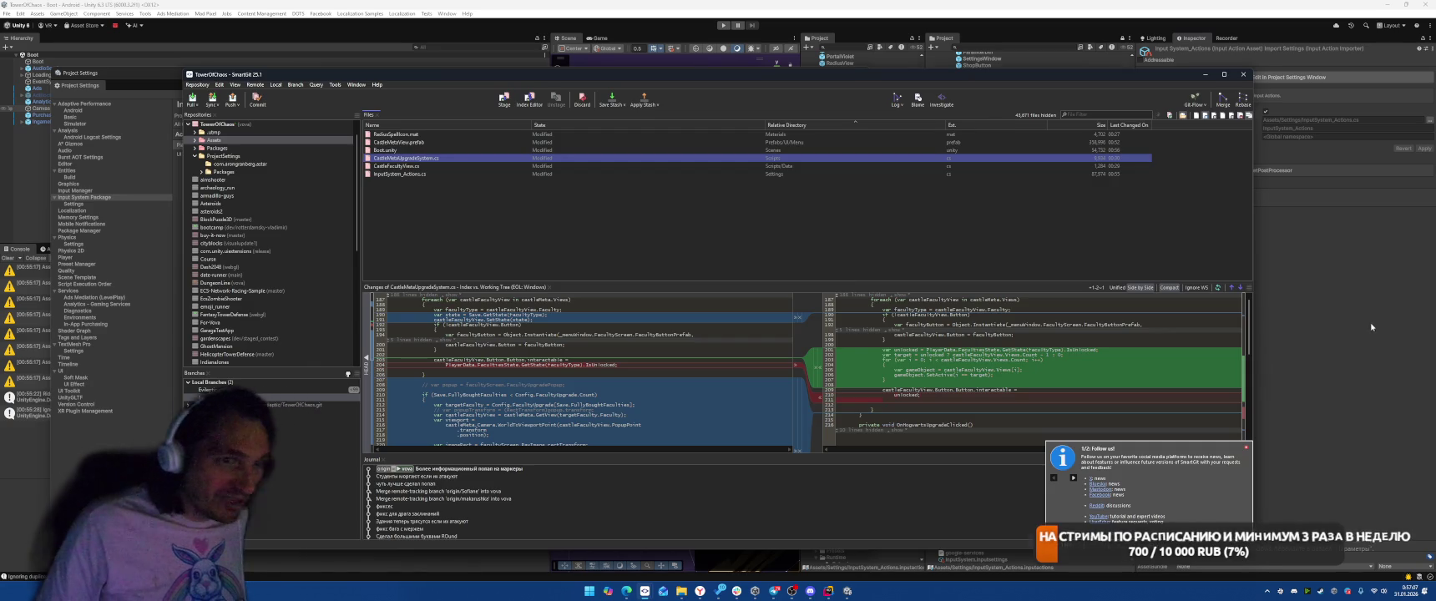
click(1385, 332)
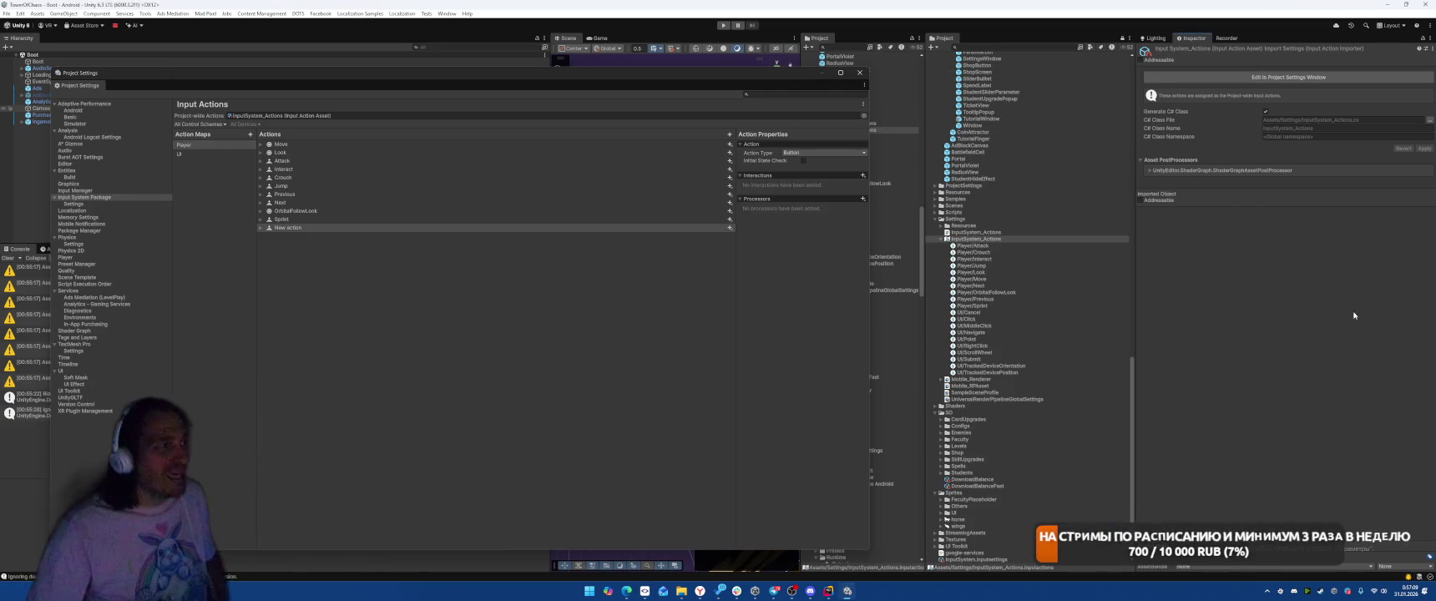
- Delete the stray New action from the Player map
click(361, 228)
key(Delete)
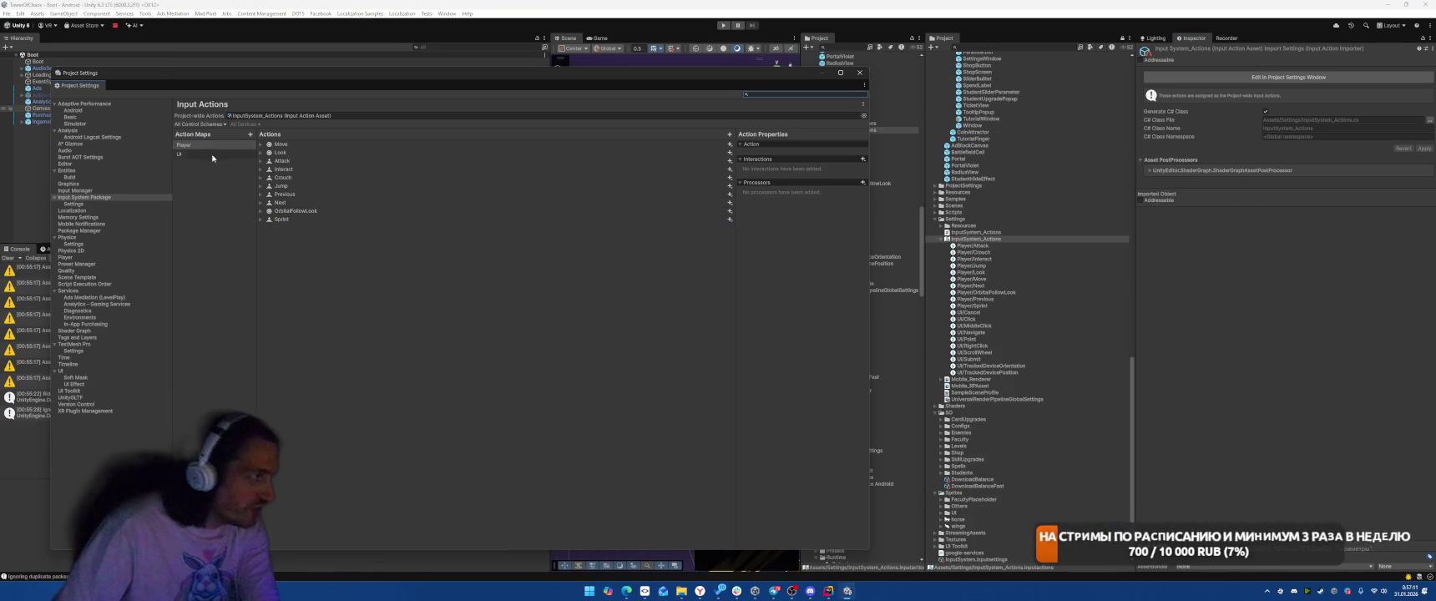
click(212, 146)
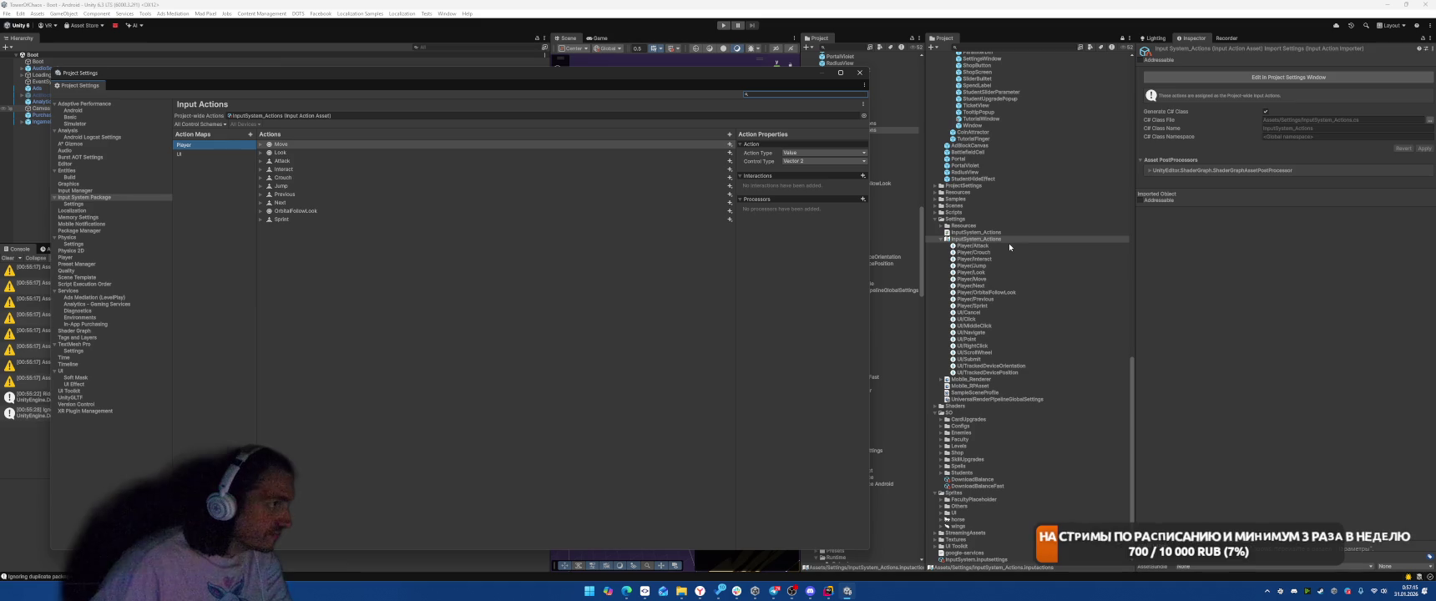
- Disable Generate C# Class for InputSystem_Actions, apply it, and move OrbitalFollowLook after Sprint
click(296, 116)
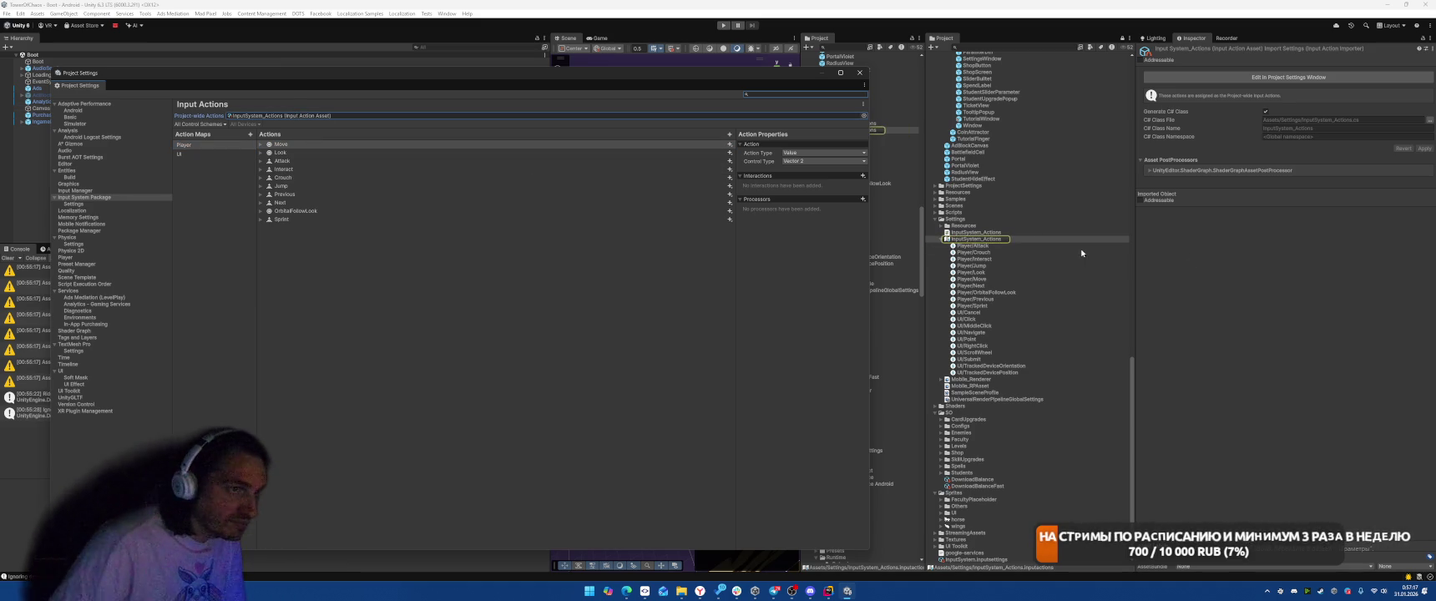
click(939, 240)
click(988, 372)
click(987, 366)
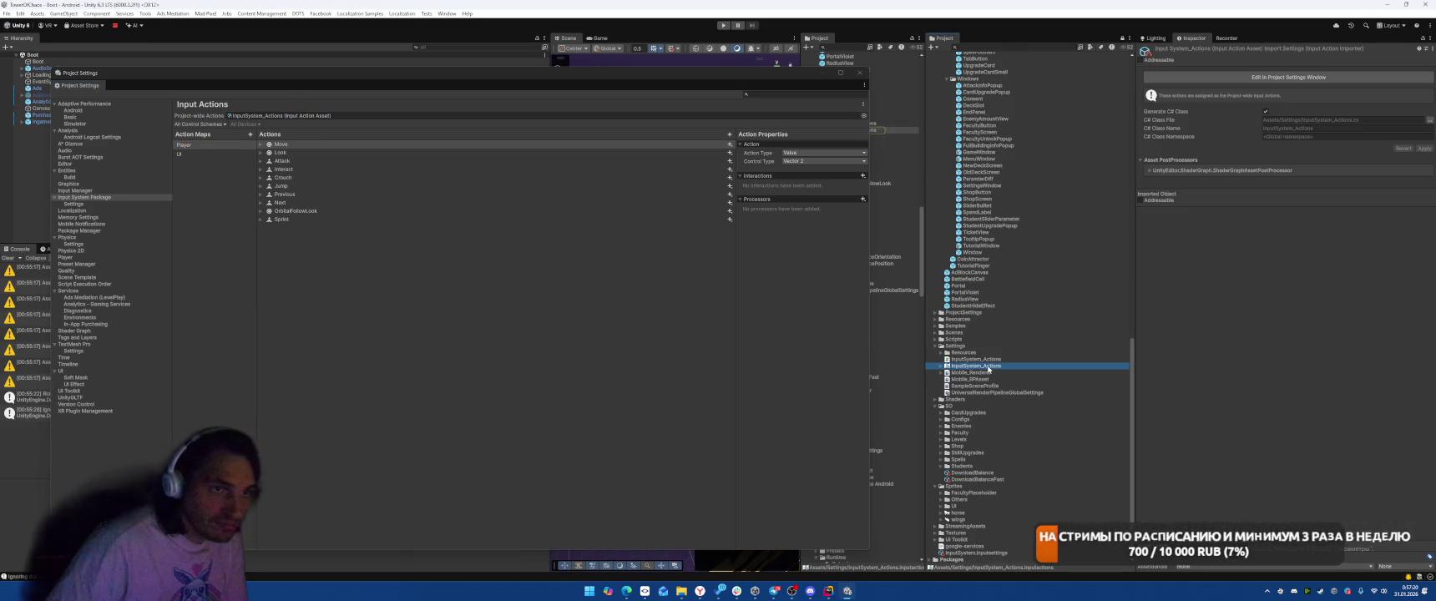
click(1266, 114)
click(1424, 123)
drag(293, 211, 303, 224)
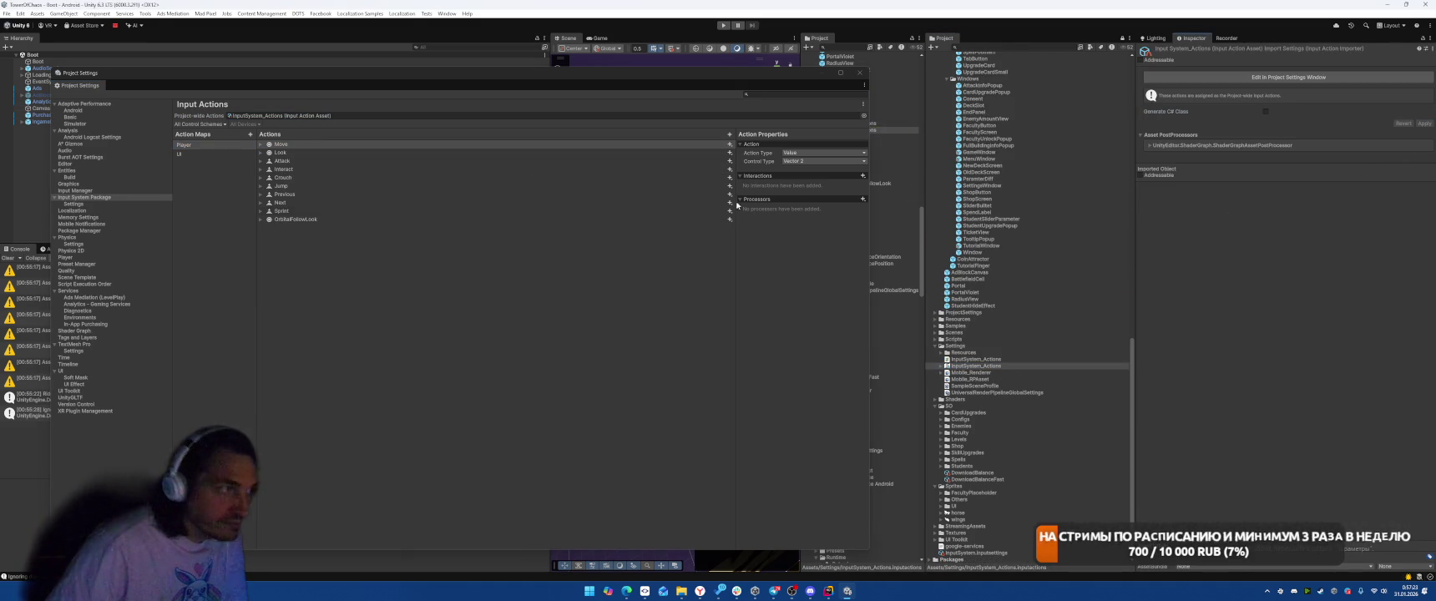
click(302, 221)
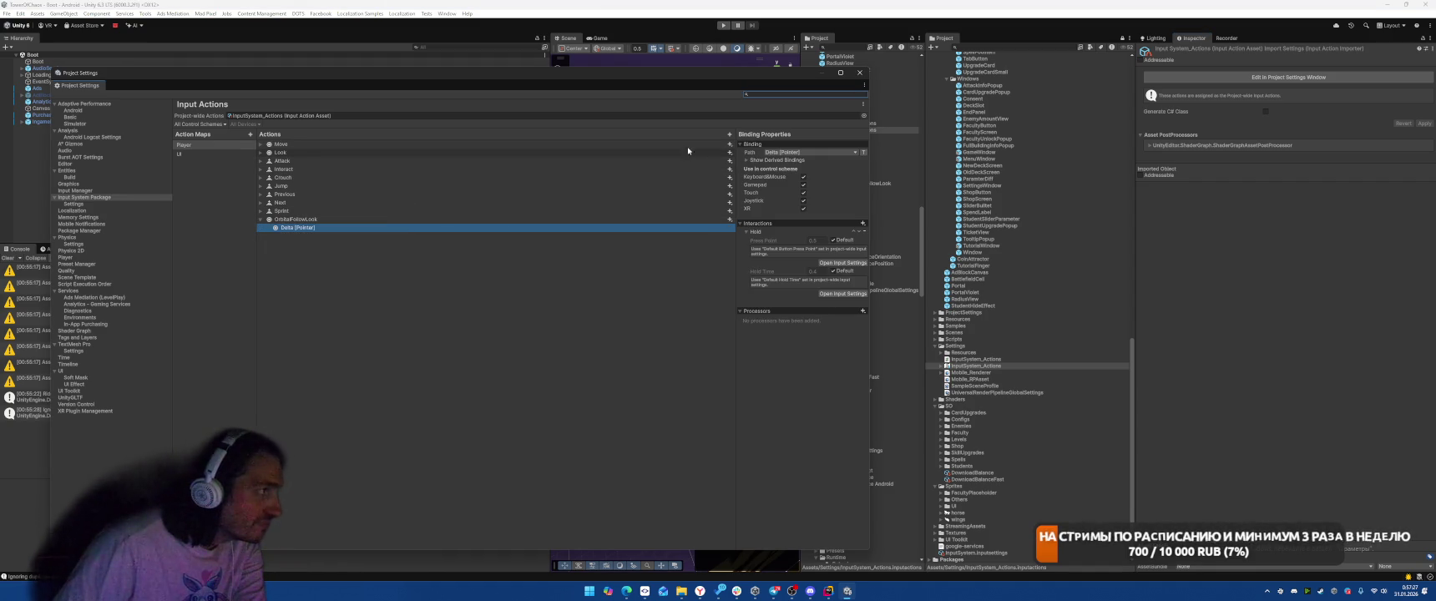
- Close the input actions settings and open the Package Manager
click(860, 72)
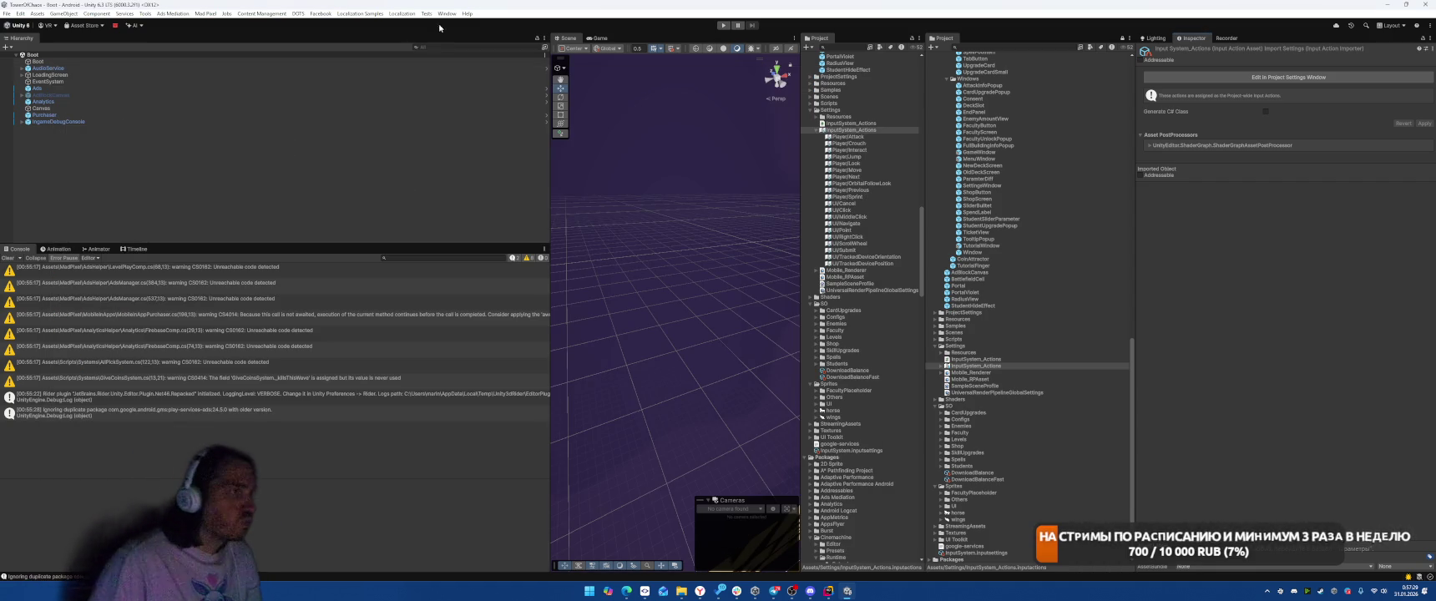
click(447, 13)
mouse_move(509, 172)
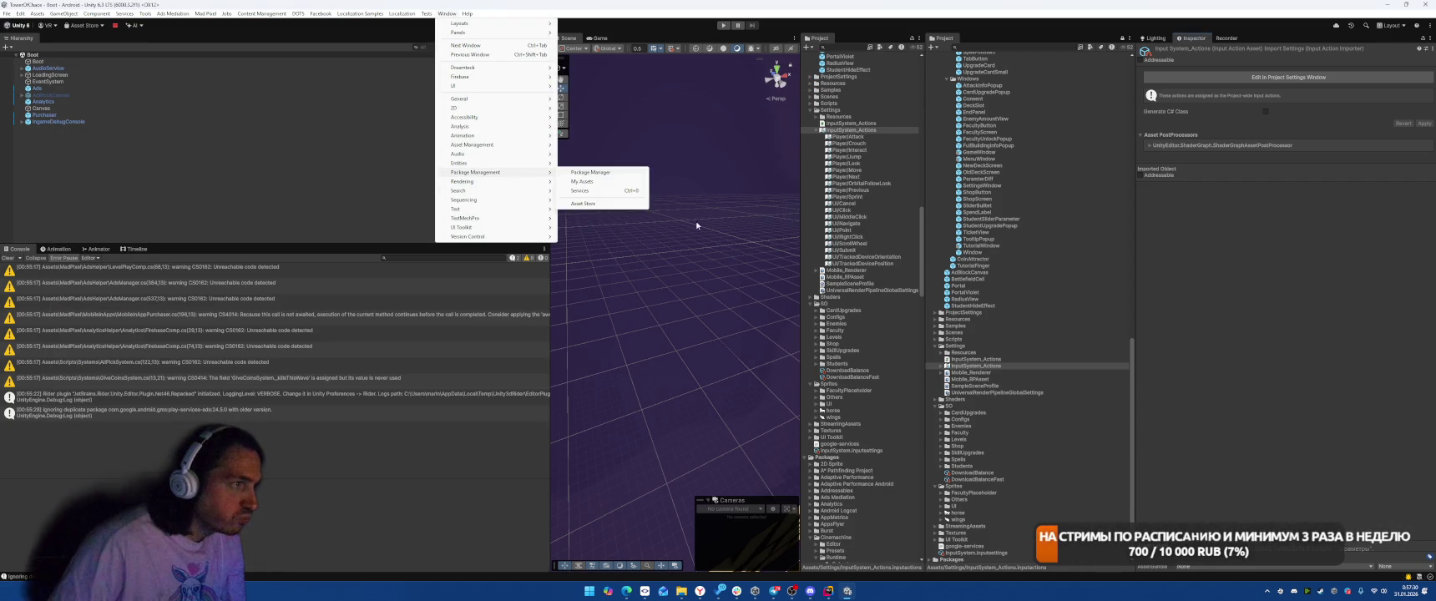
click(582, 181)
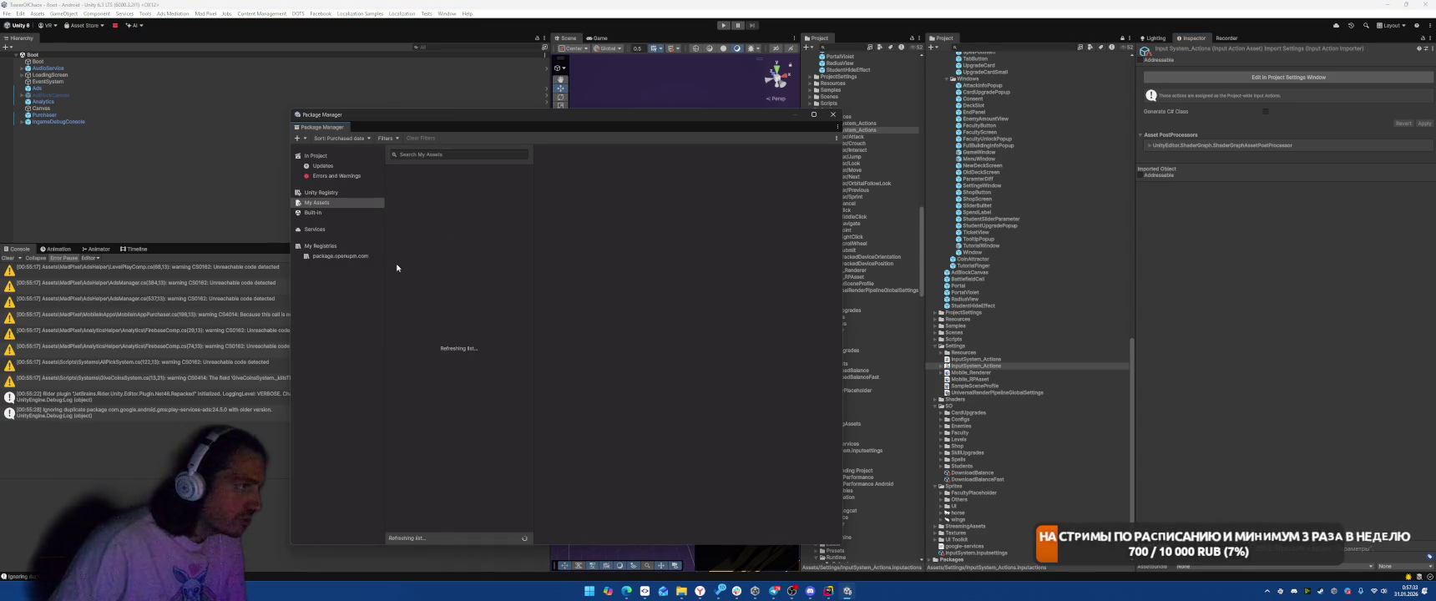
- Show the Unity Registry packages and select Input System to view its details
click(334, 194)
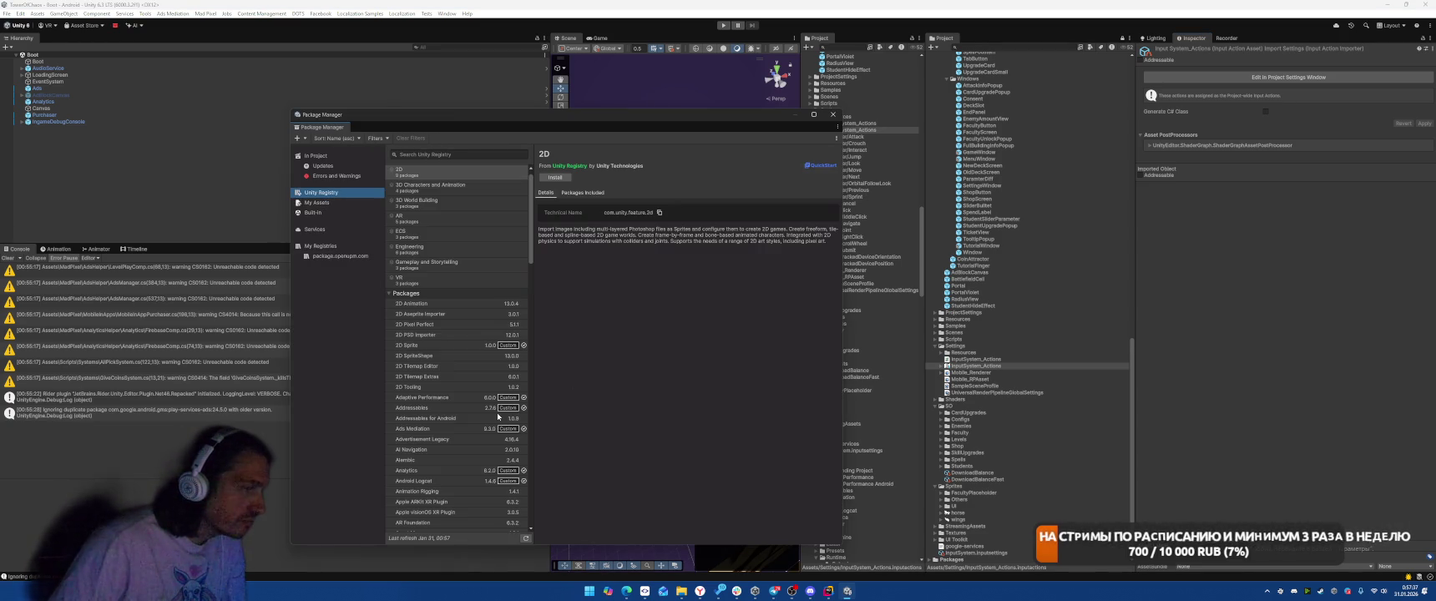
scroll(459, 338, down, 10)
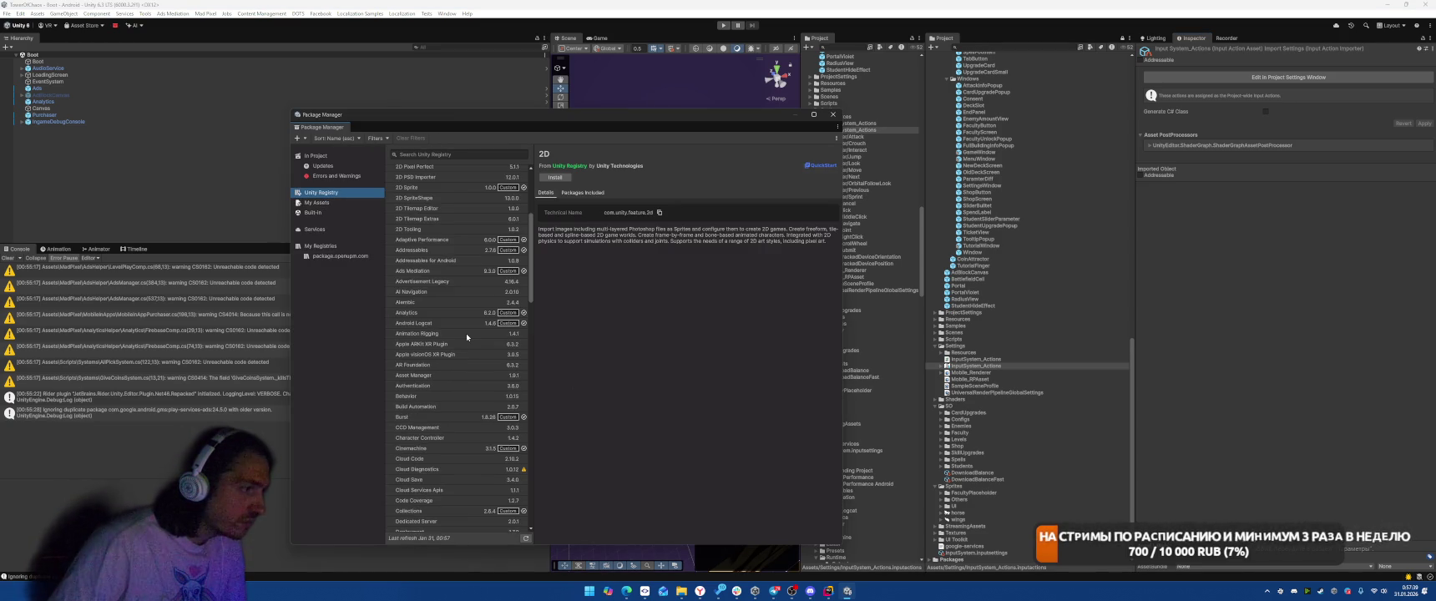
scroll(472, 353, down, 5)
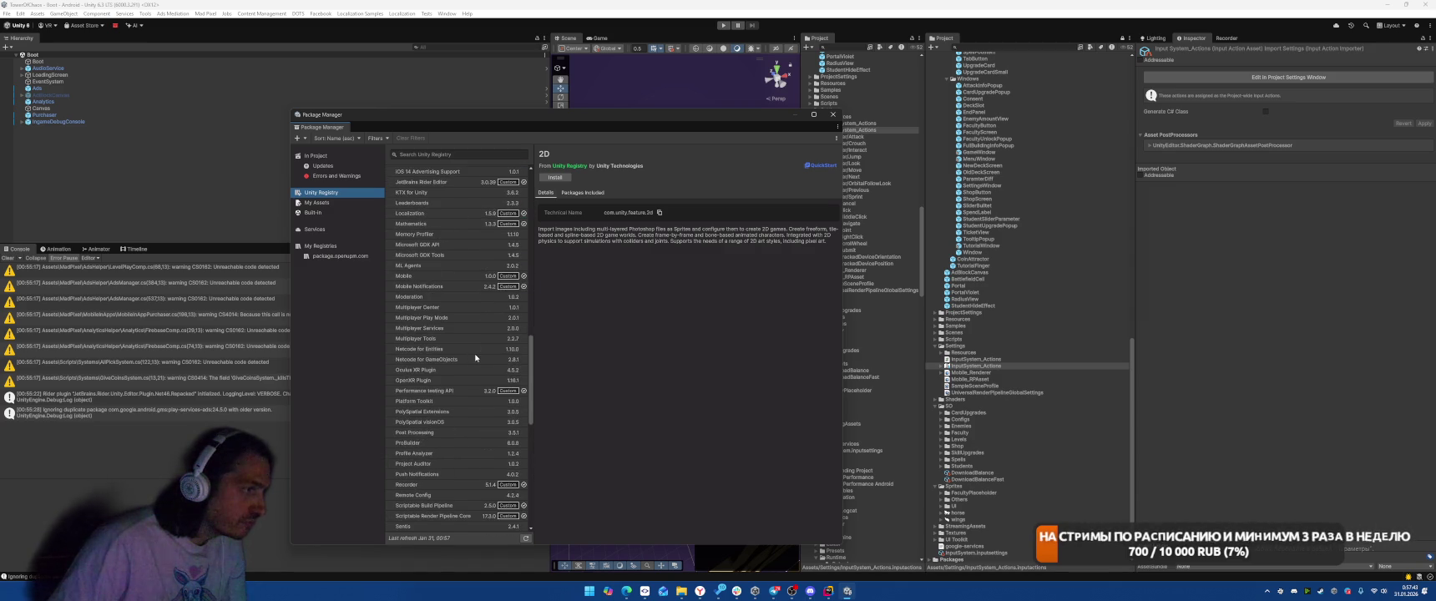
scroll(460, 326, up, 4)
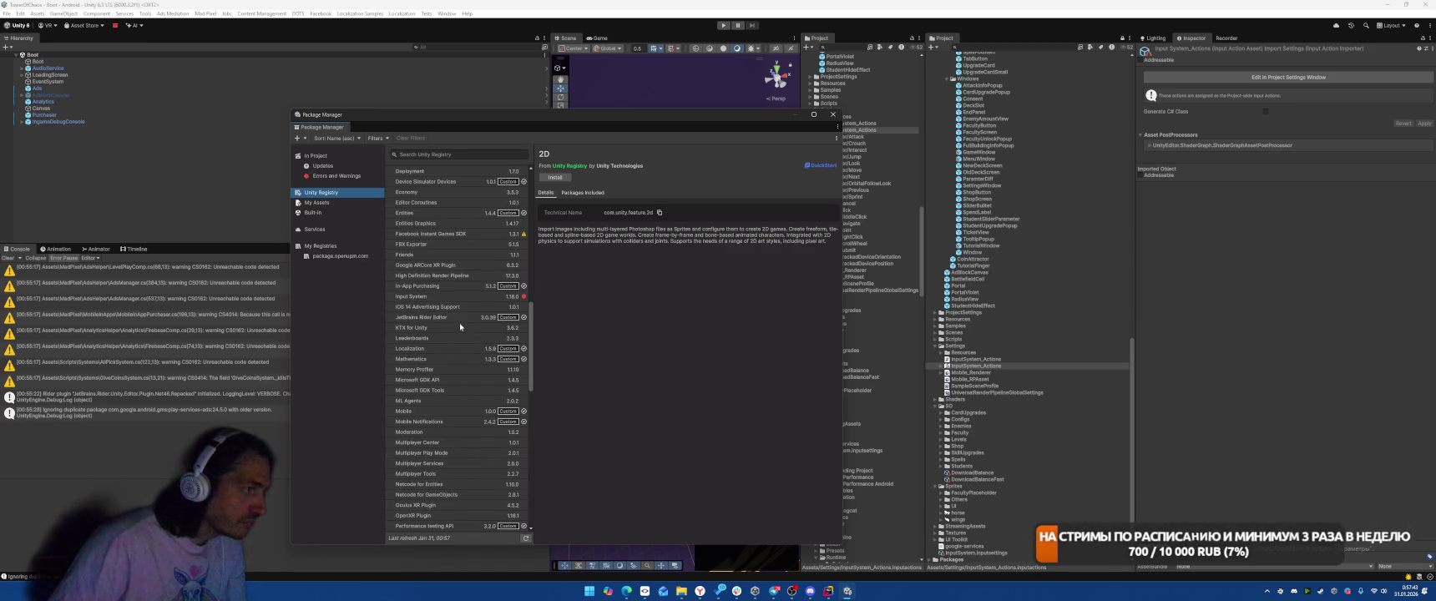
click(425, 298)
- Embed Input System with Manage > Customize, then review the changed Packages files in SmartGit
click(597, 196)
click(612, 211)
click(599, 196)
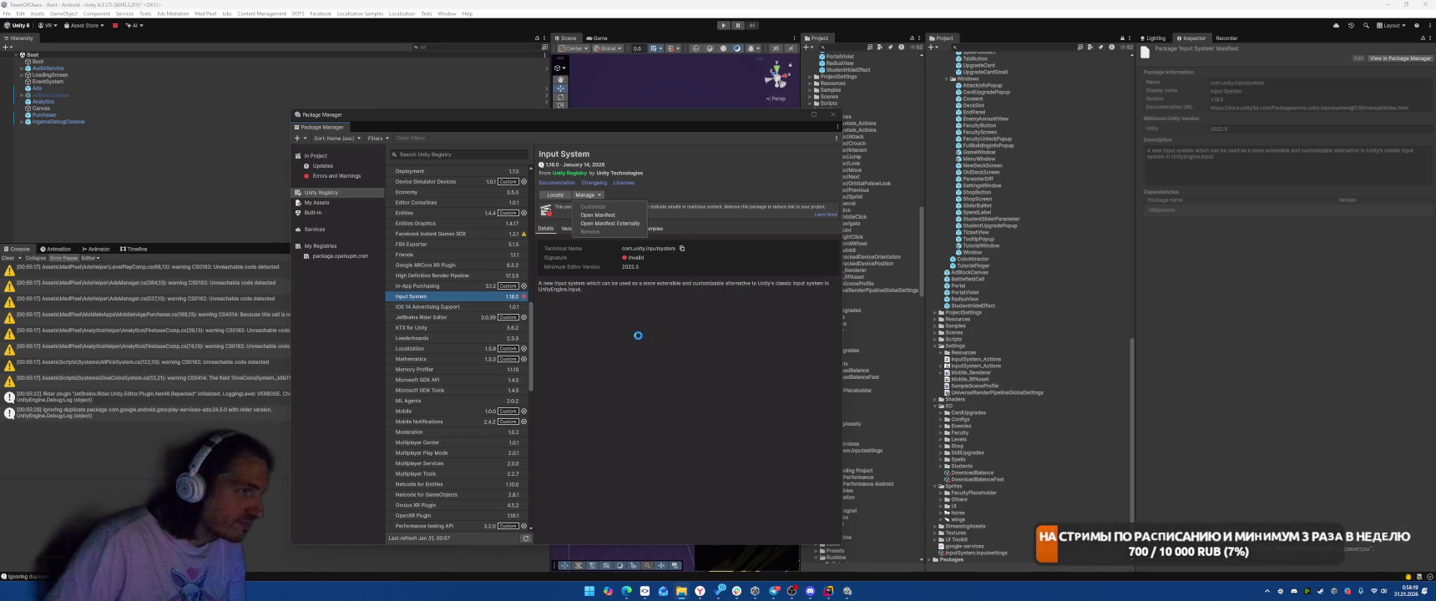
mouse_move(645, 590)
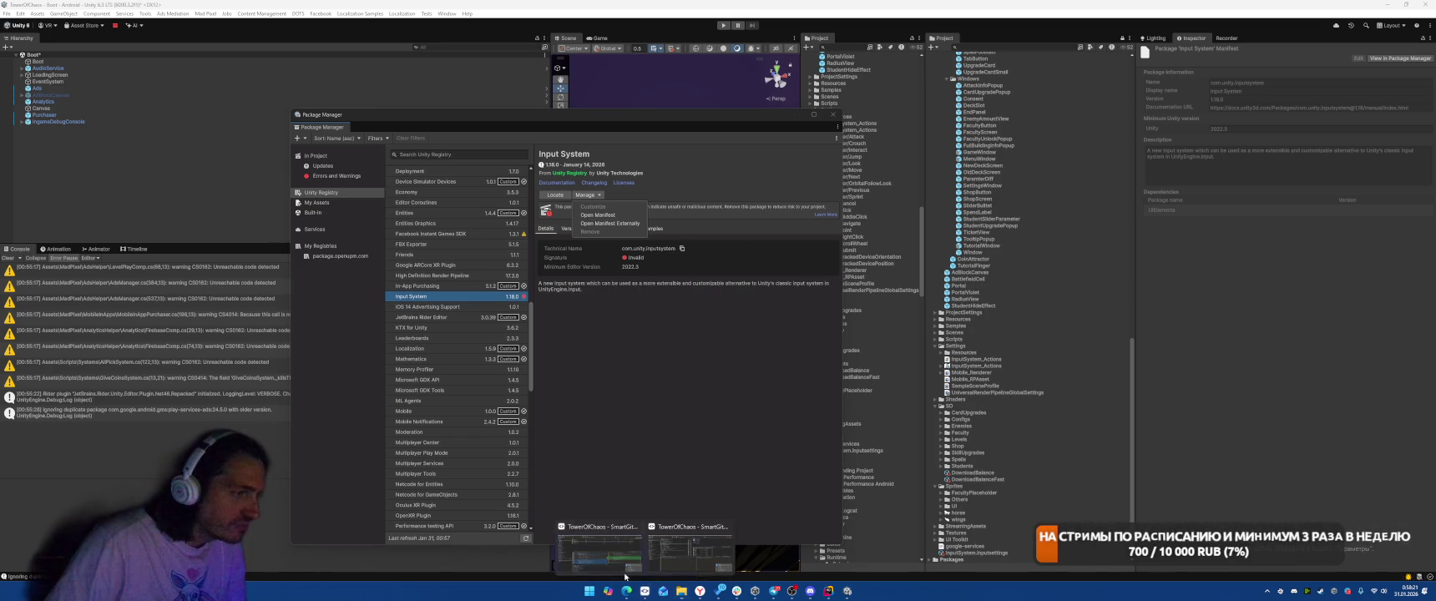
click(619, 513)
click(217, 147)
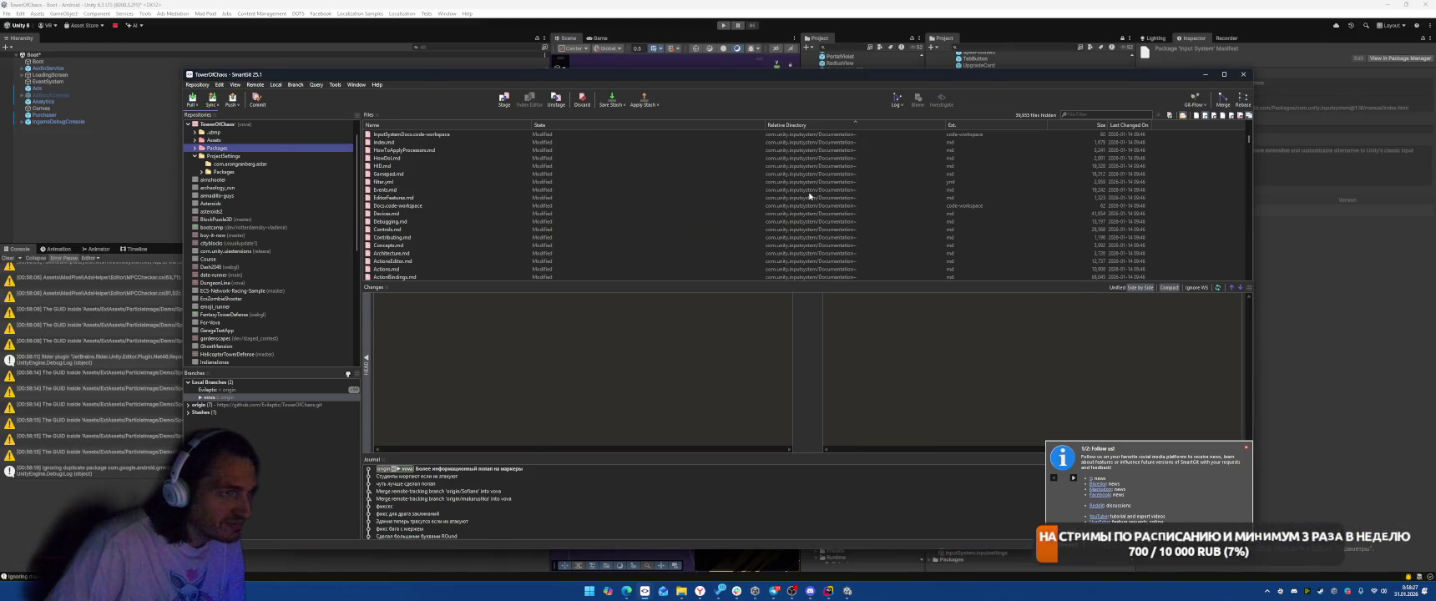
- Look at the Concepts.md changes, then return to Unity and dismiss the Package Manager
click(622, 197)
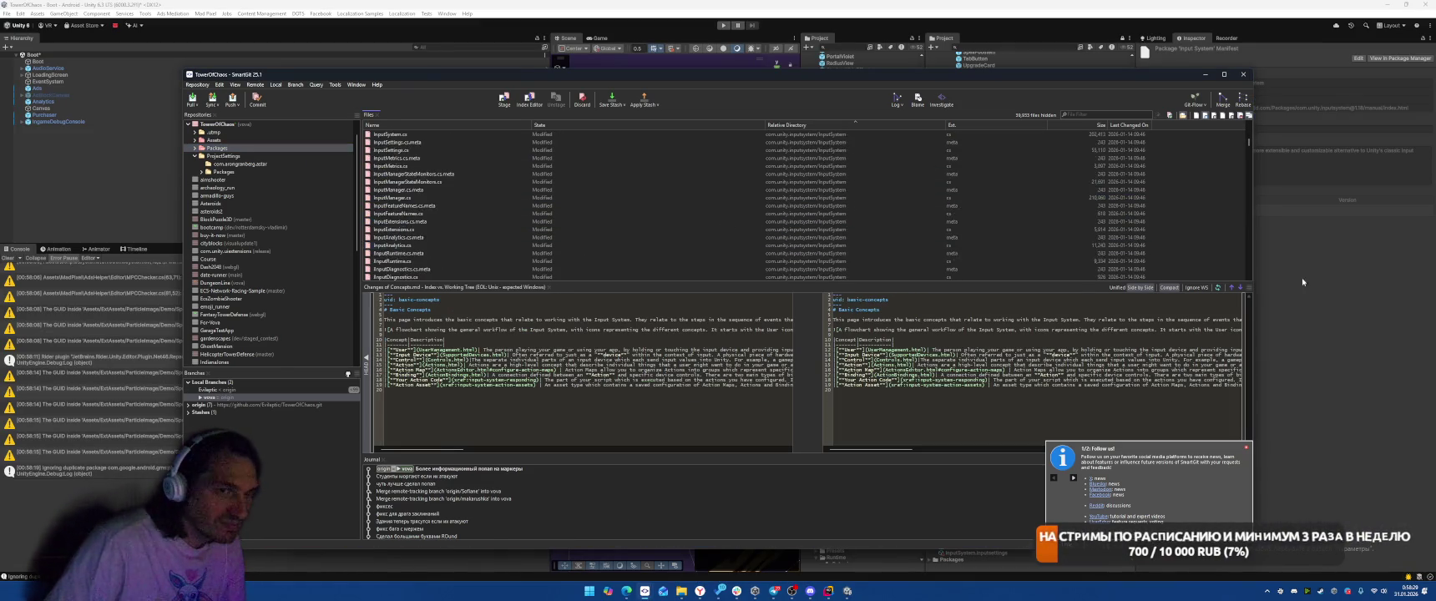
key(alt+Tab)
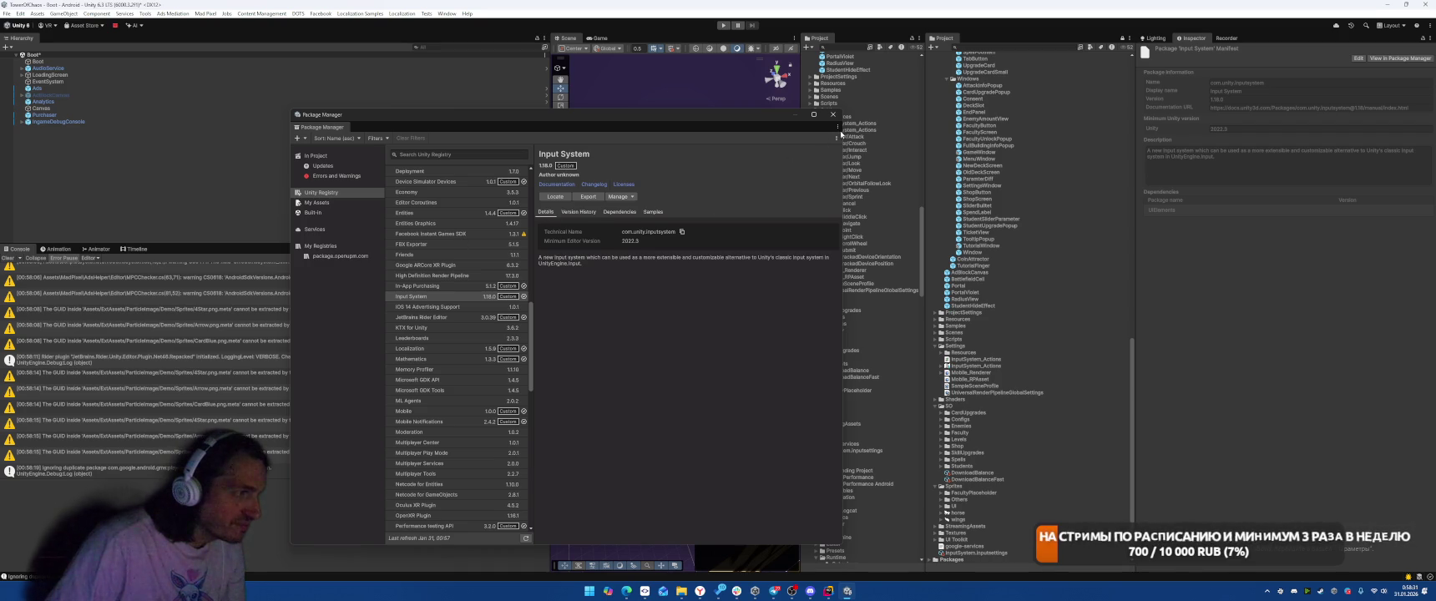
click(832, 115)
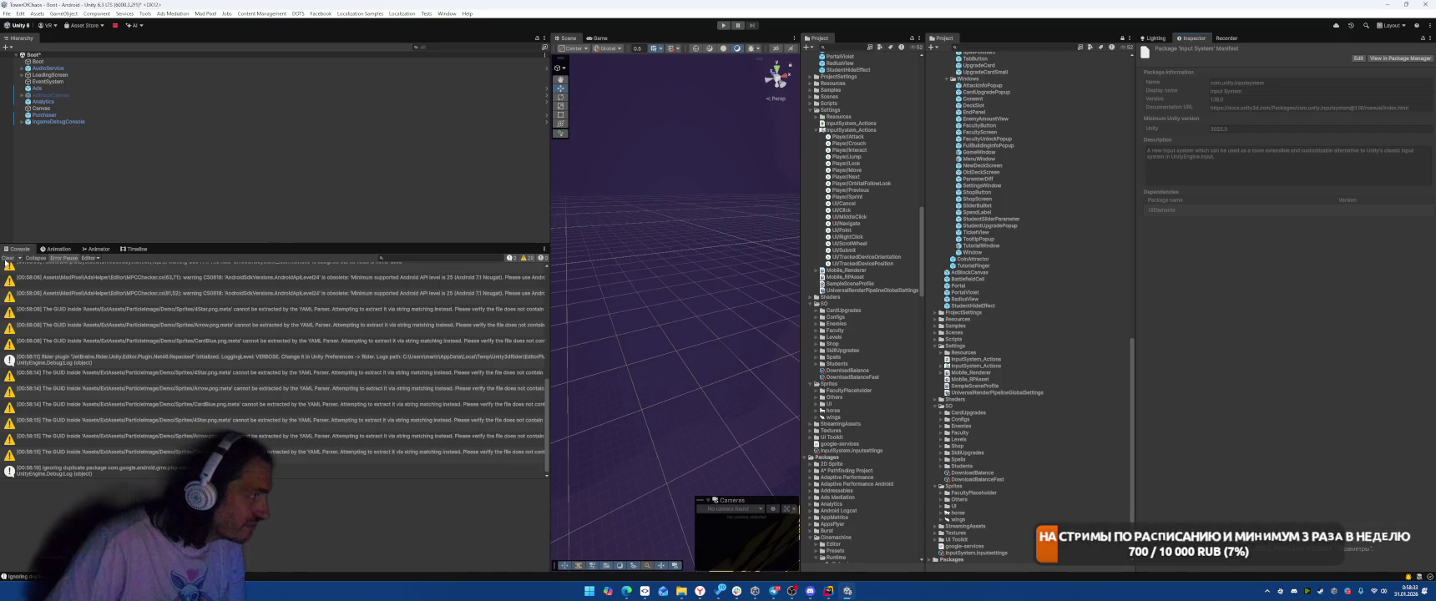
- Clear the console, open Project Settings, and select OrbitalFollowLook's Delta [Pointer] binding
click(6, 259)
click(20, 12)
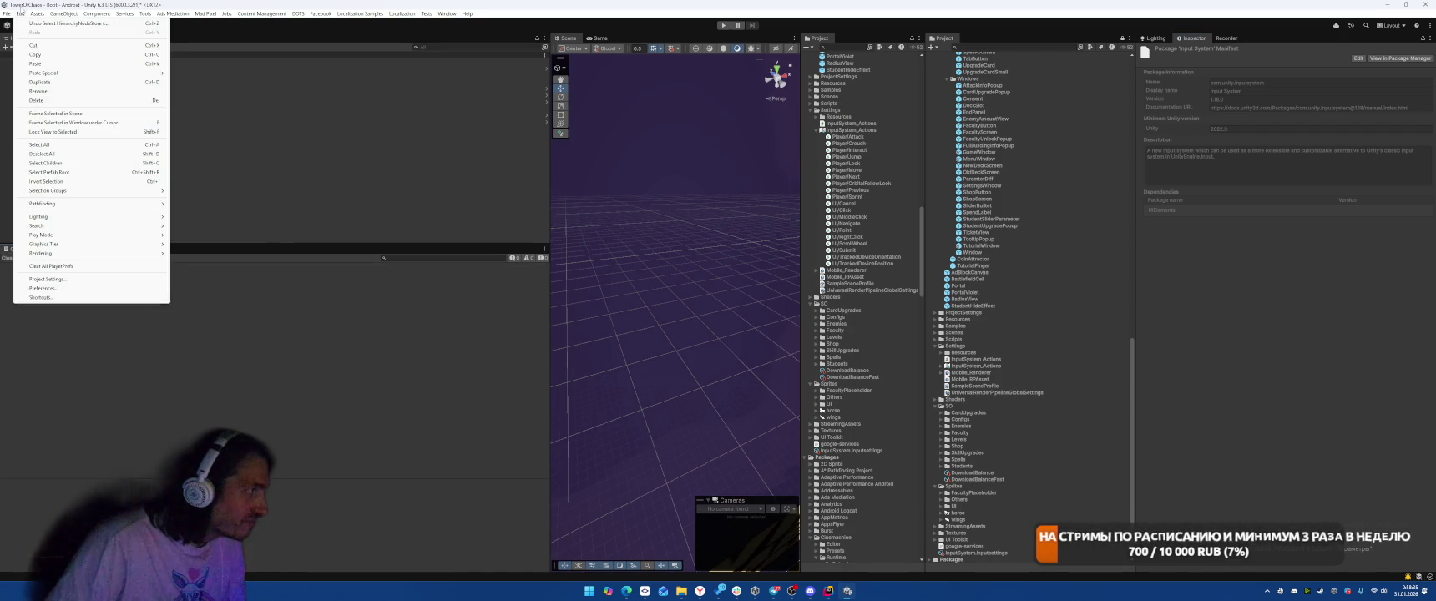
click(66, 279)
click(461, 219)
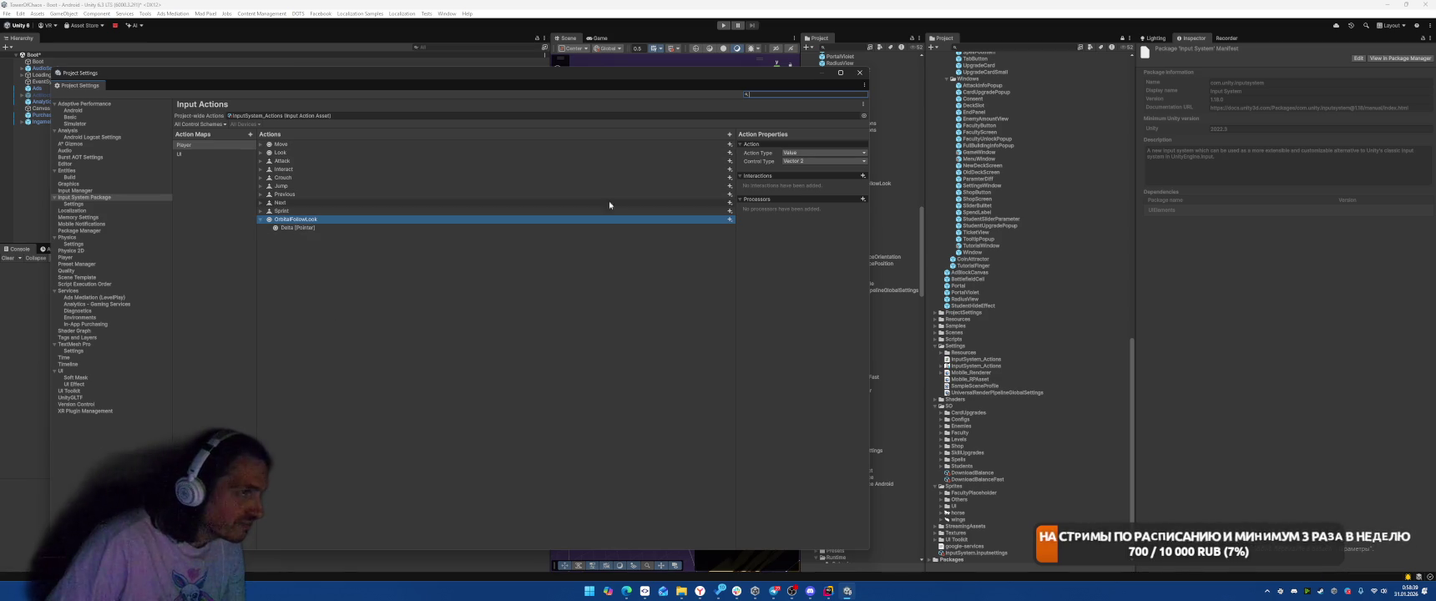
click(375, 228)
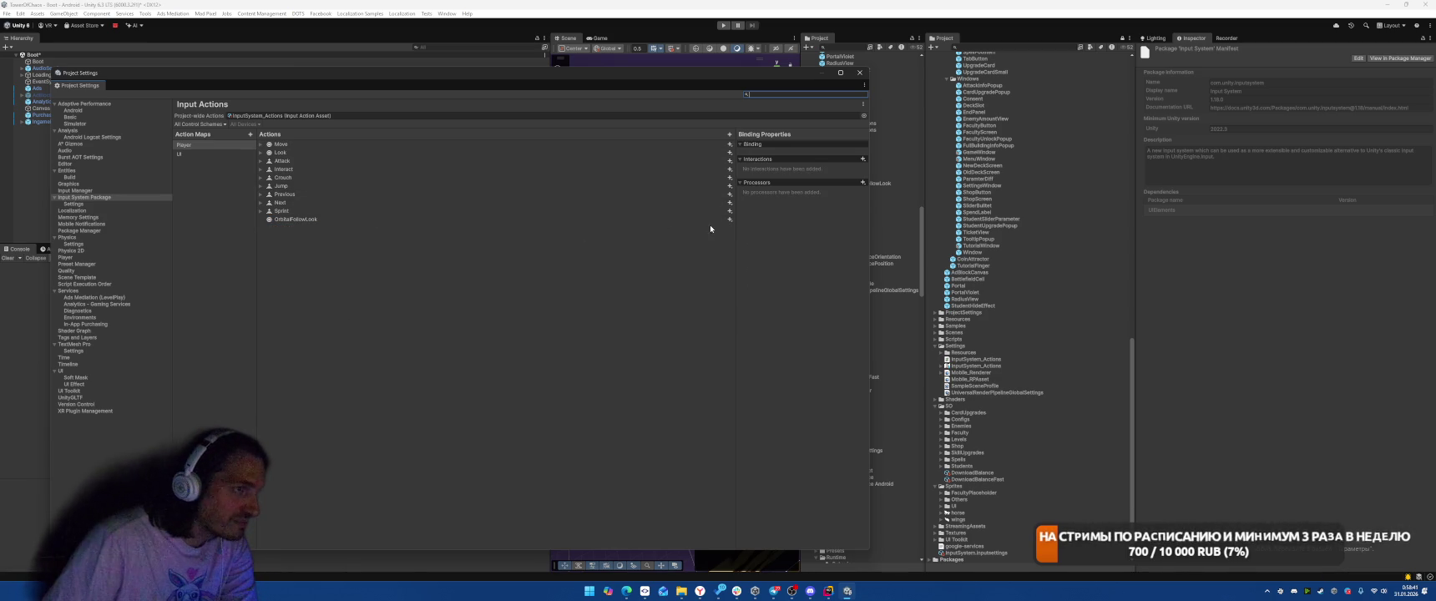
- Add a One Modifier composite to OrbitalFollowLook with Press [Pointer] as its modifier
click(729, 219)
click(776, 248)
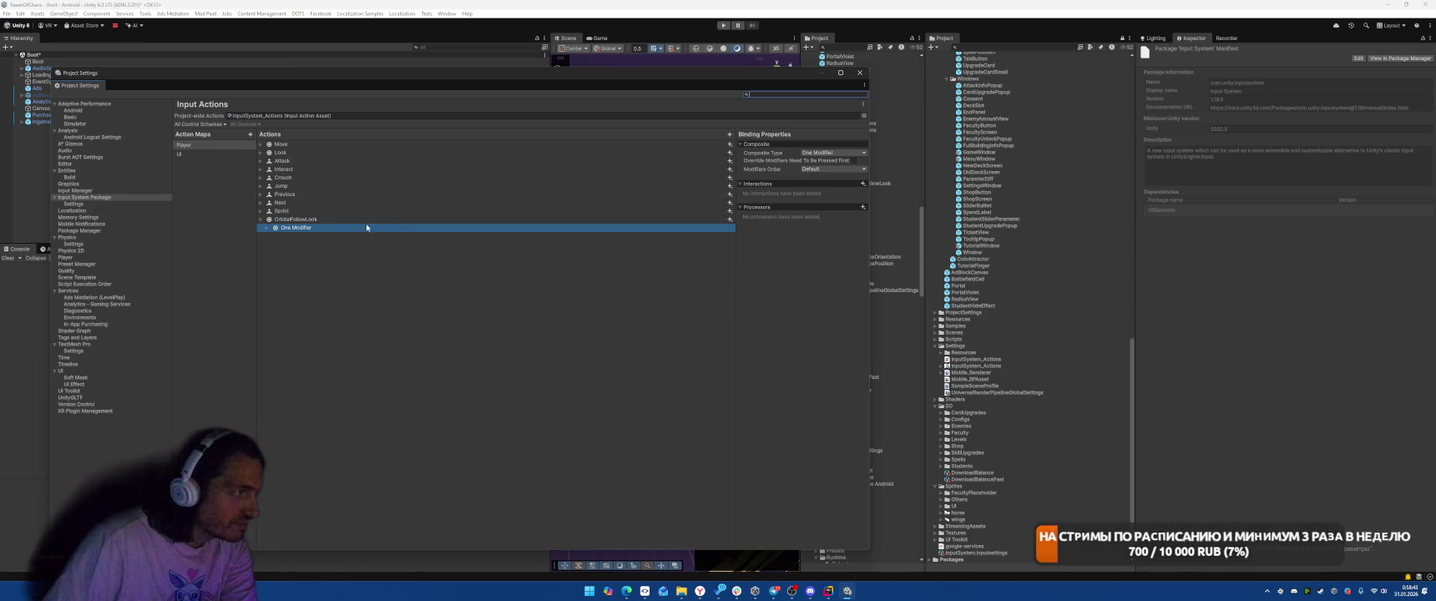
key(Right)
key(Down)
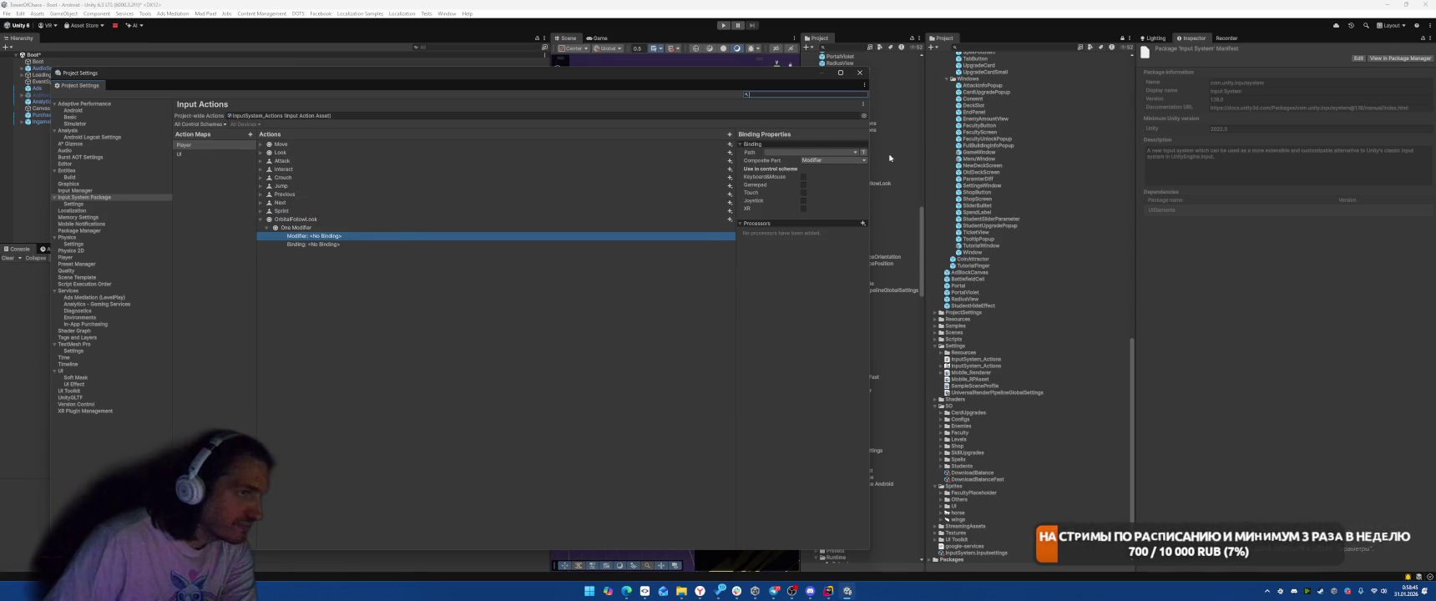
click(831, 152)
click(780, 224)
click(793, 189)
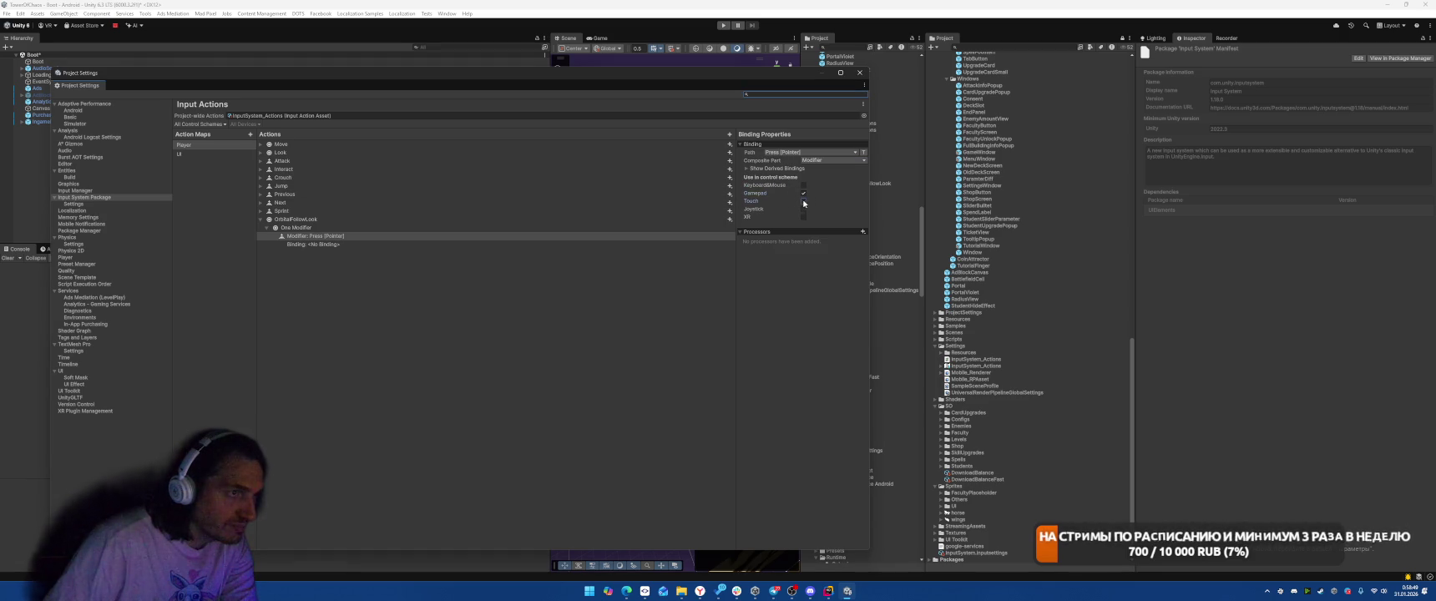
- Set the composite's binding to Delta [Pointer] and copy the composite
click(396, 243)
click(803, 153)
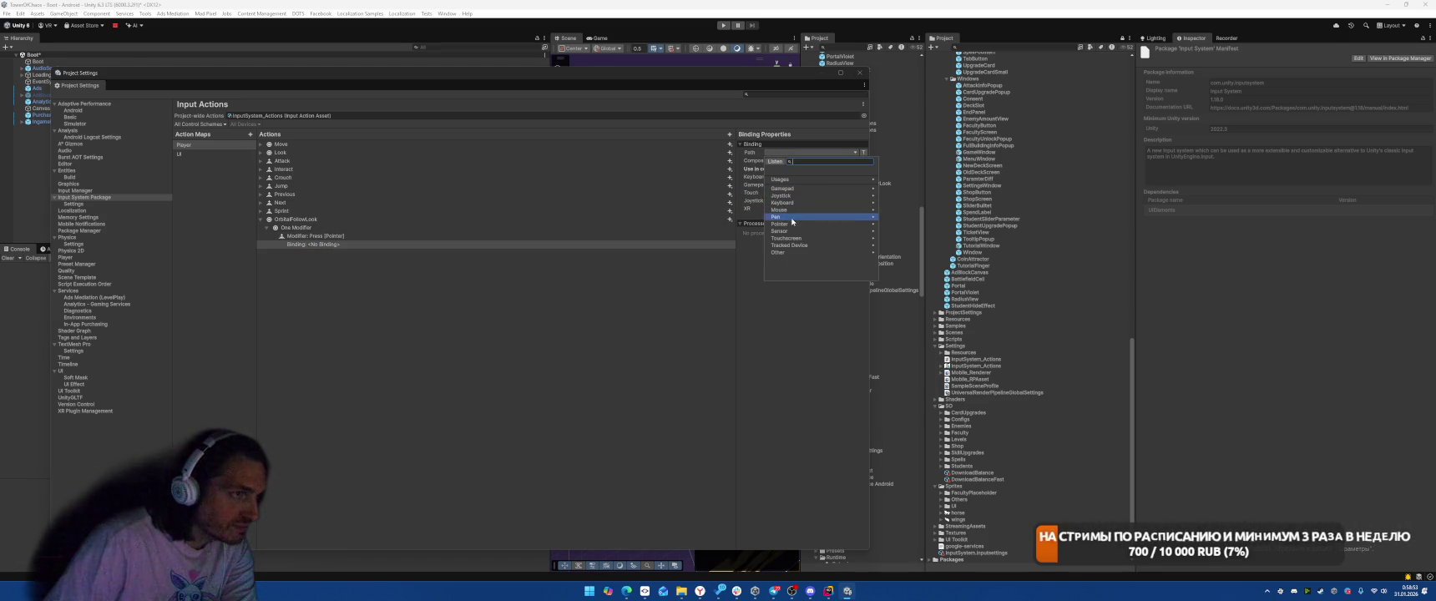
click(784, 223)
click(794, 189)
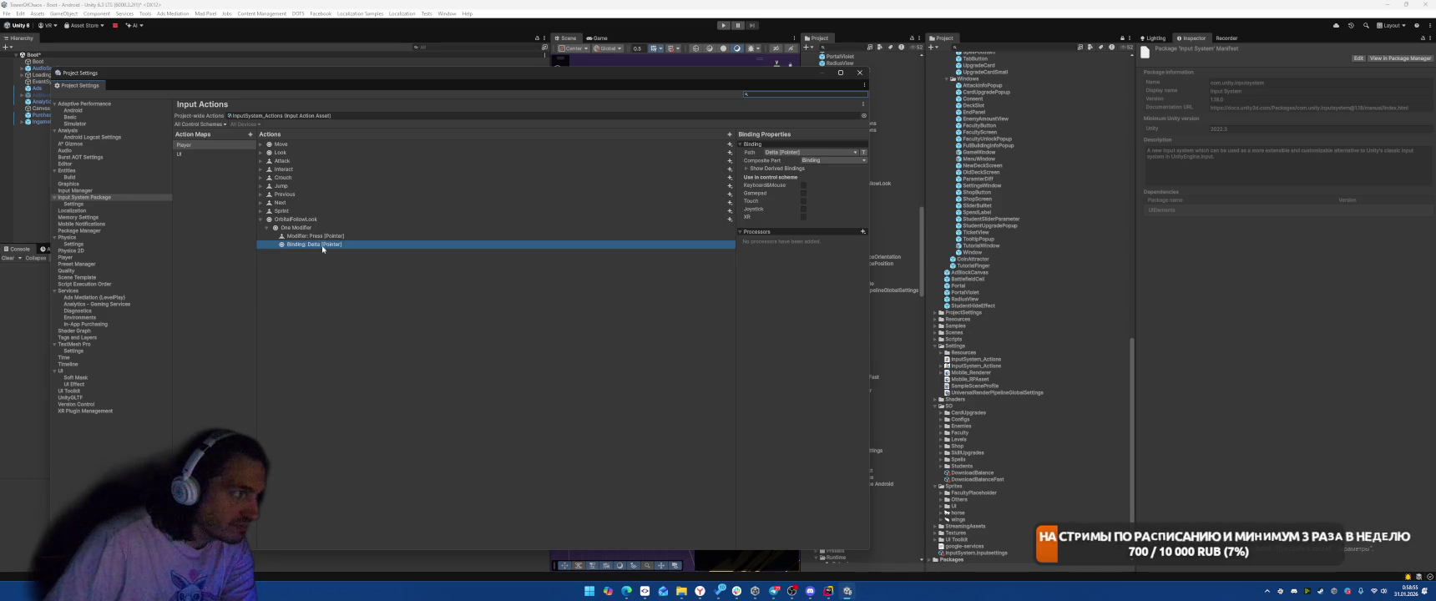
right_click(317, 226)
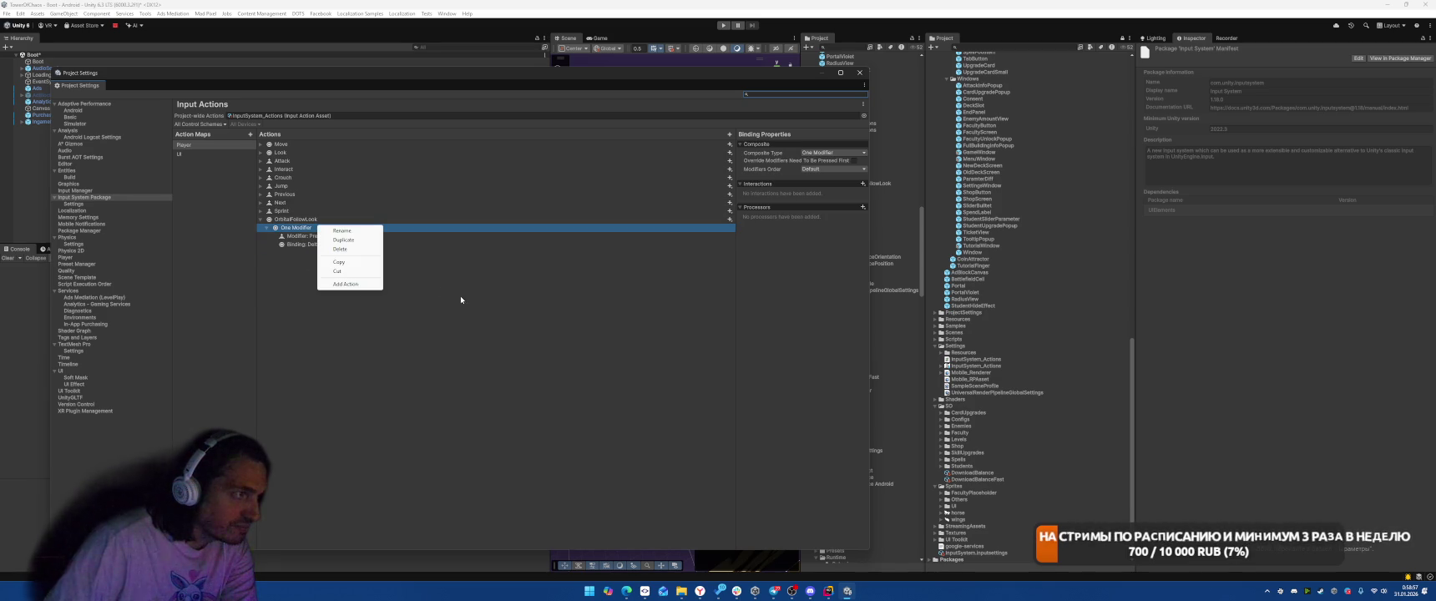
click(353, 264)
click(325, 219)
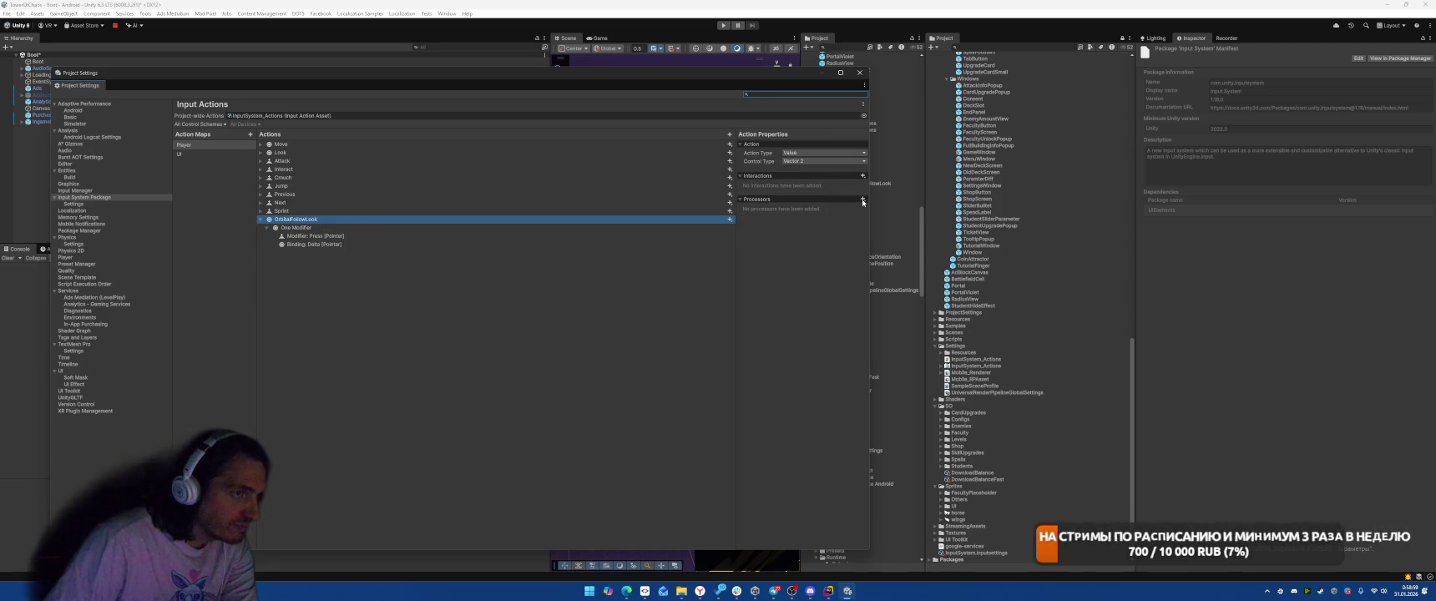
- Add a Scale Vector 2 processor to OrbitalFollowLook with X and Y set to 0.1
right_click(325, 221)
click(368, 300)
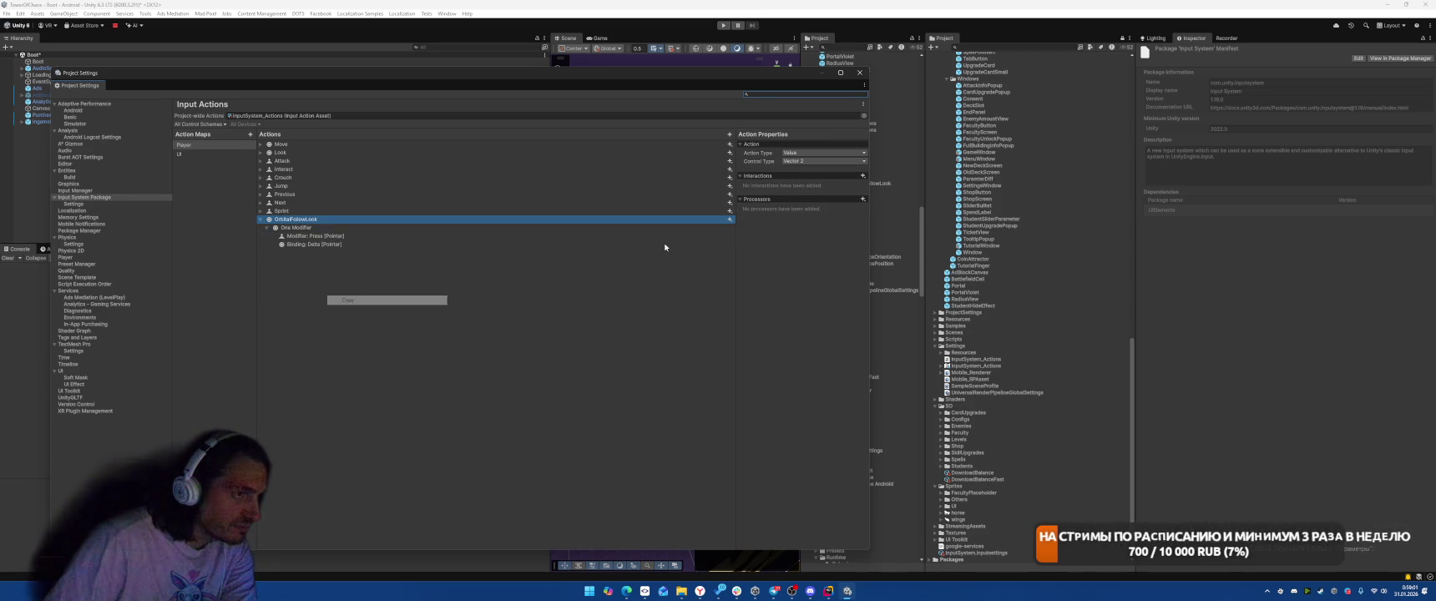
click(862, 198)
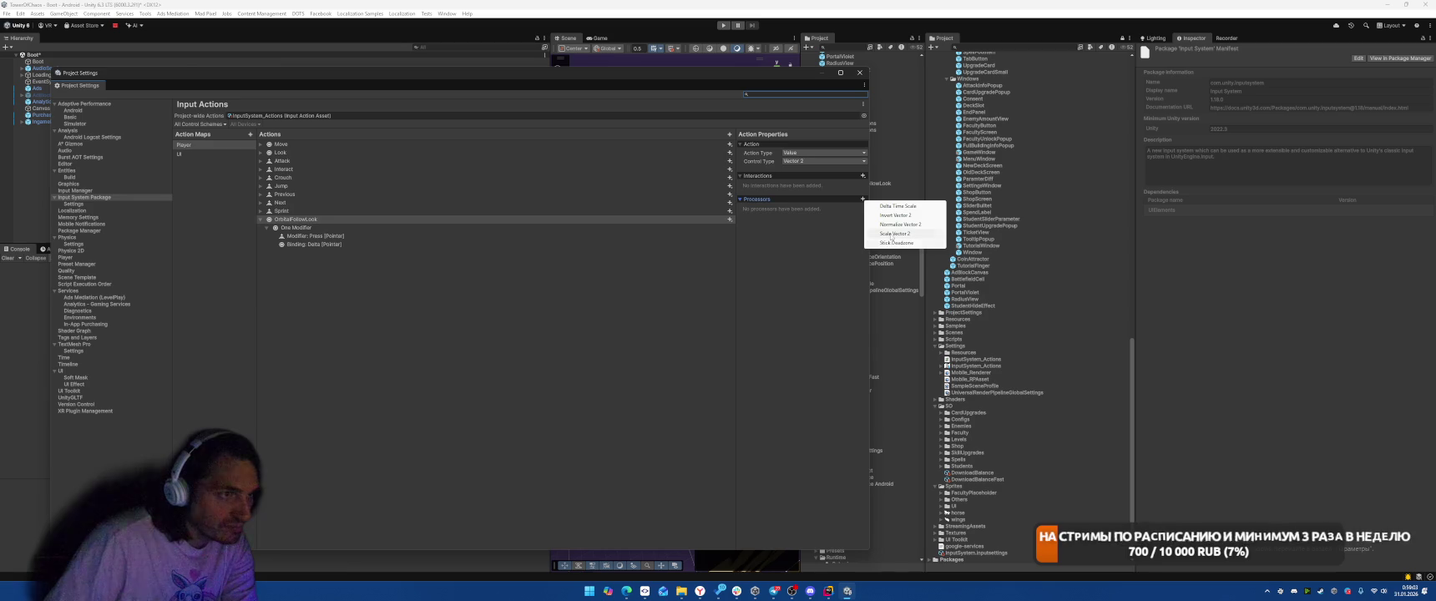
click(905, 233)
click(817, 217)
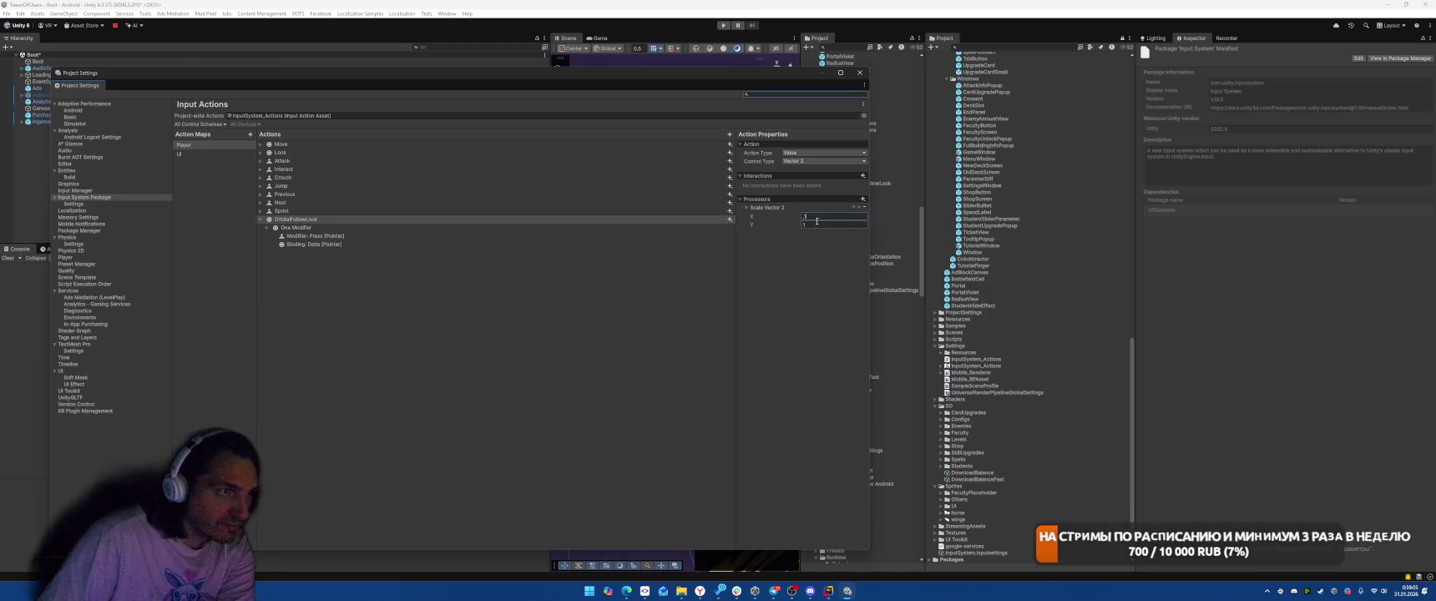
- Add a Delta Time Scale processor, then copy the OrbitalFollowLook action
click(863, 199)
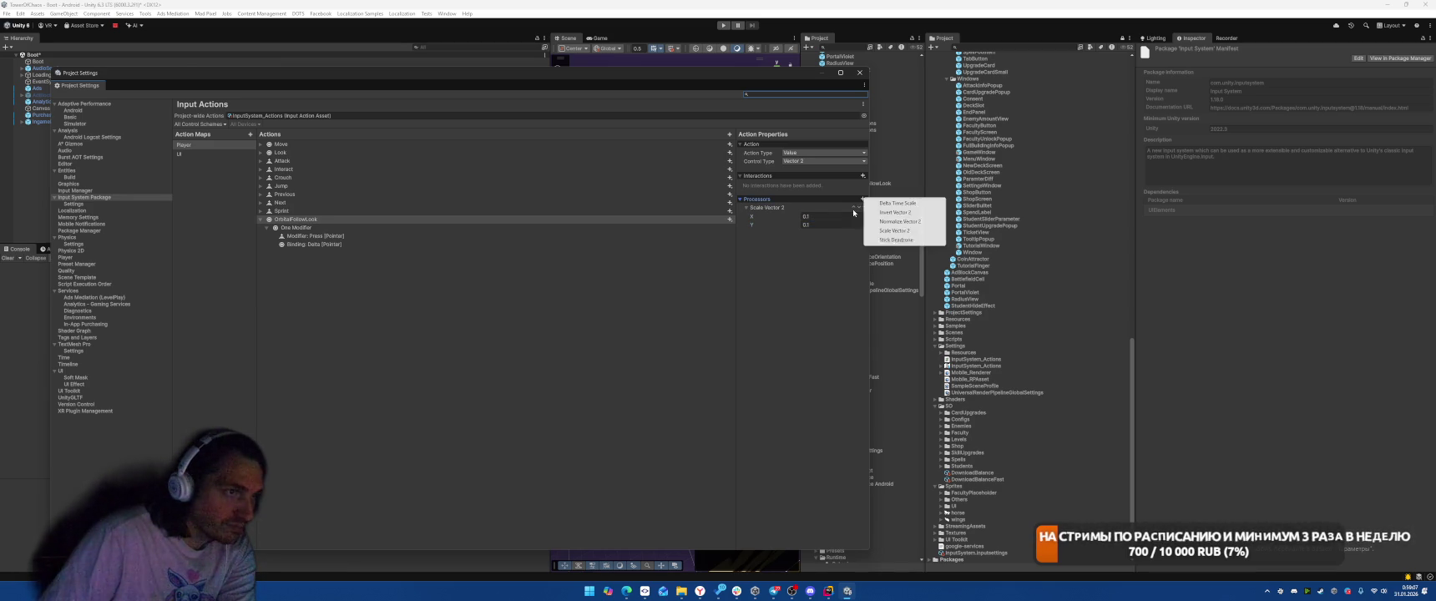
click(893, 203)
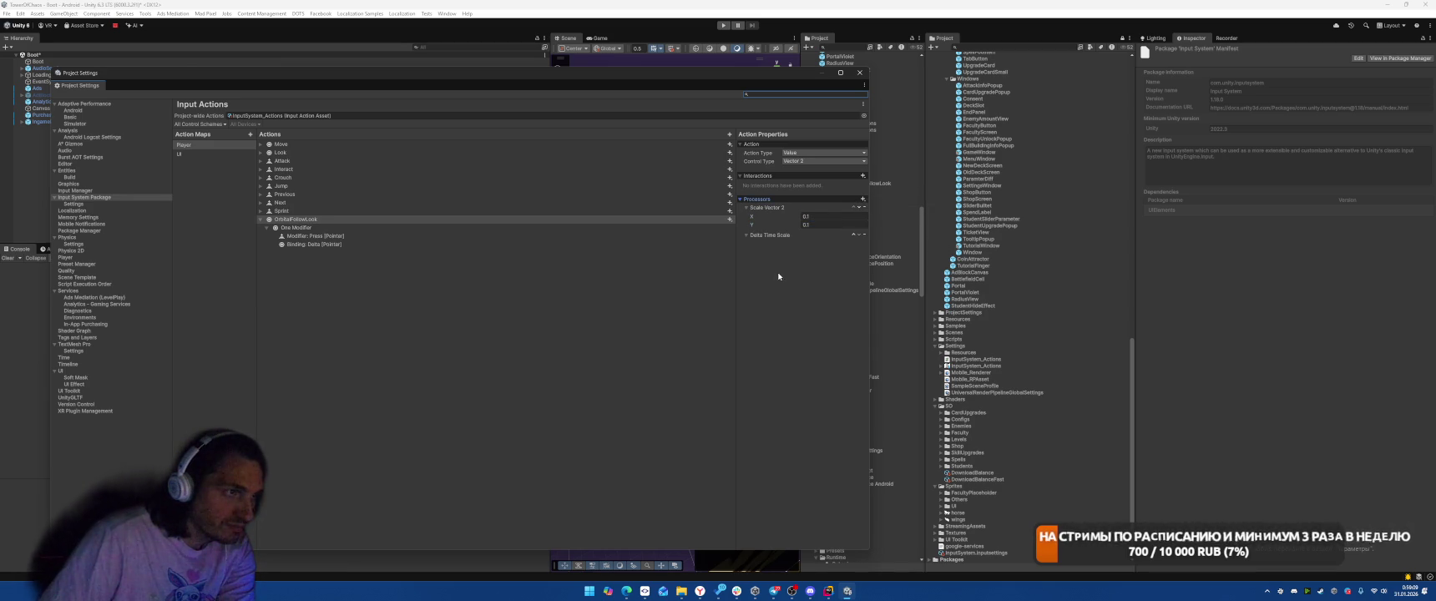
right_click(314, 219)
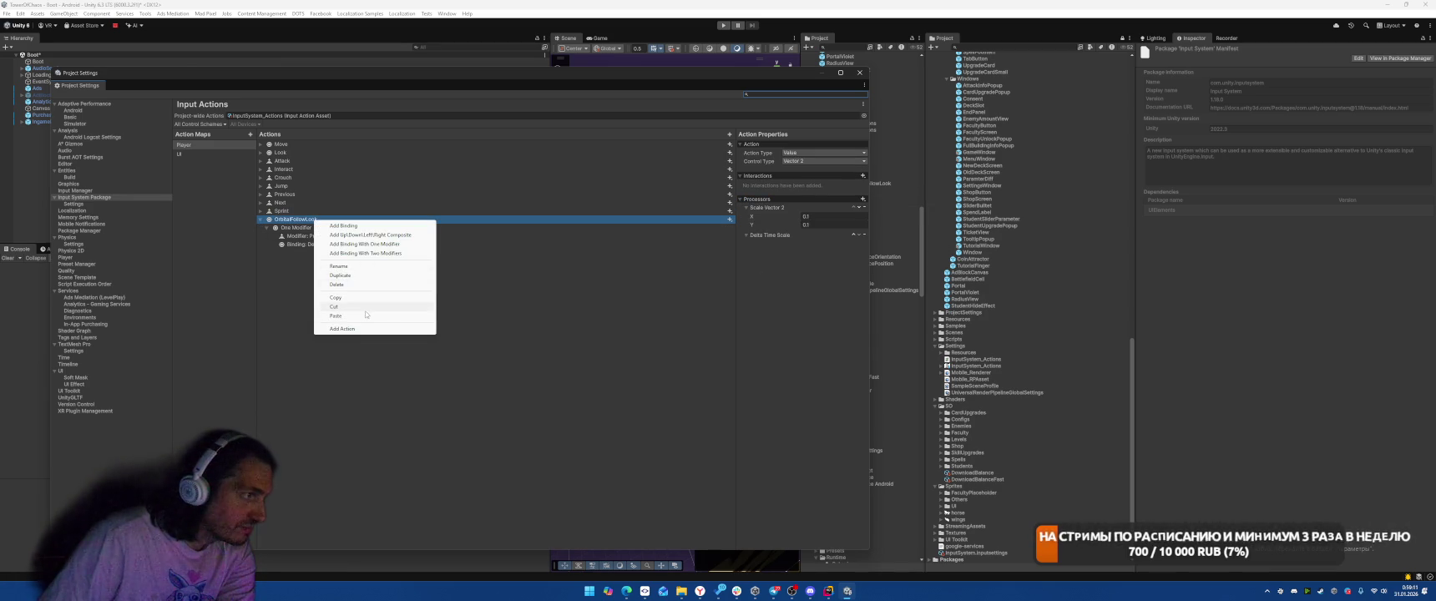
click(353, 299)
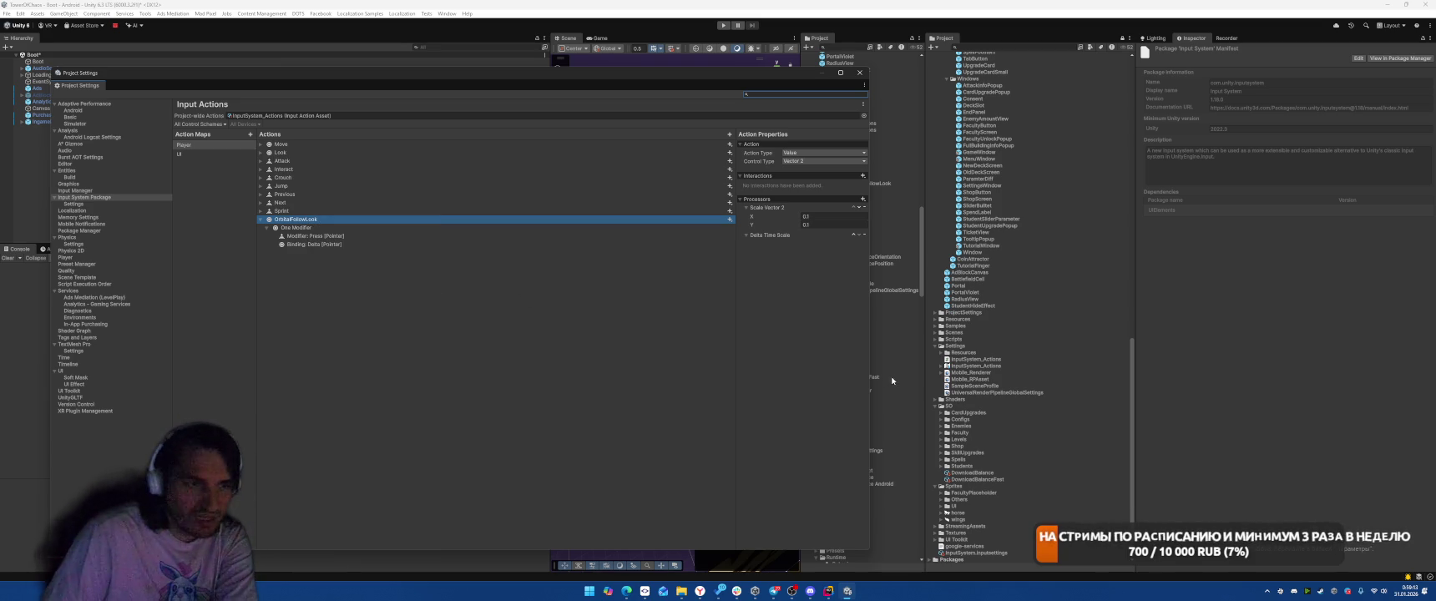
scroll(951, 407, up, 15)
- Open InputSystem_Actions in its own Input Actions editor, close Project Settings, and widen the editor
click(356, 118)
drag(706, 81, 569, 86)
click(843, 155)
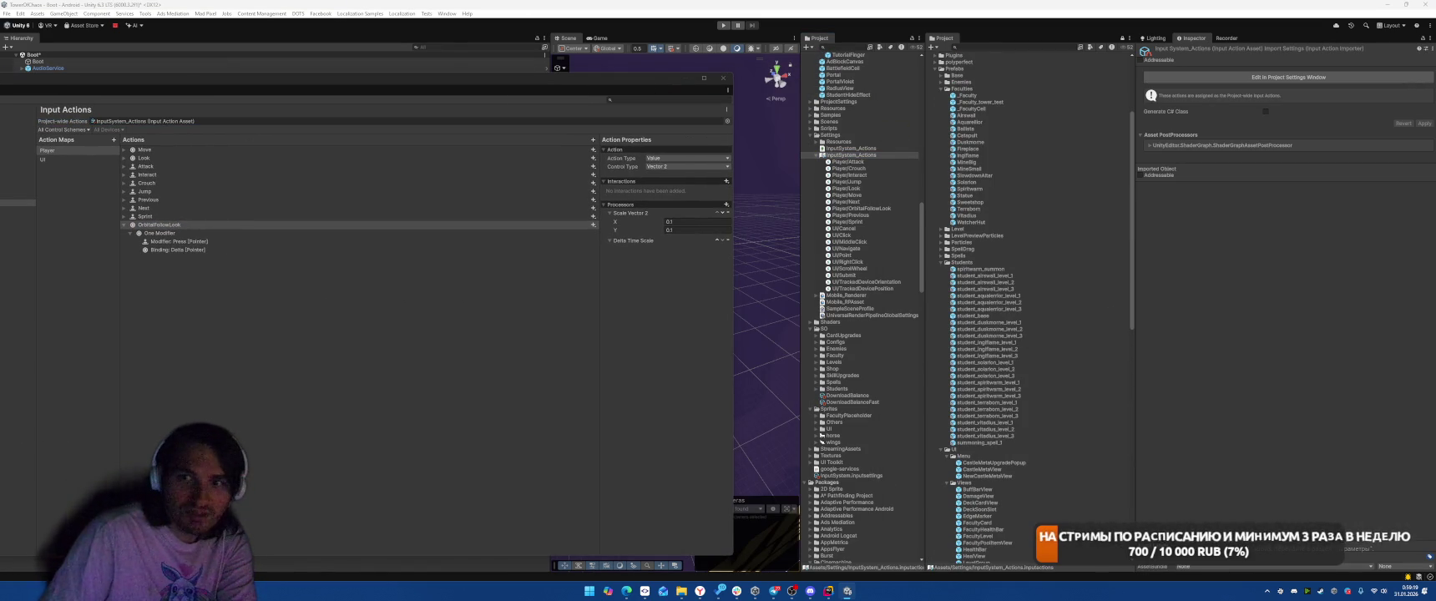
double_click(843, 156)
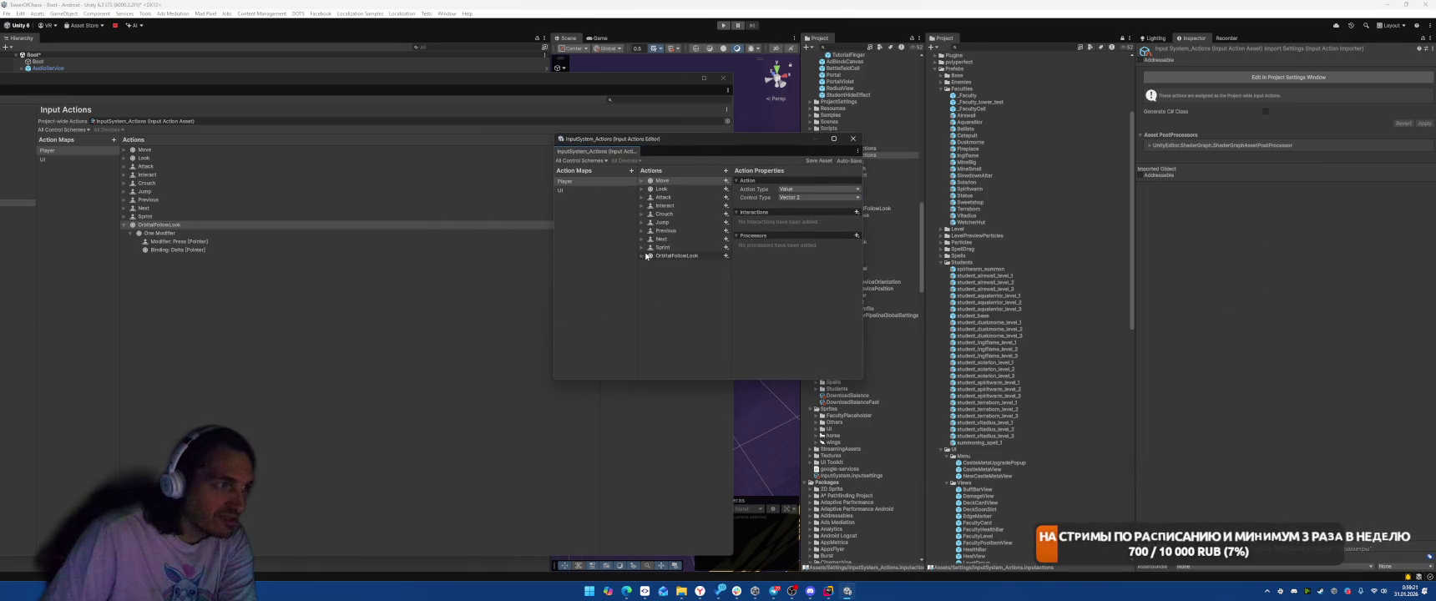
click(668, 264)
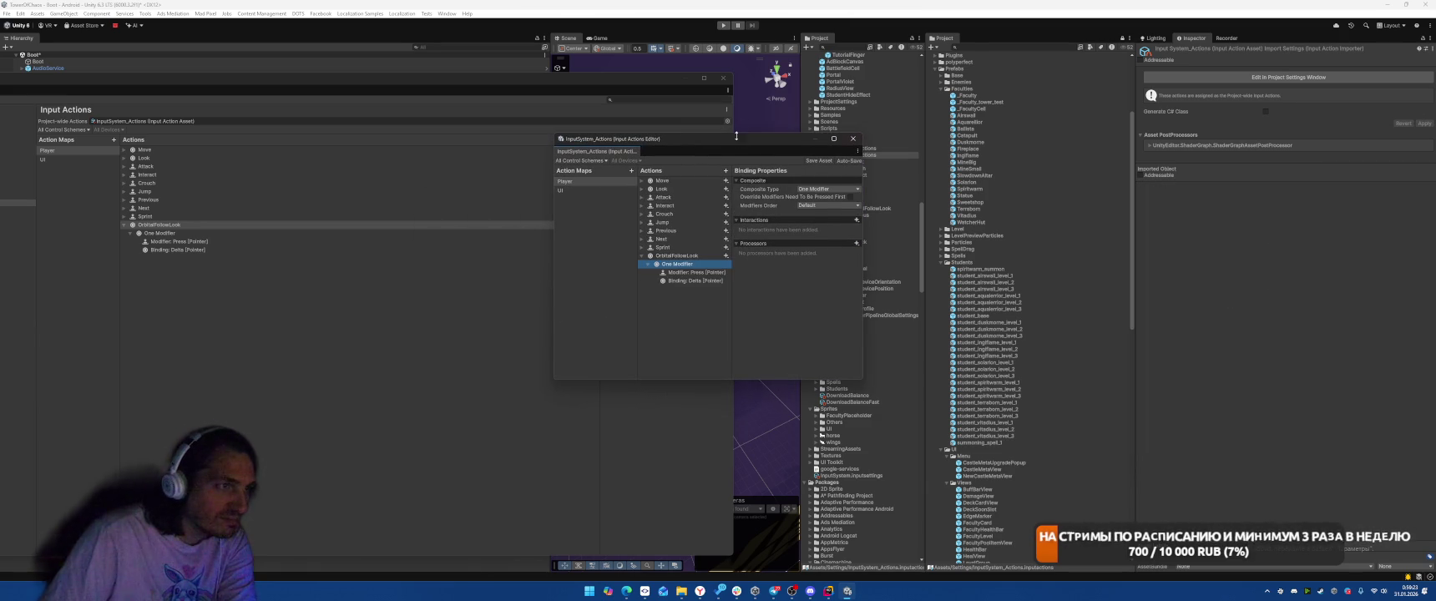
drag(733, 135, 835, 136)
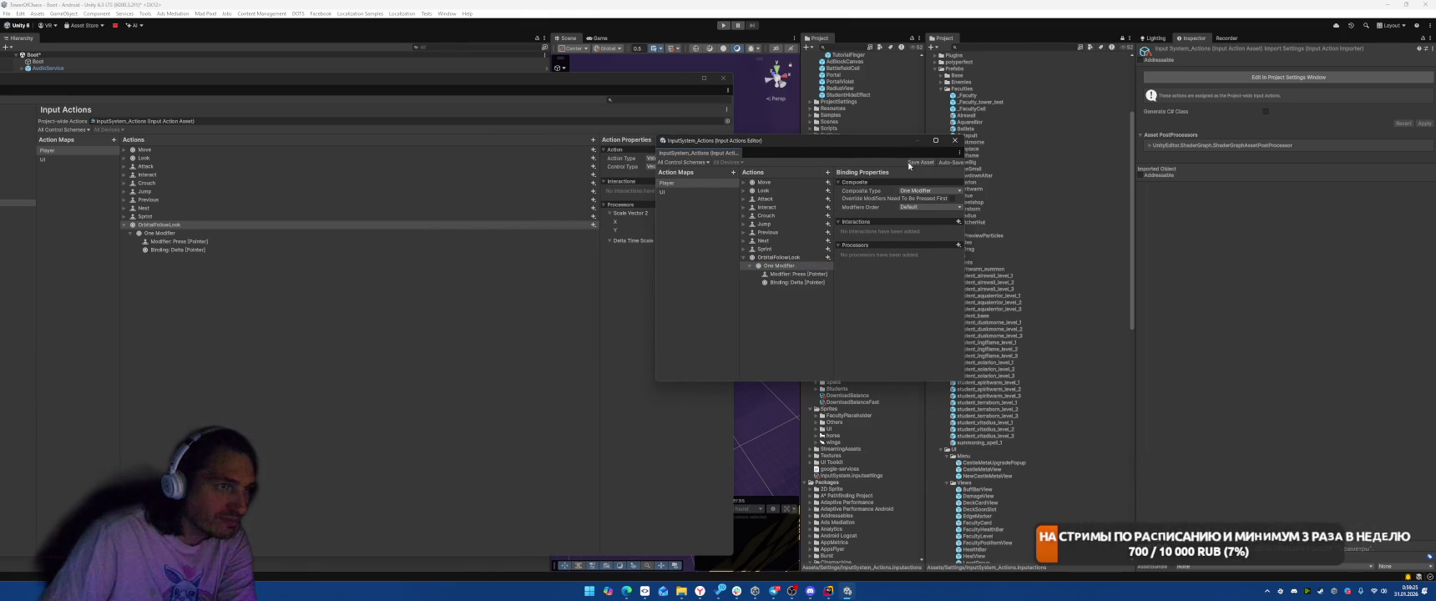
click(723, 77)
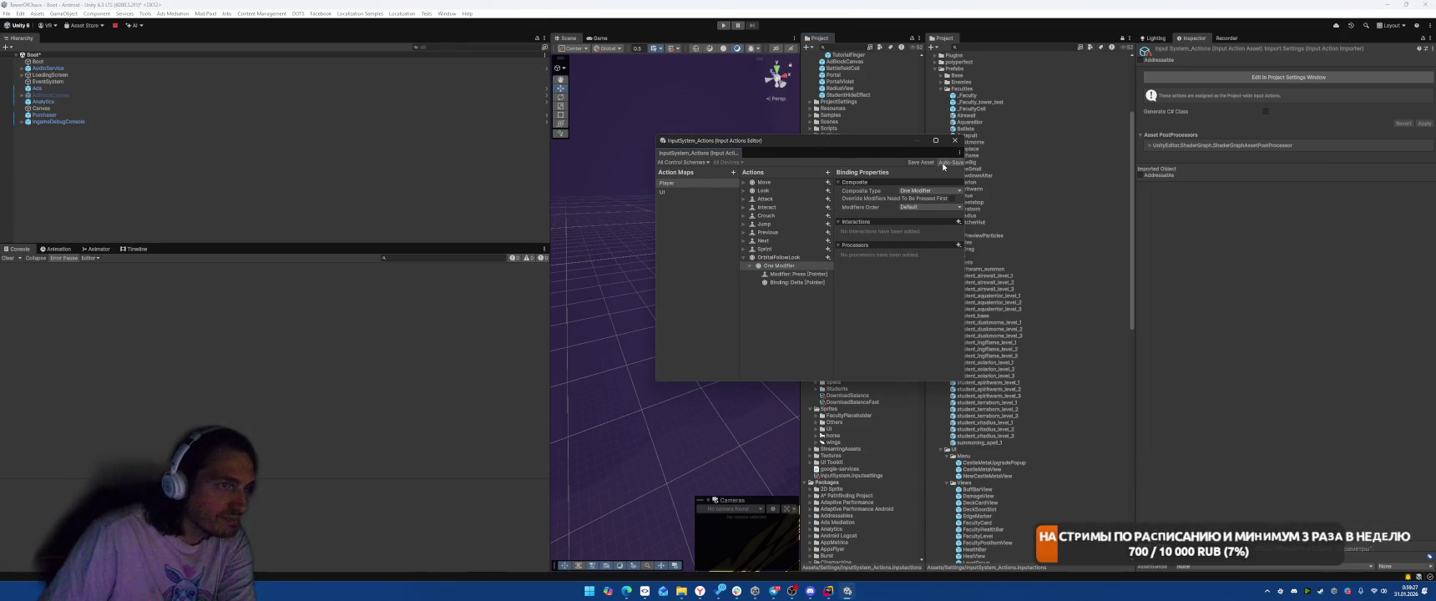
drag(965, 236, 1083, 217)
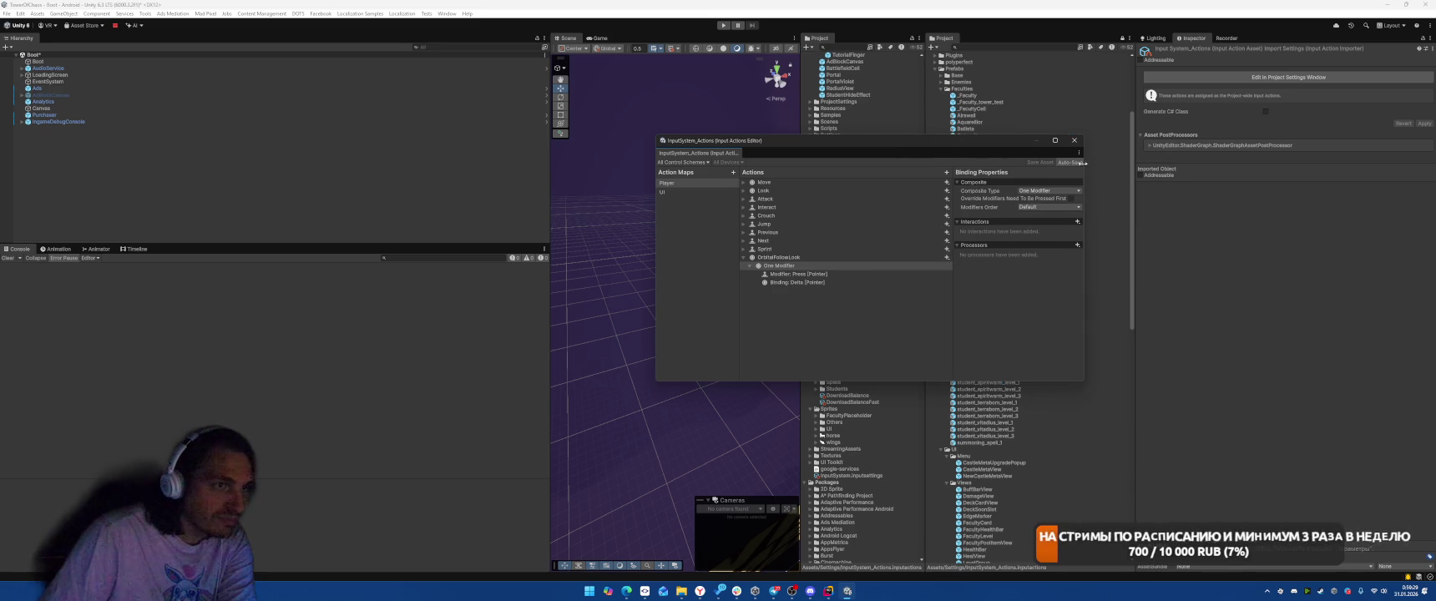
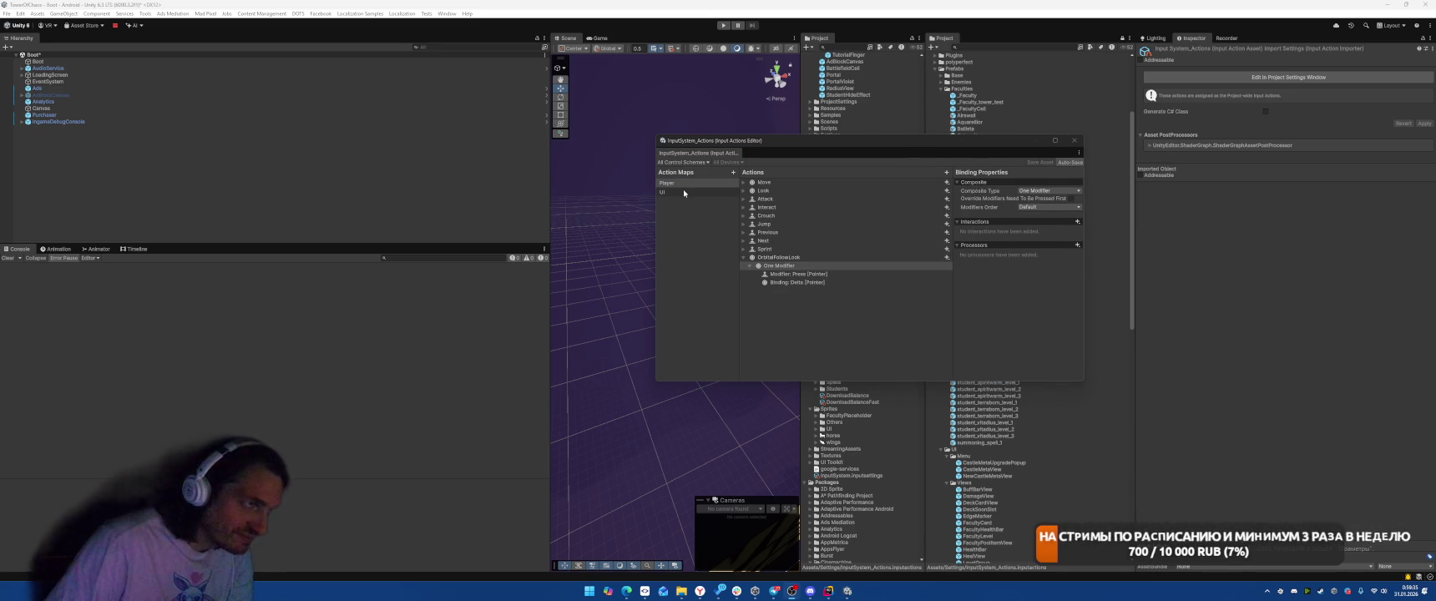
- Close the Input Actions Editor, check the game's castle screen in play mode, then stop playing
click(1071, 143)
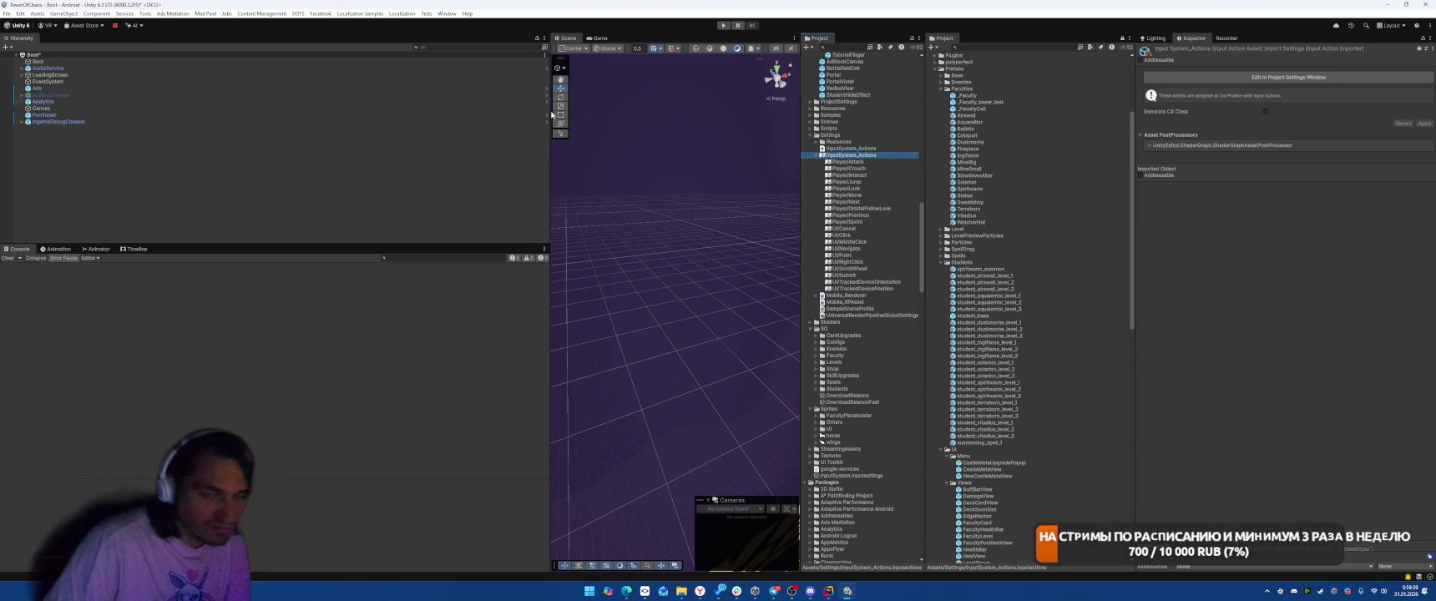
click(287, 171)
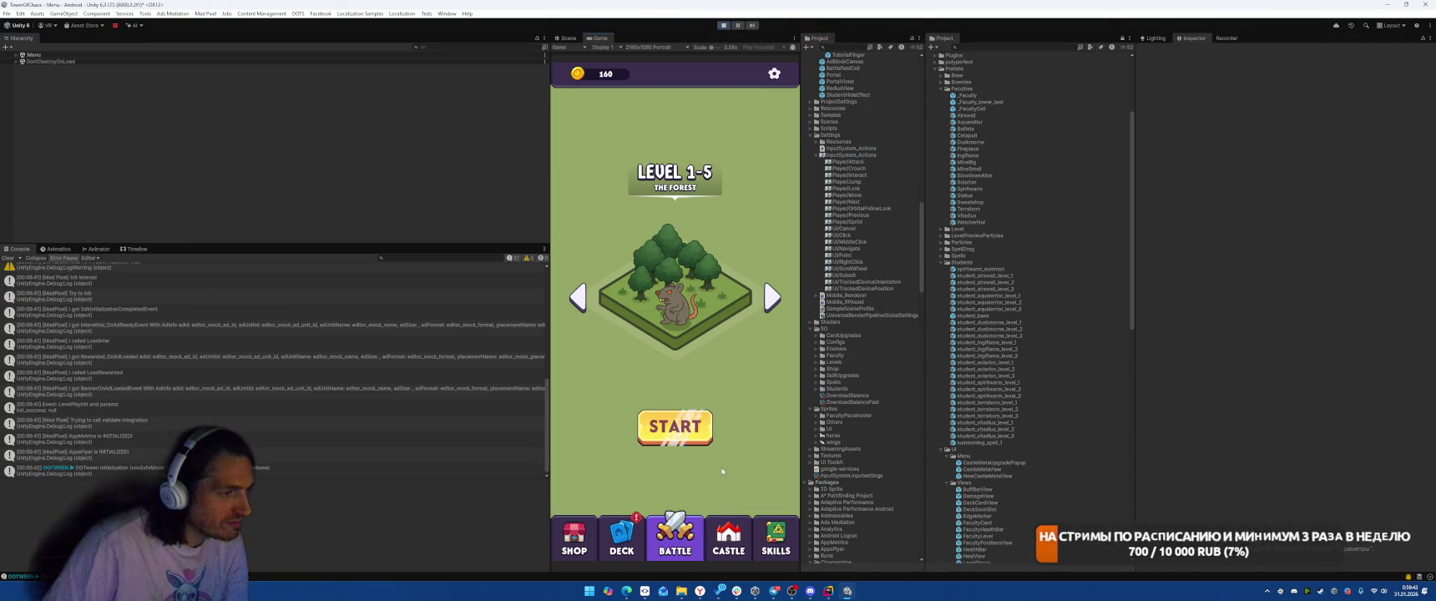
drag(751, 334, 688, 335)
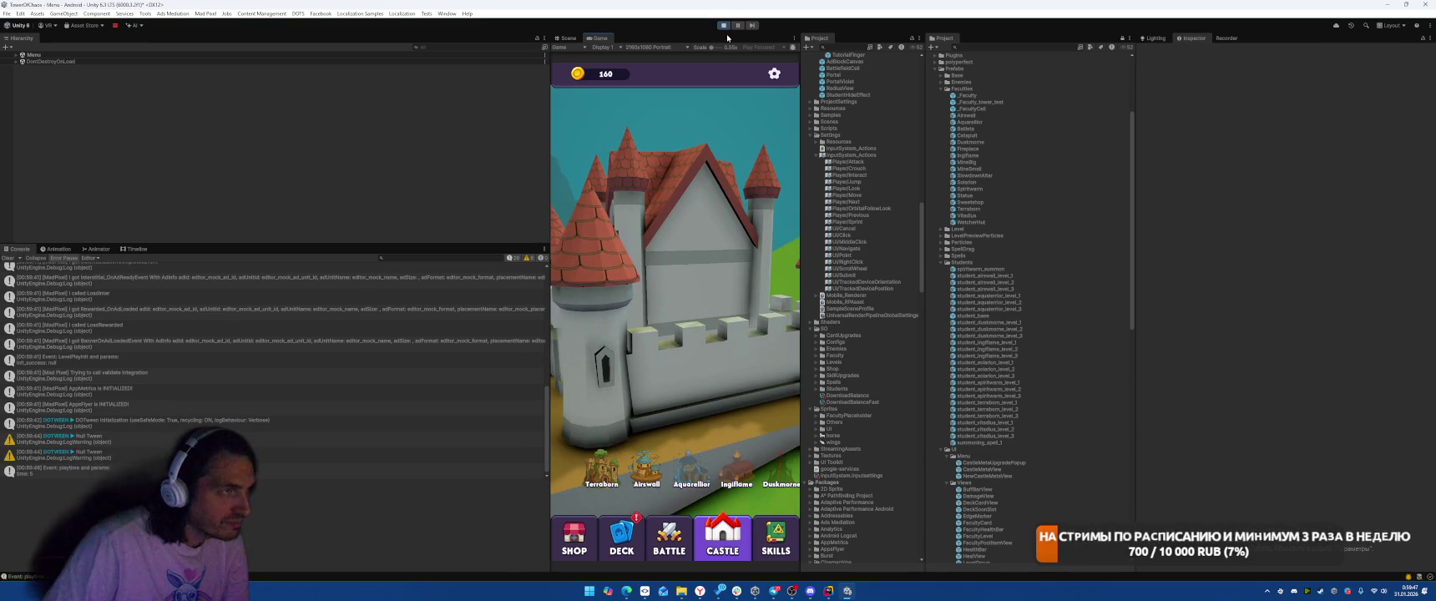
click(724, 25)
- Collapse the Prefabs folder in the Project tree
scroll(1053, 349, down, 10)
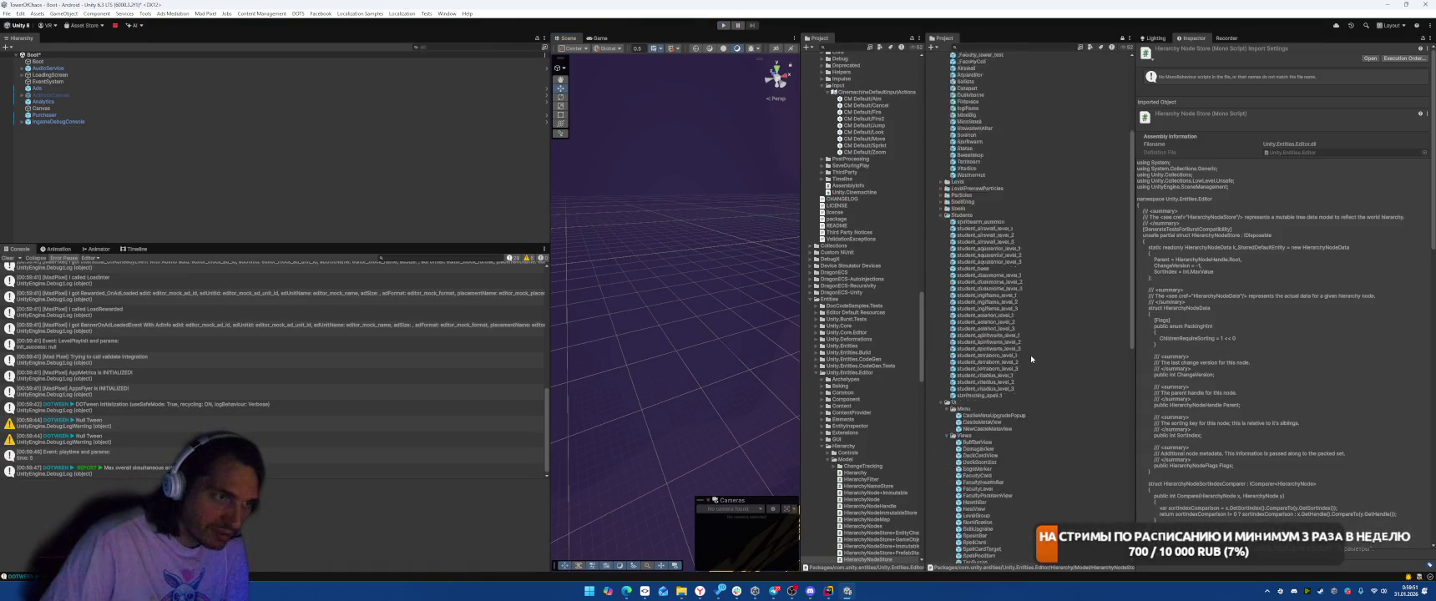
scroll(980, 206, up, 12)
click(934, 196)
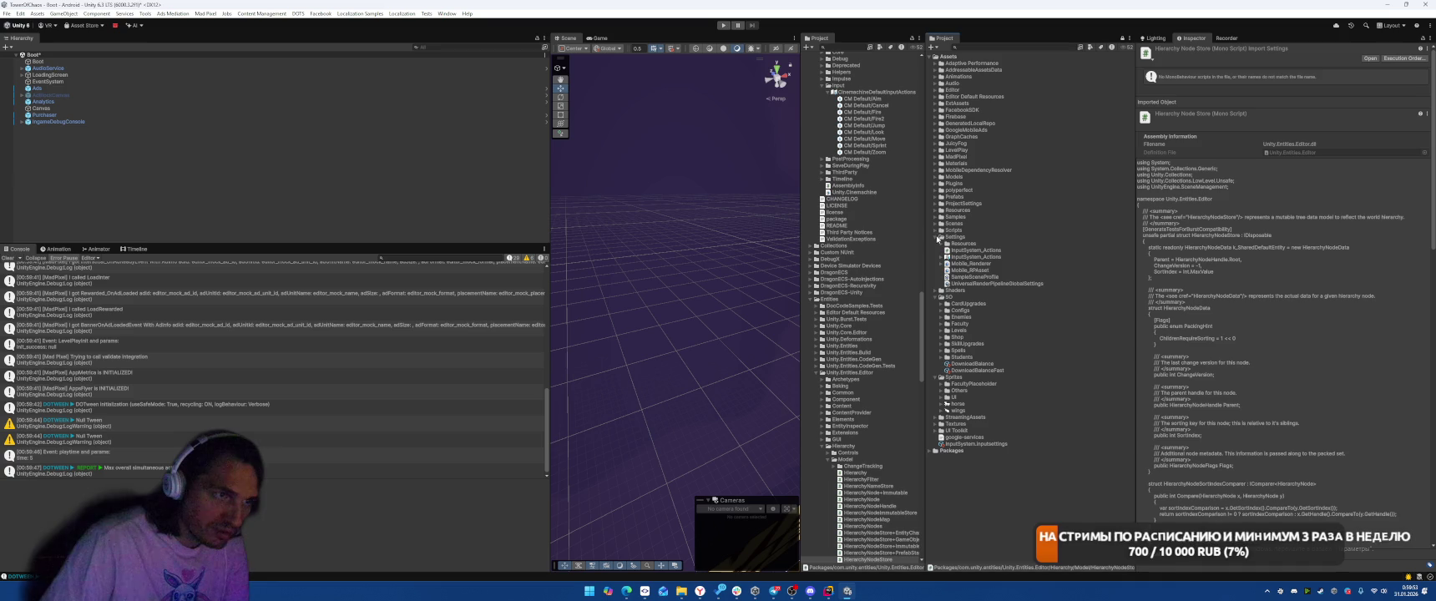
- Open InputSystem_Actions, review the OrbitalFollowLook bindings, and save the asset
double_click(976, 257)
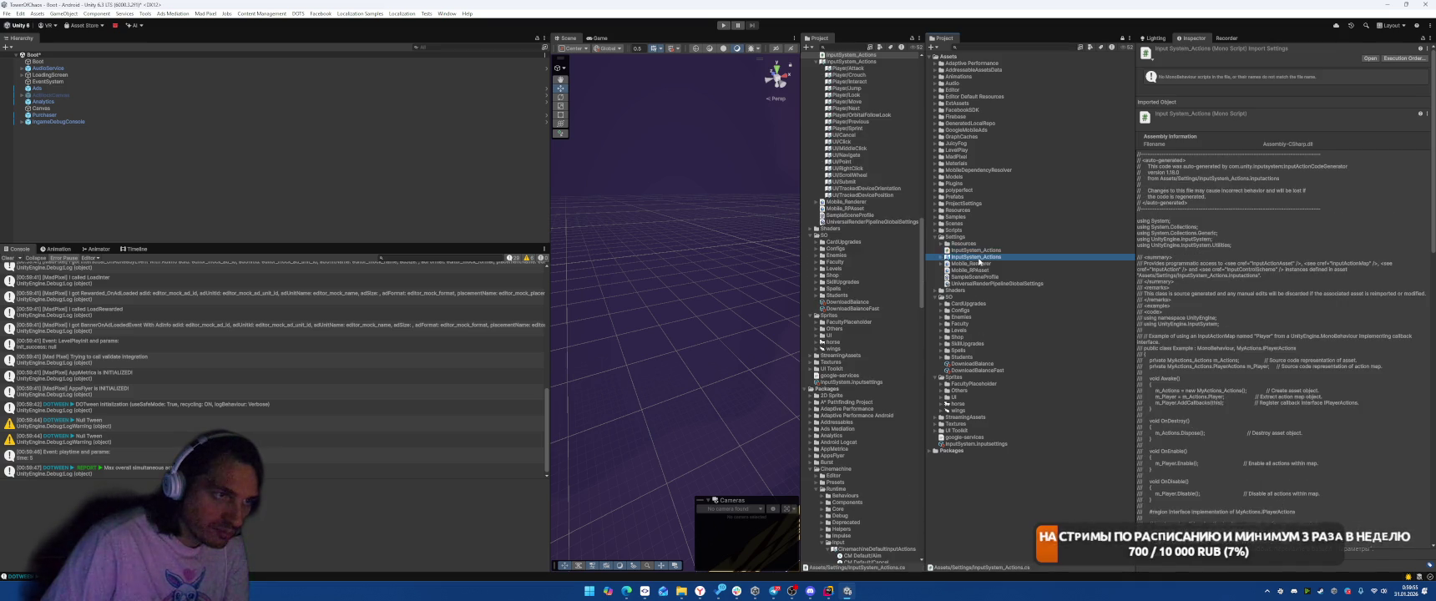
click(804, 267)
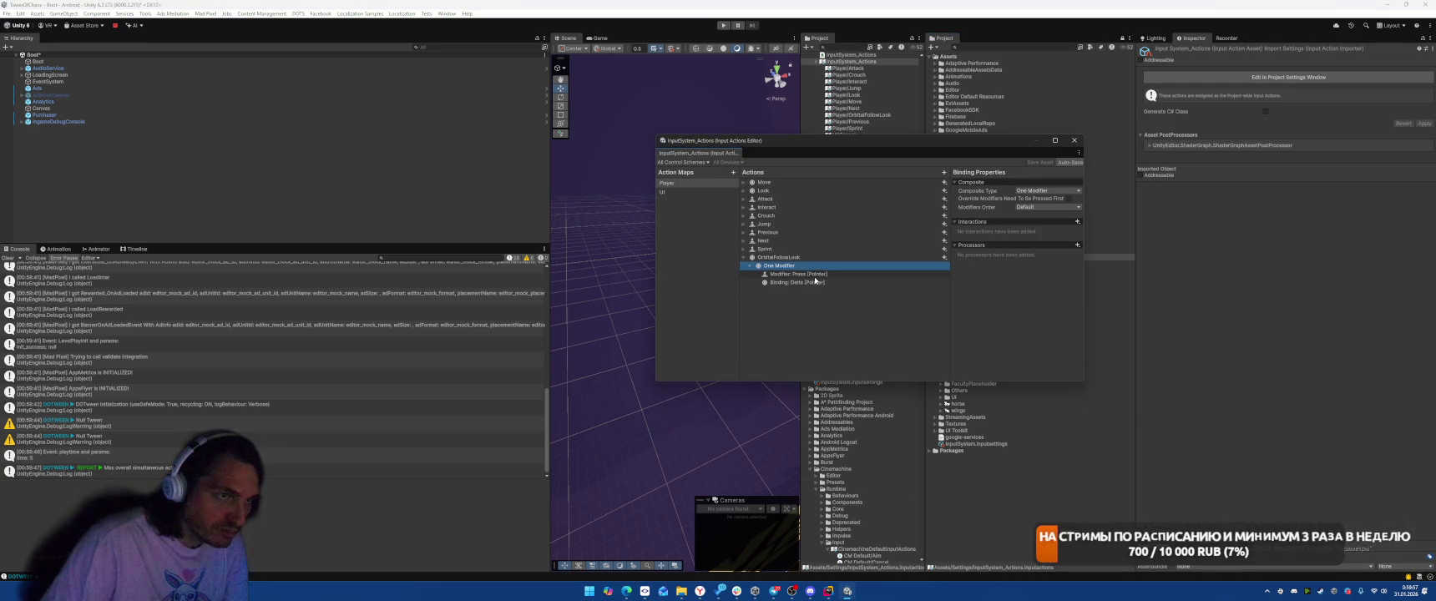
click(814, 281)
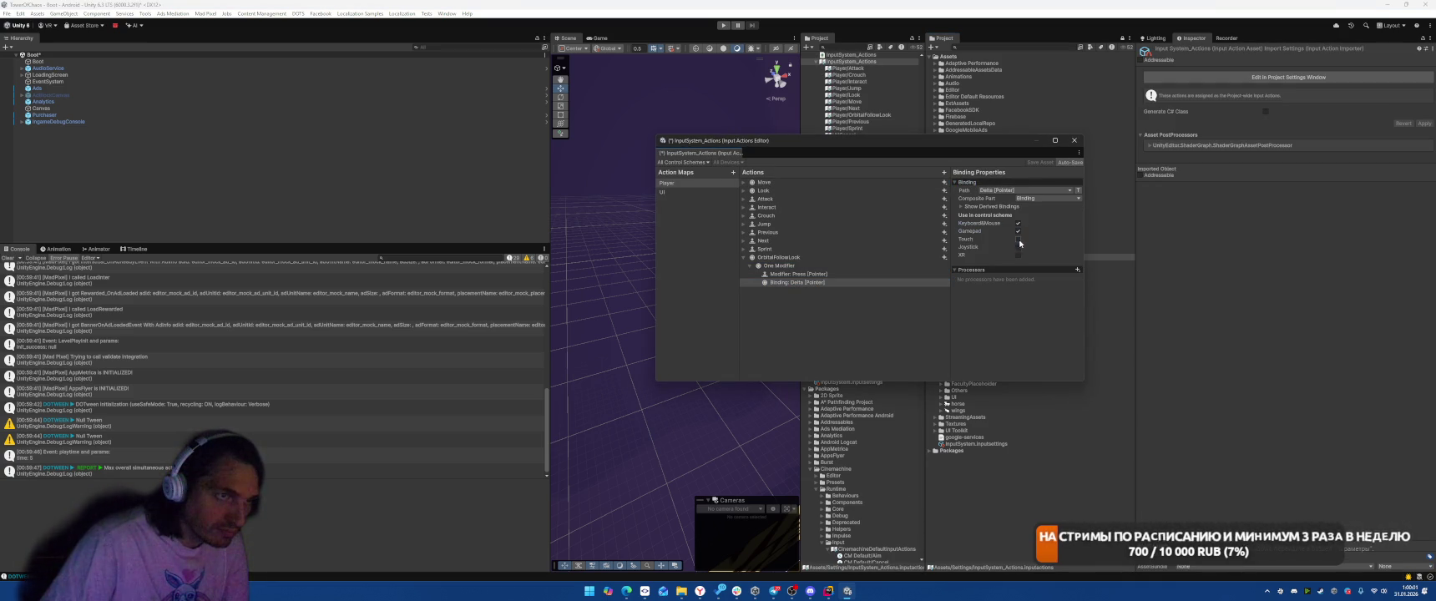
click(800, 258)
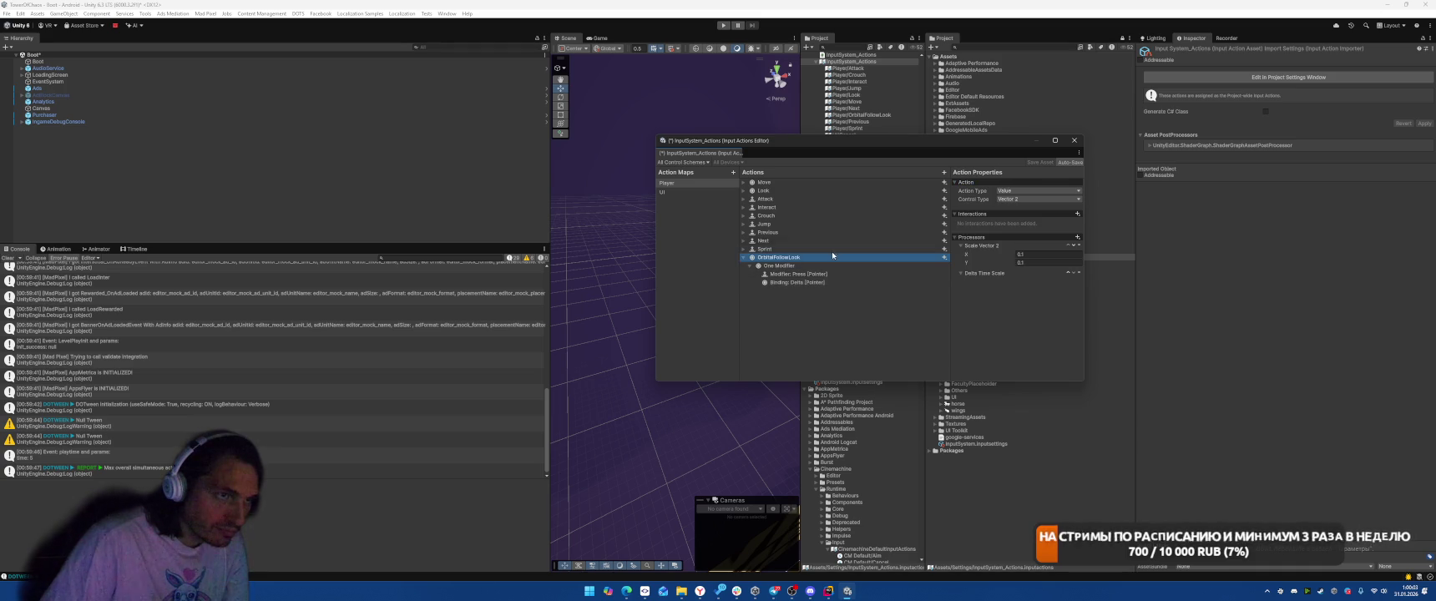
click(986, 279)
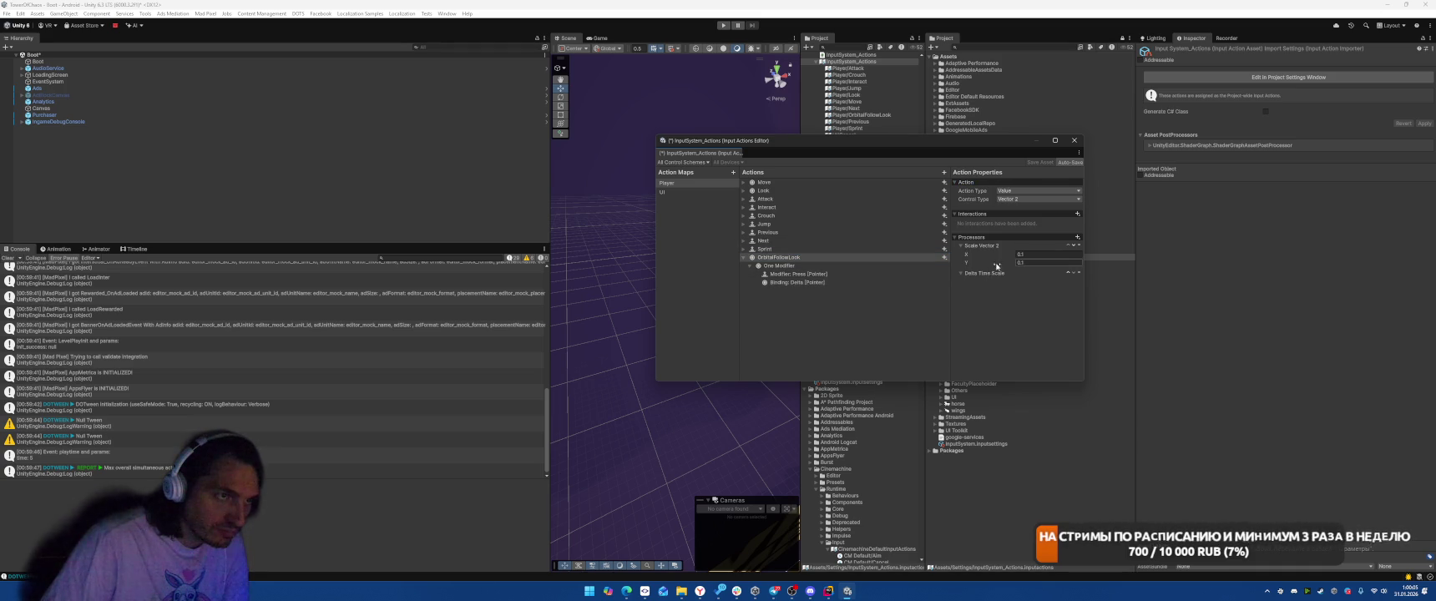
click(801, 282)
click(1044, 165)
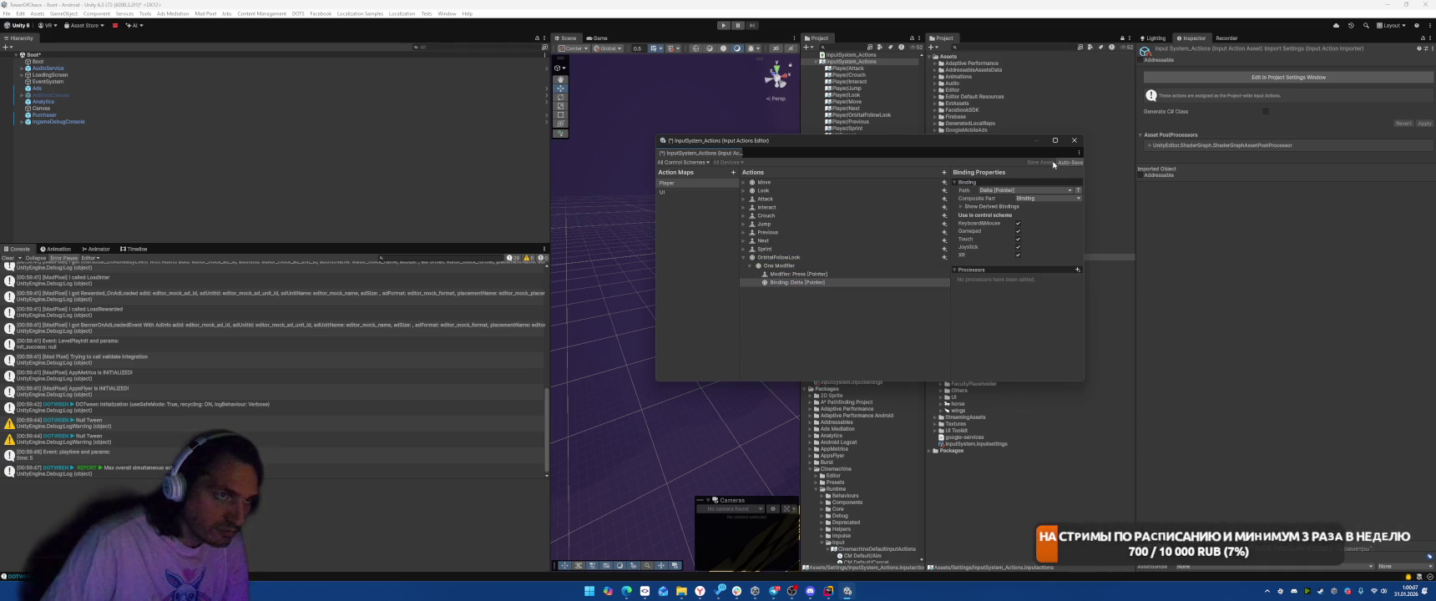
click(1047, 164)
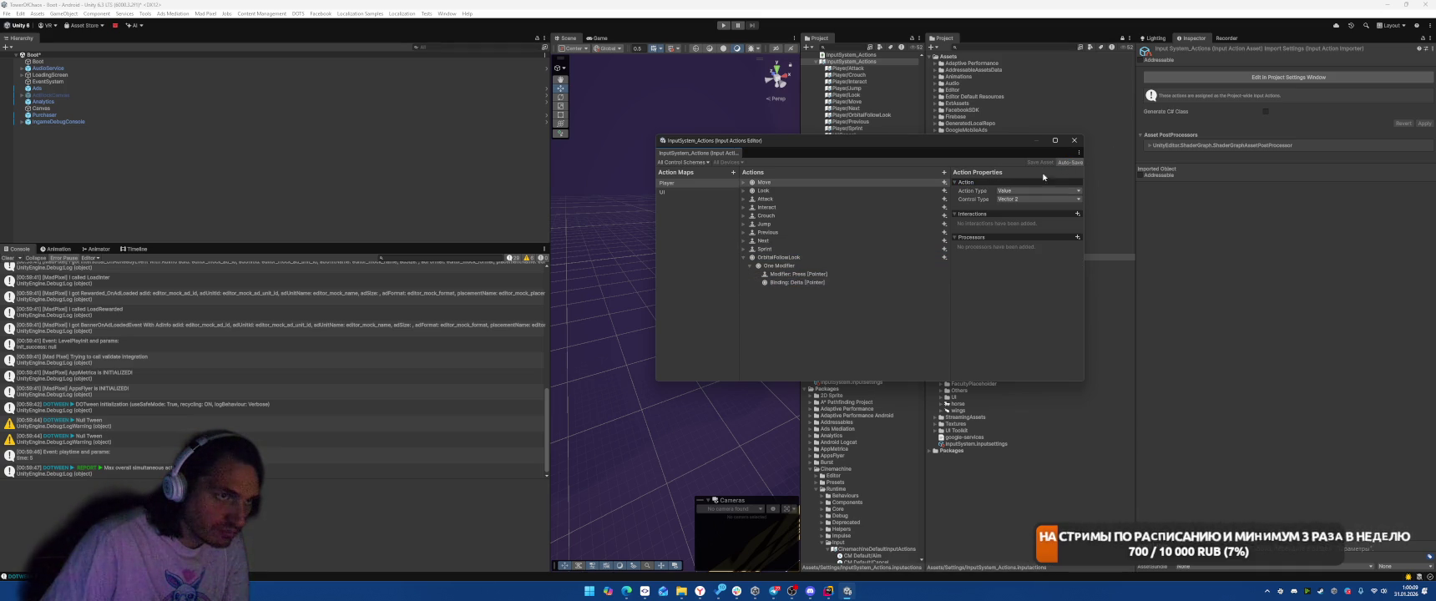
- Add a Hold interaction to OrbitalFollowLook, close the editor, and enter play mode
click(798, 267)
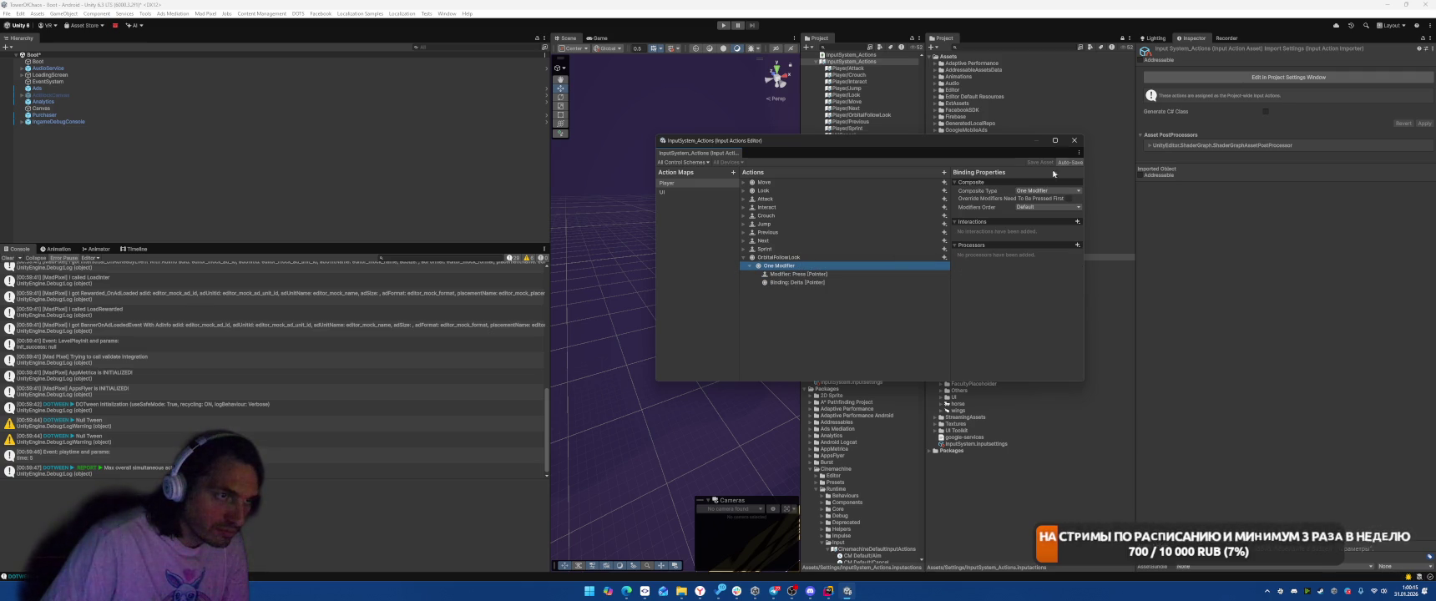
click(811, 259)
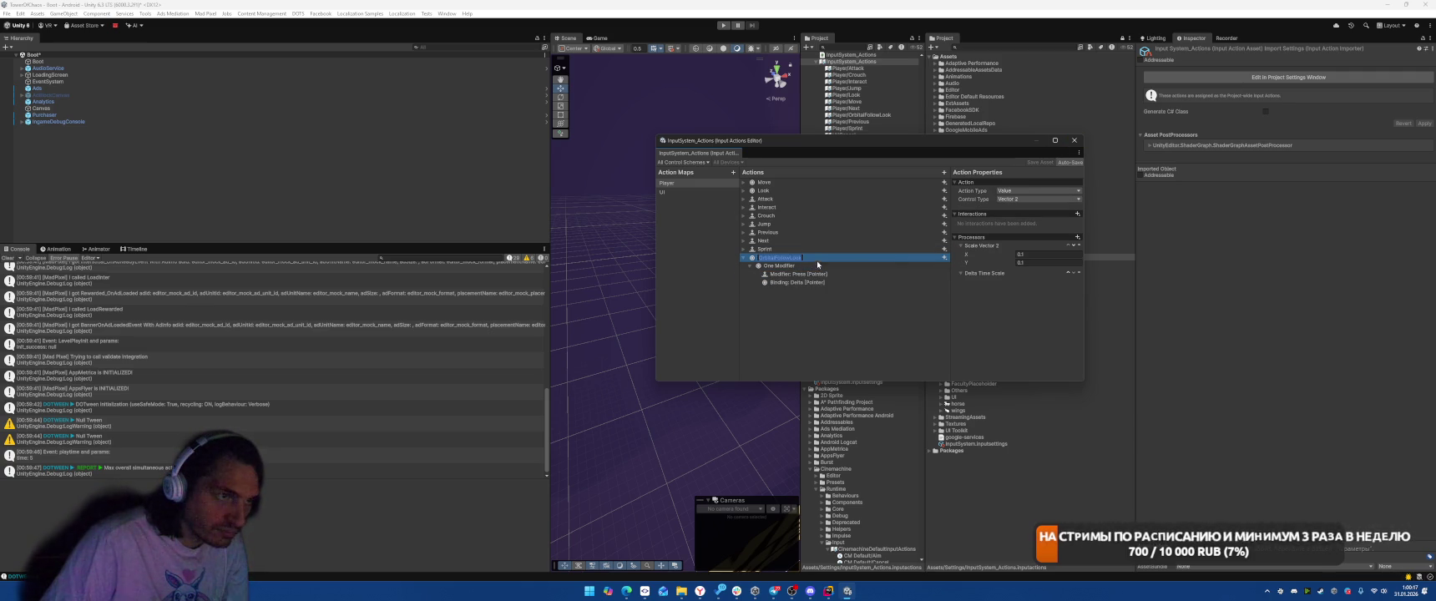
click(821, 260)
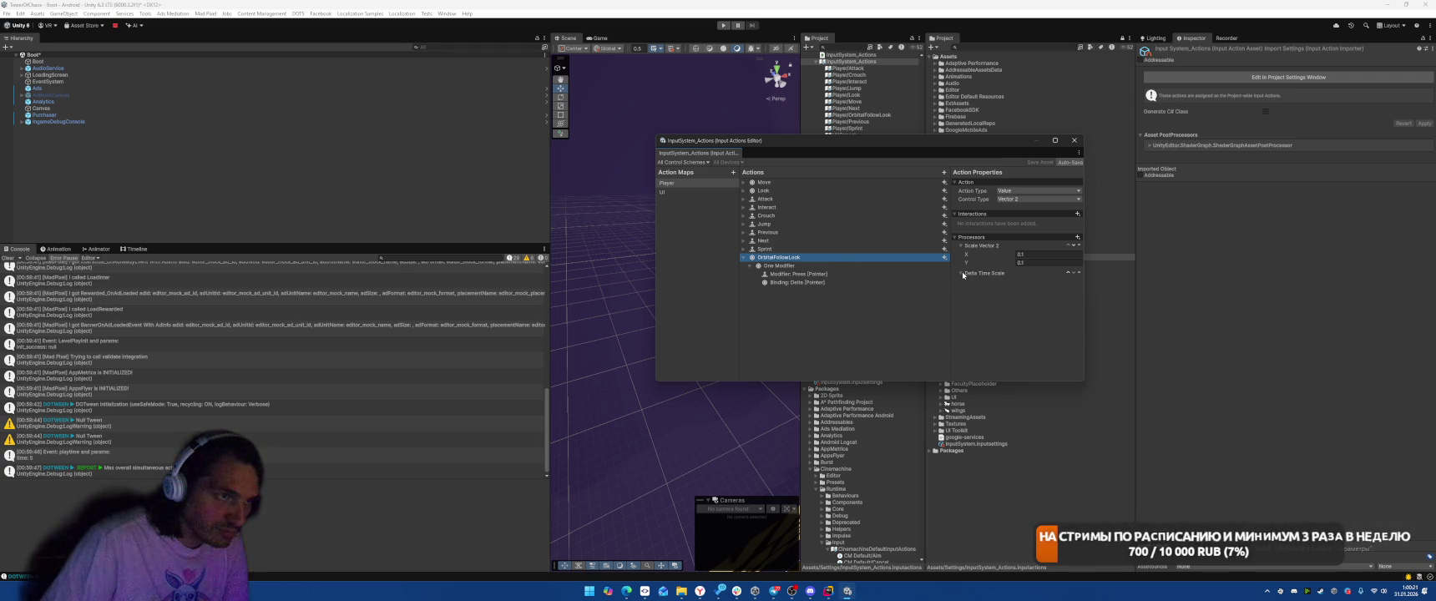
click(1077, 213)
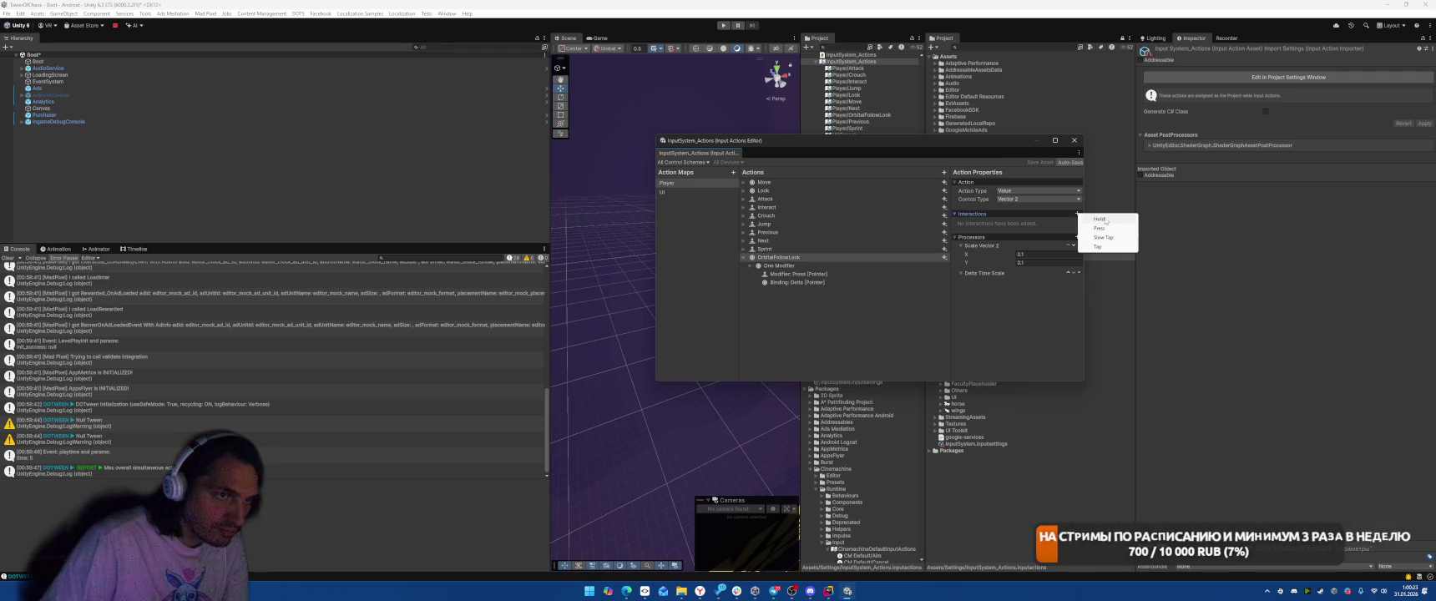
click(1099, 218)
click(1074, 140)
click(722, 26)
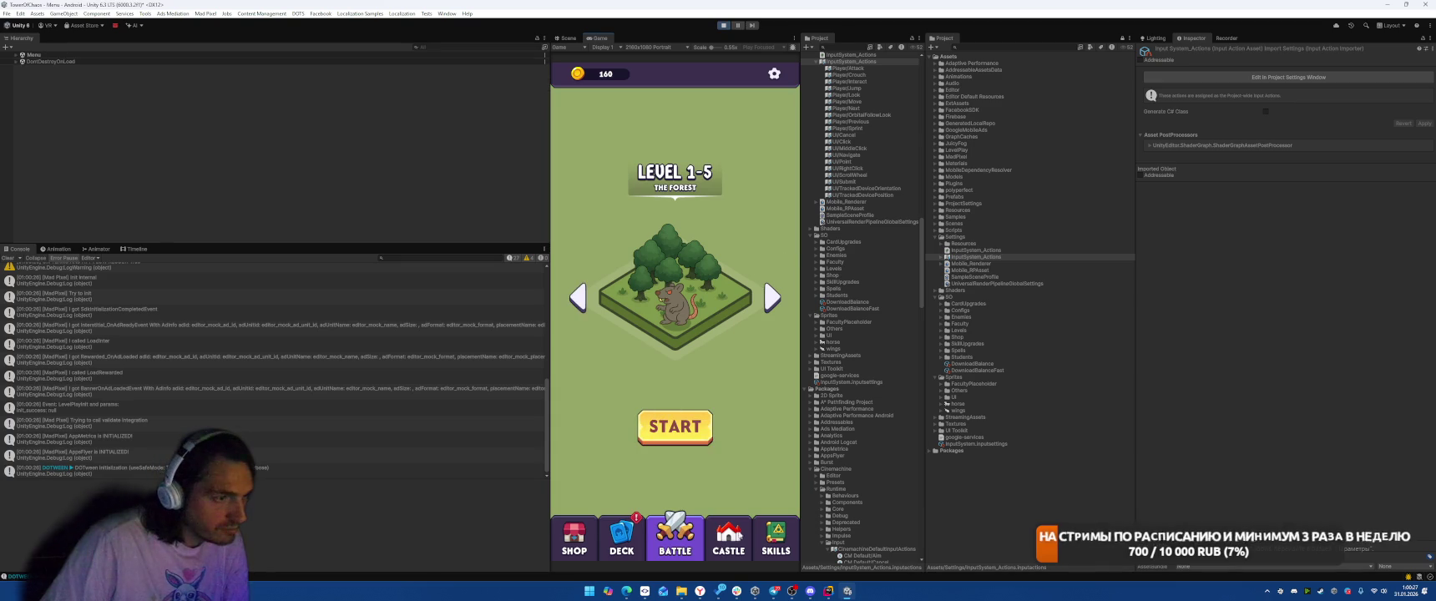
- Switch the running game to its Castle tab, look around, and exit play mode
click(728, 538)
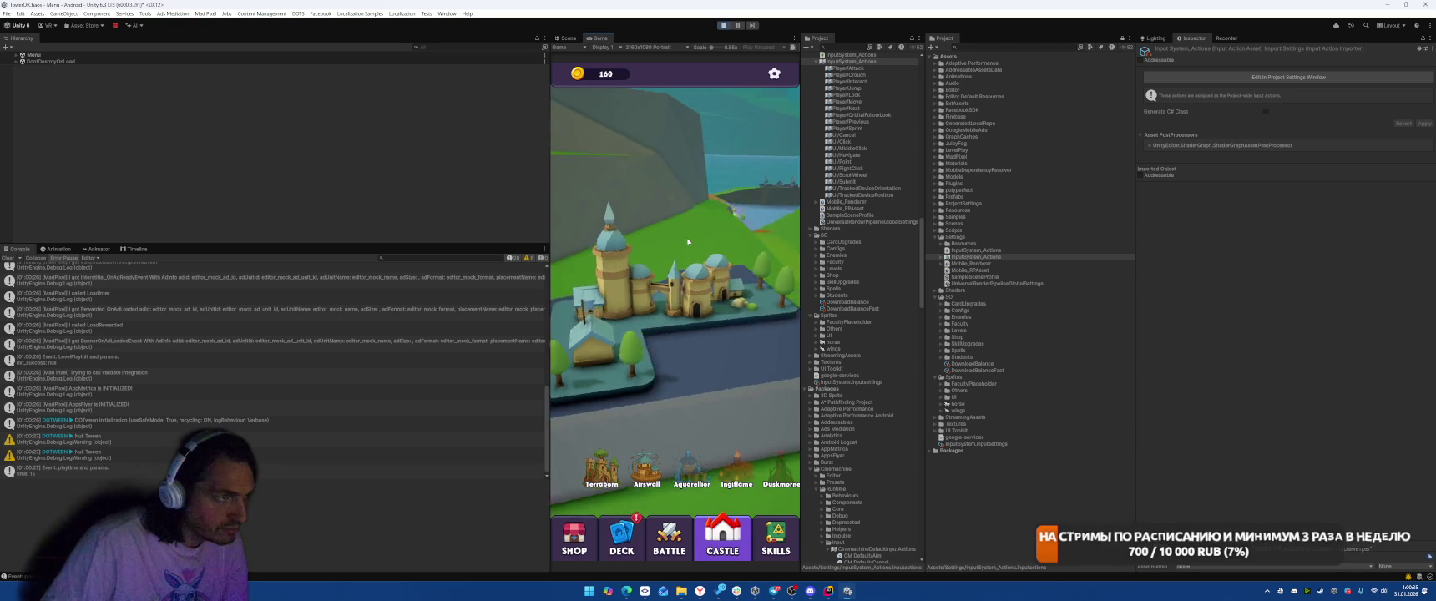
click(724, 26)
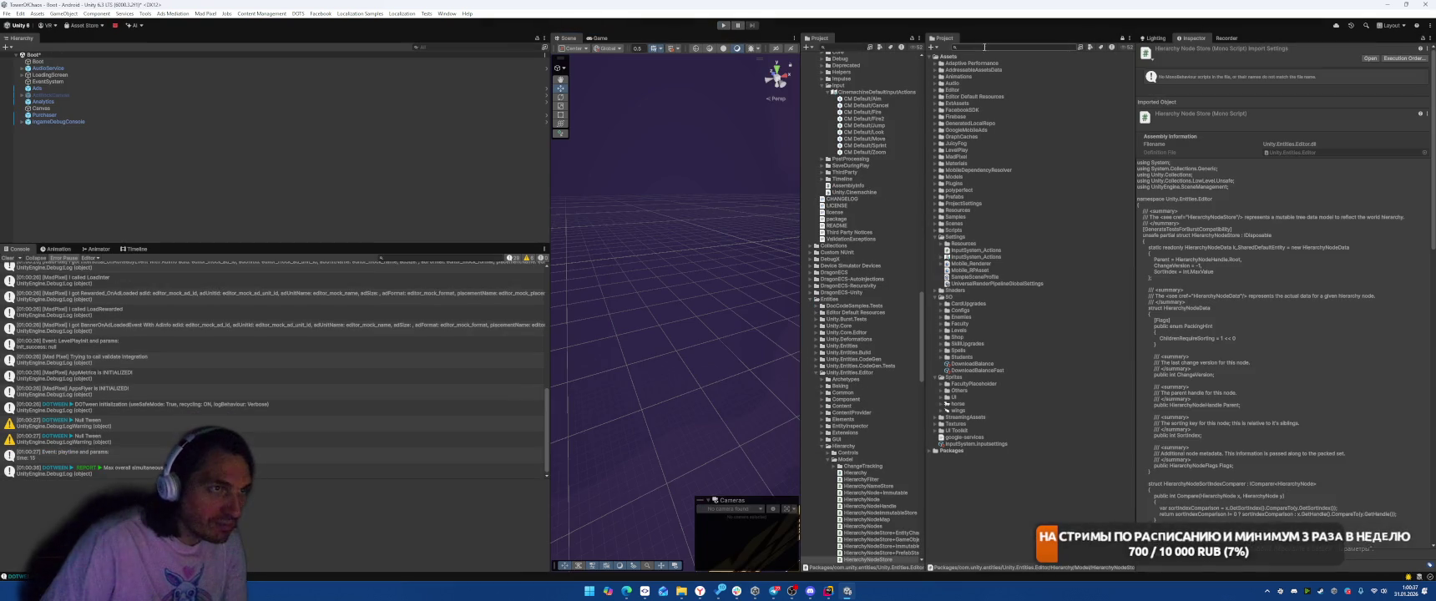
- Open the CastleMeta scene without saving, then open the CastleMetaView prefab and expand it
text(Cardinal)
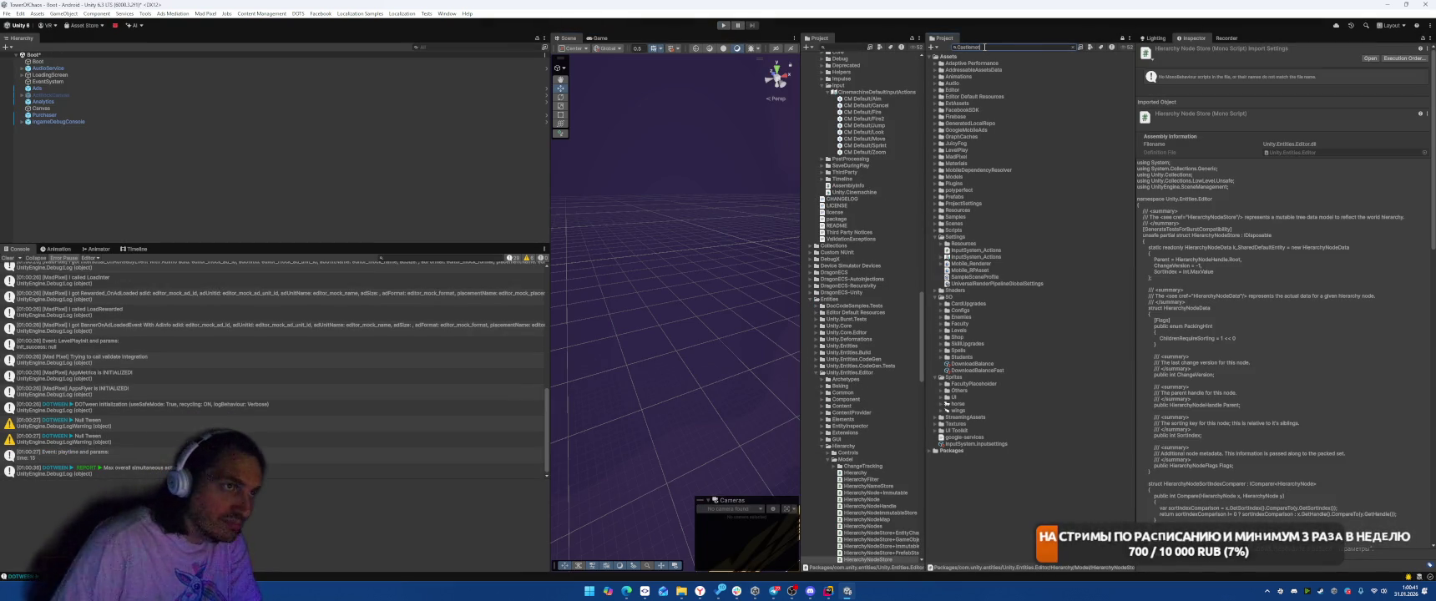
key(Down)
key(Return)
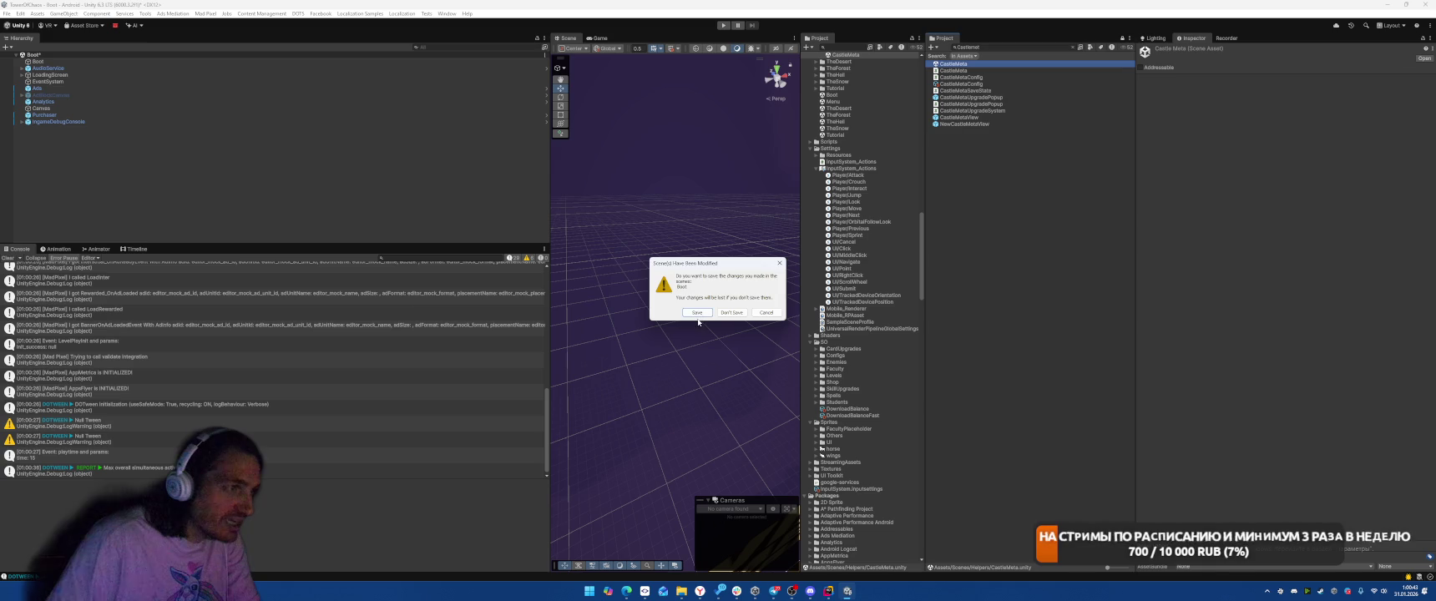
click(697, 314)
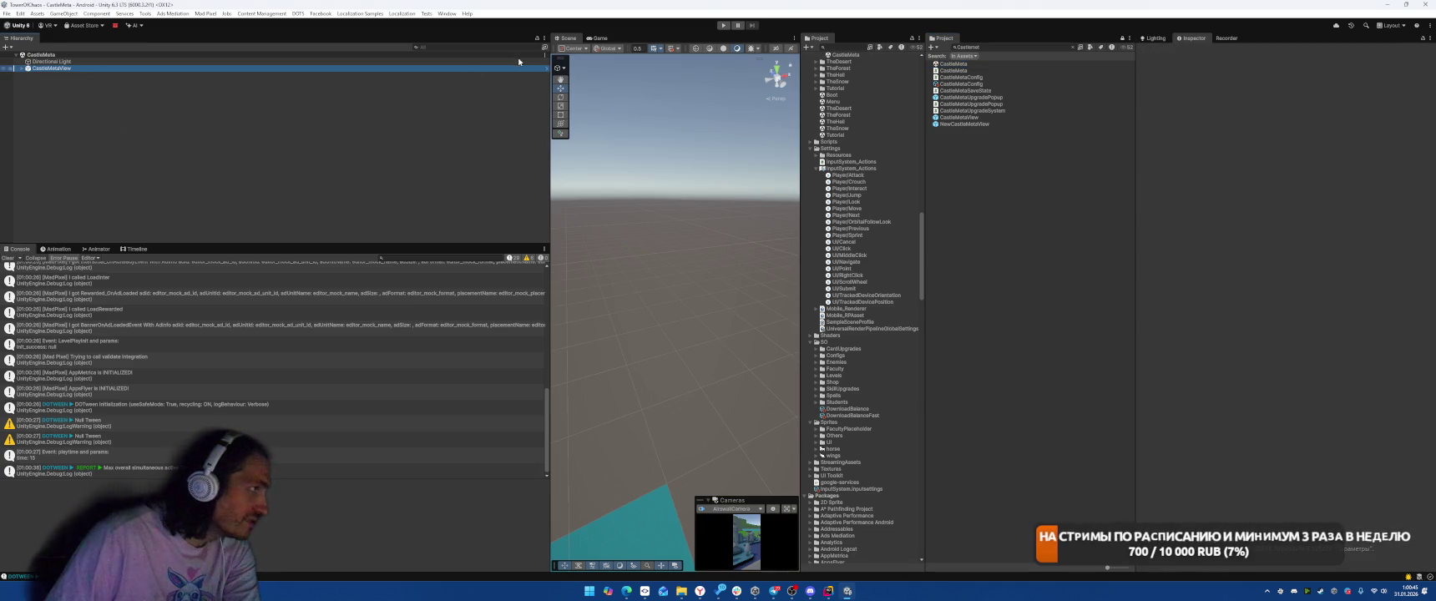
click(546, 68)
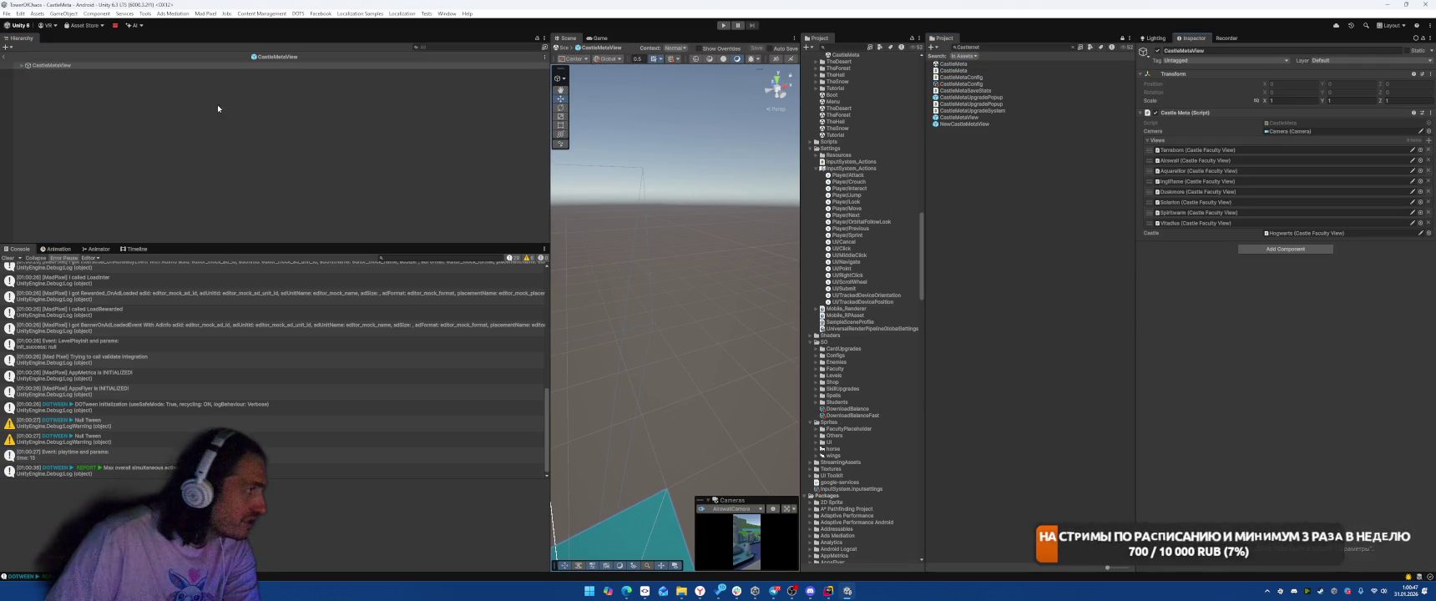
click(54, 78)
- Set TerrasbornCamera's Look Orbit X and Y input actions to Player/OrbitalFollowLook
click(440, 48)
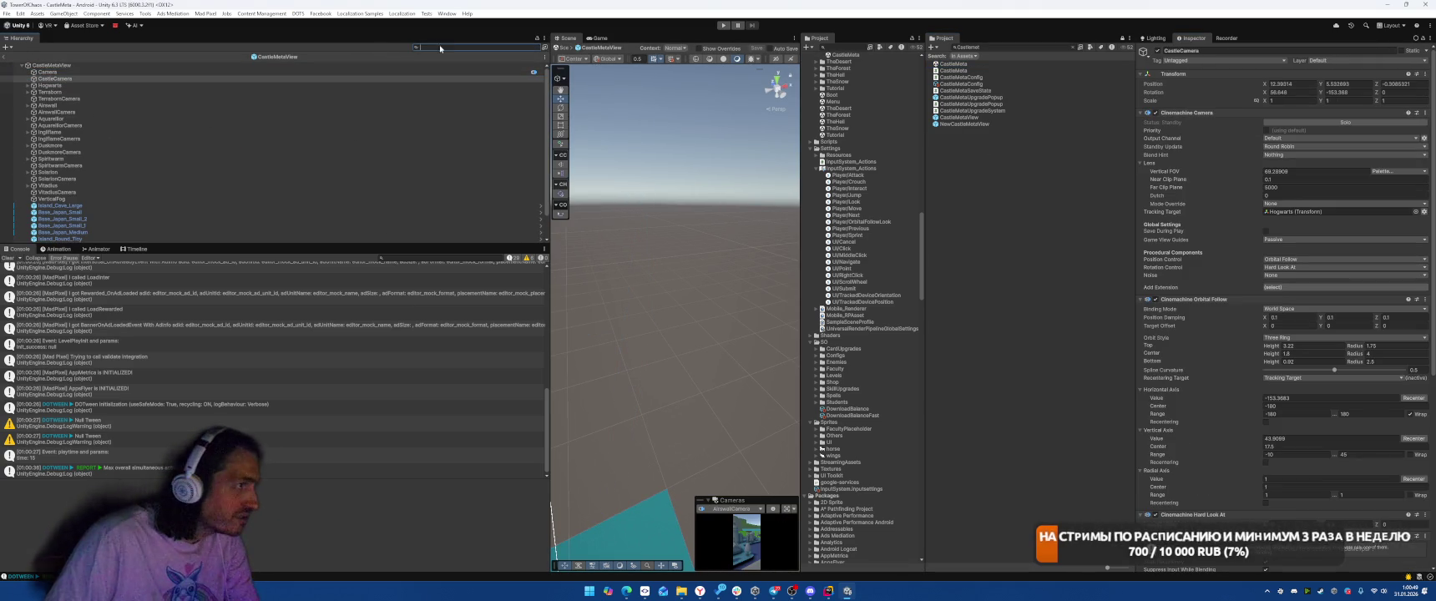
text(camera)
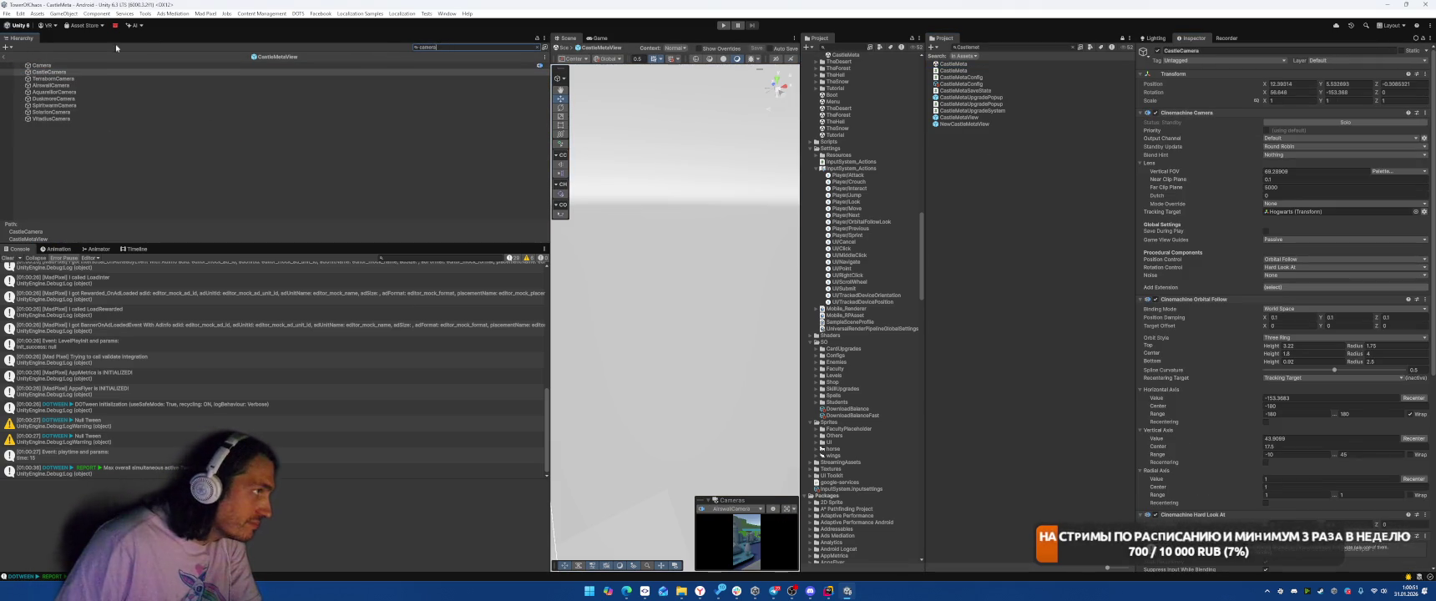
scroll(1342, 450, down, 8)
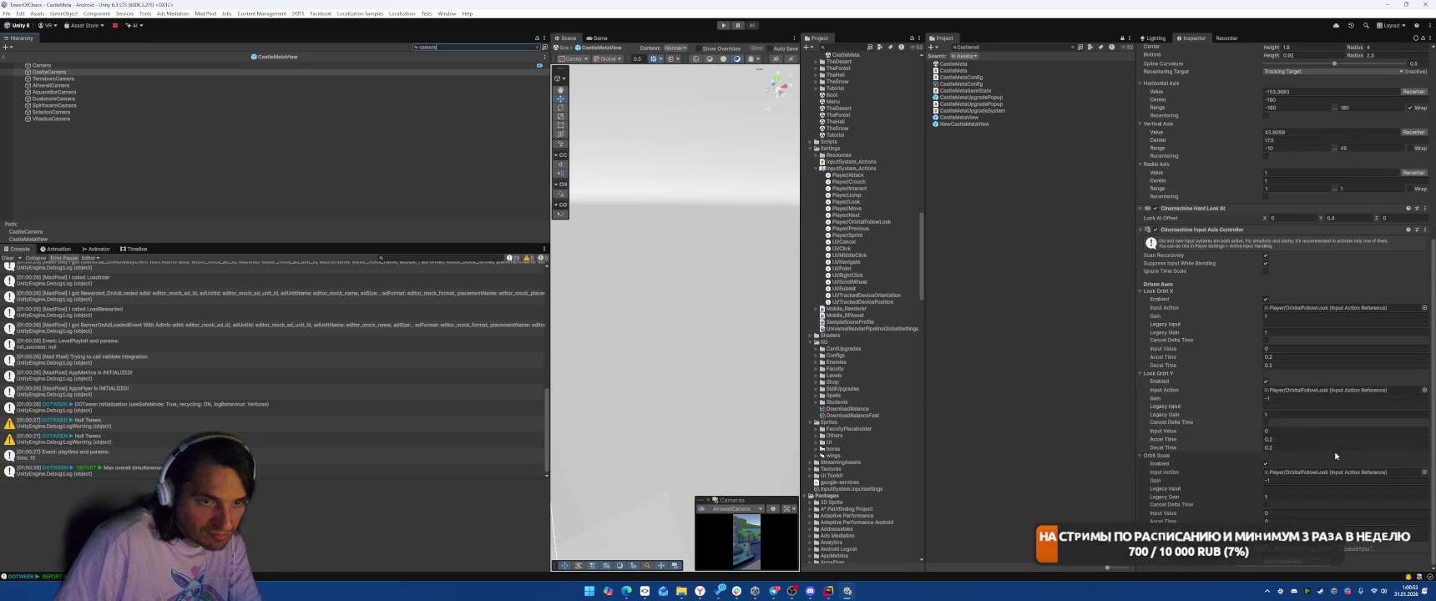
click(90, 78)
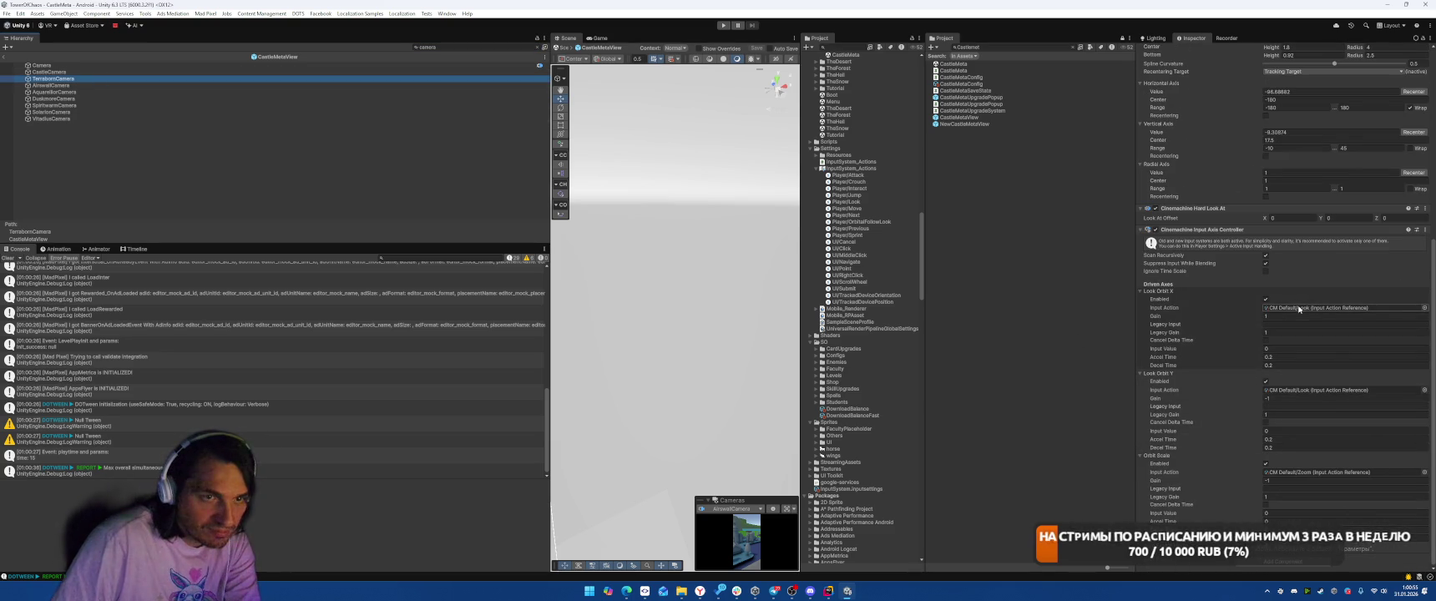
click(1424, 308)
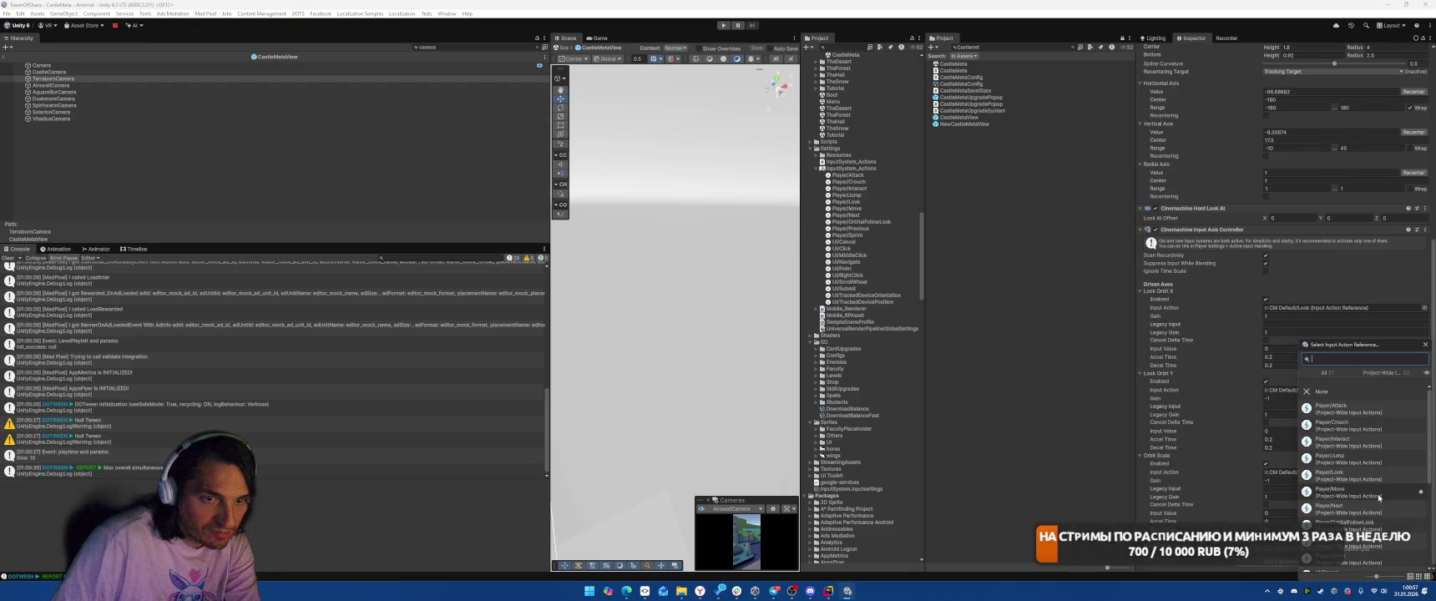
double_click(1378, 526)
click(1424, 389)
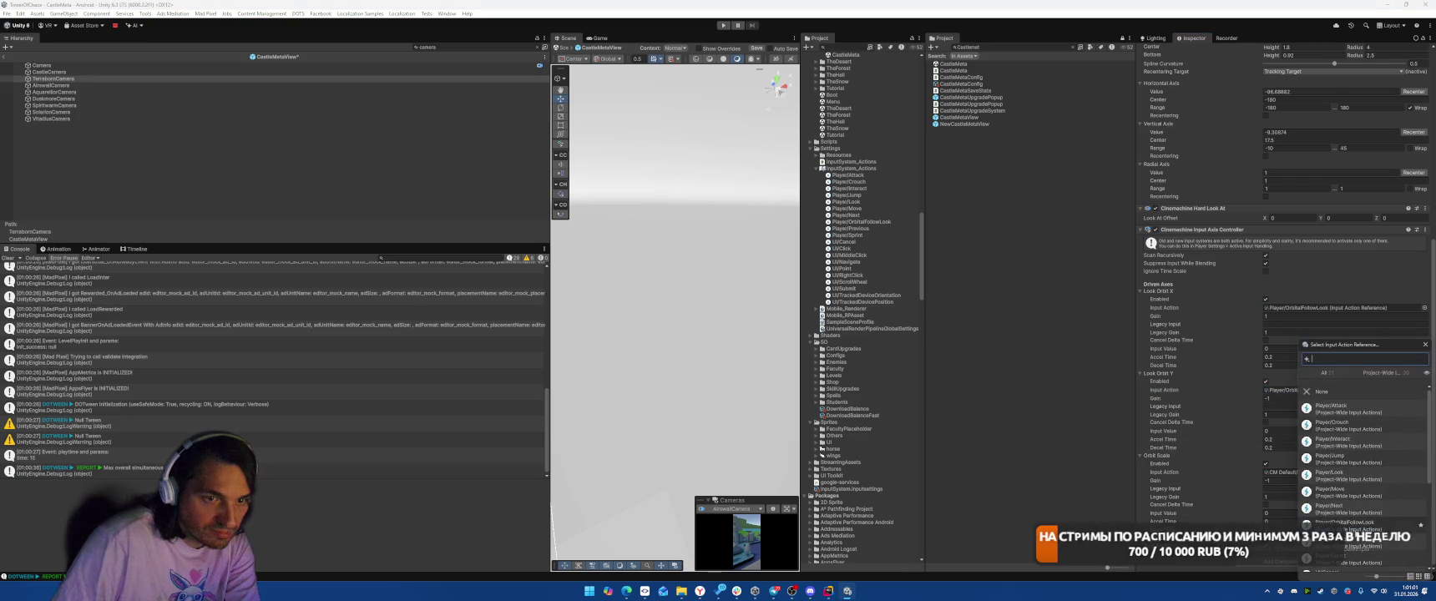
double_click(1346, 522)
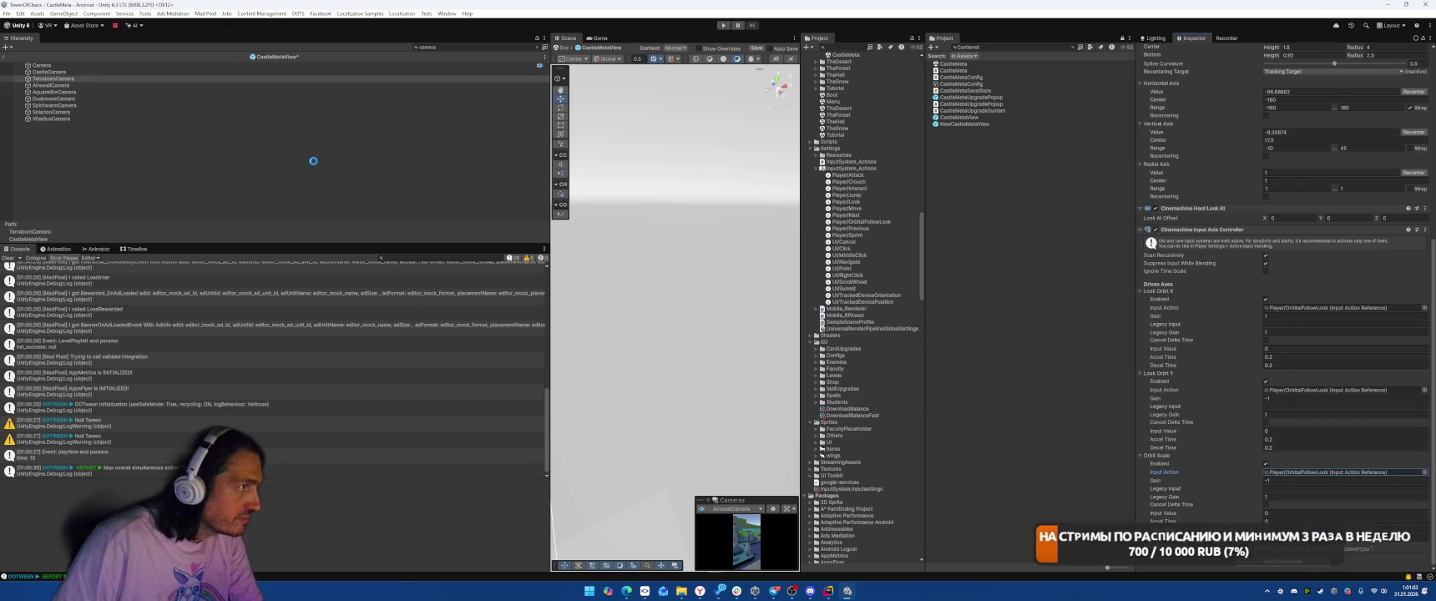
- Play the game, open and close the Terraborn faculty info popup, then stop play mode
click(723, 25)
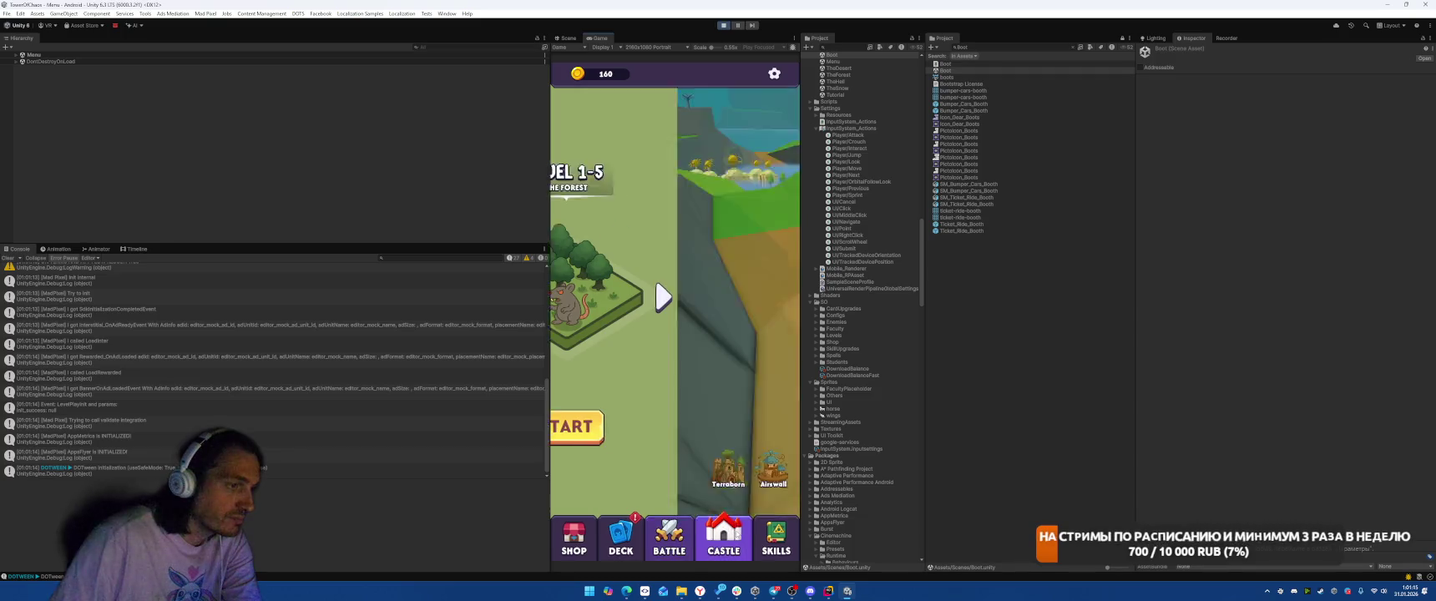
click(605, 458)
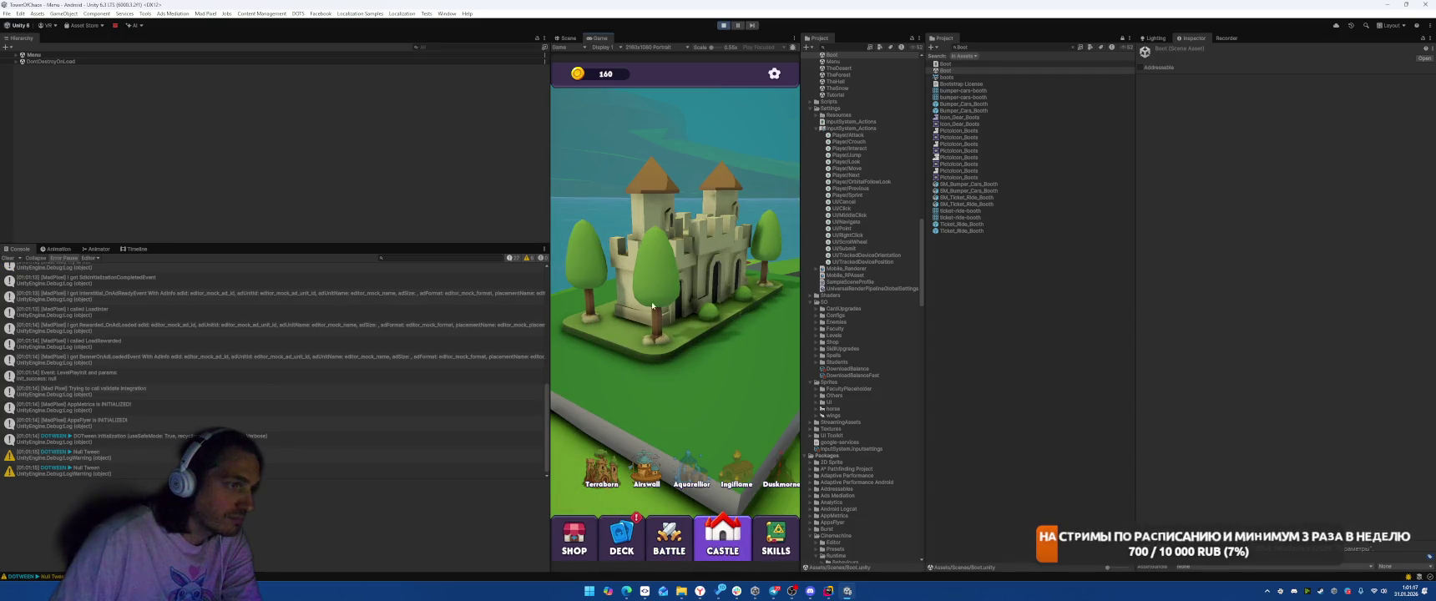
click(766, 173)
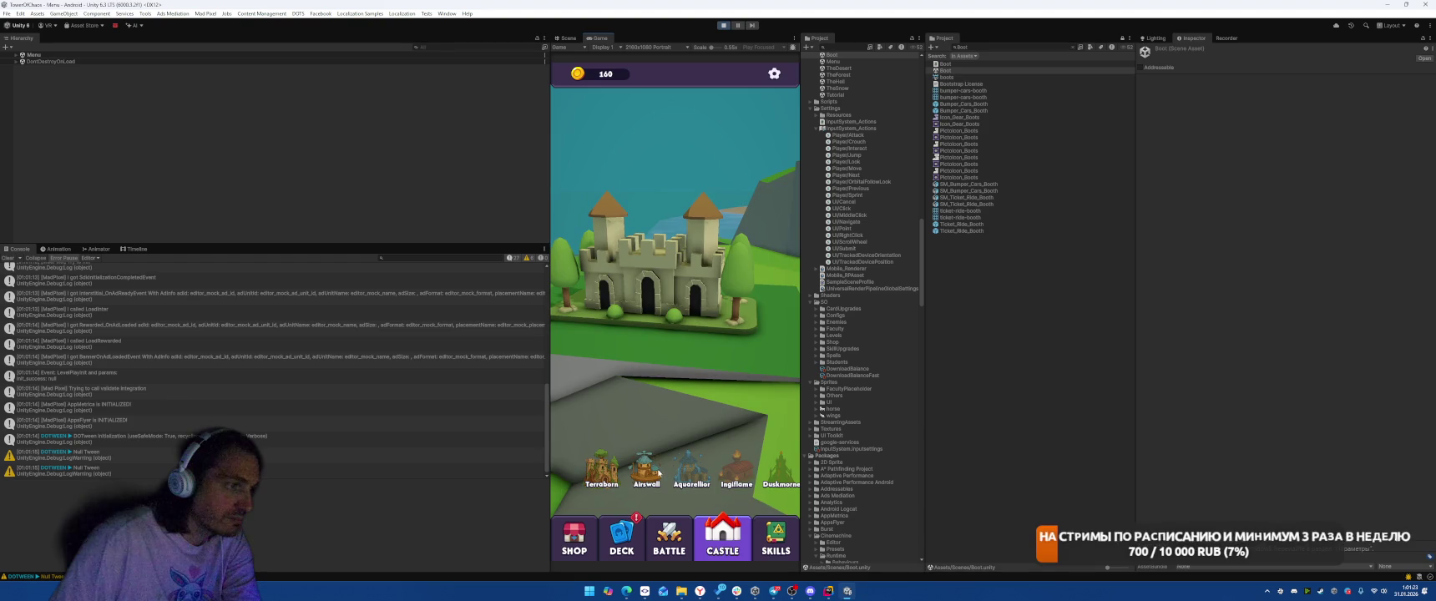
click(723, 25)
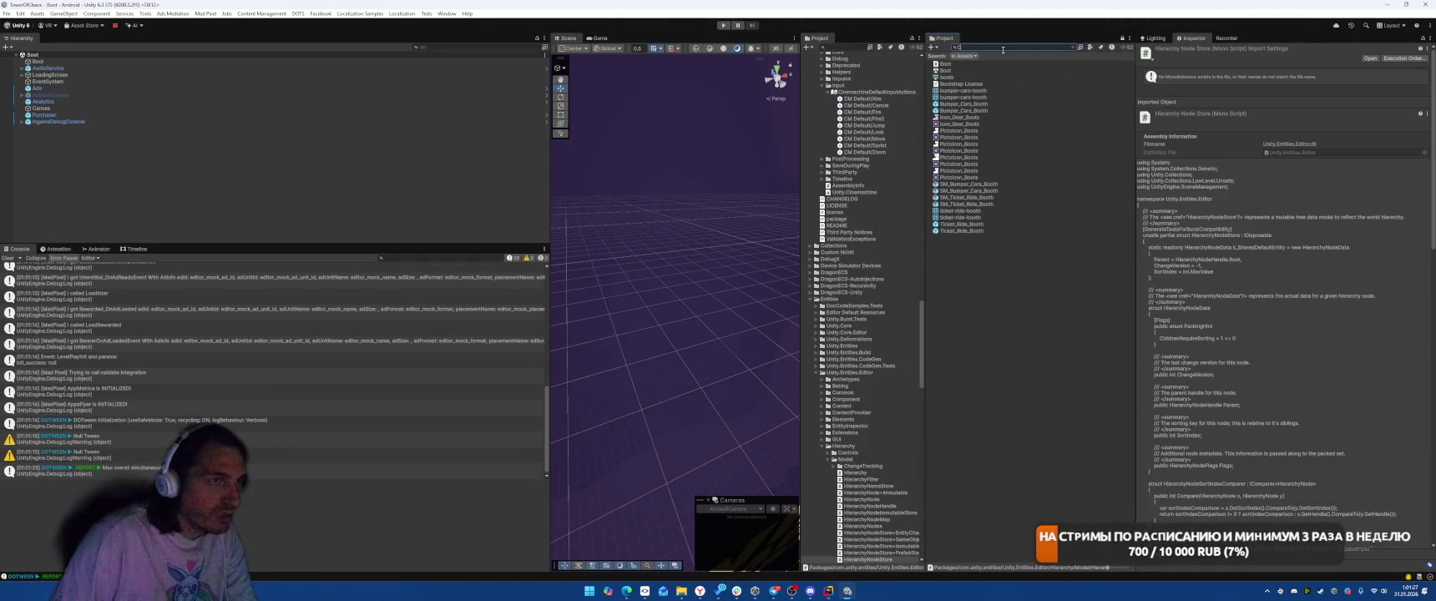
- Search for CastleM, open the CastleMetaView prefab, and inspect CastleCamera's components
key(ctrl+a)
text(Castle)
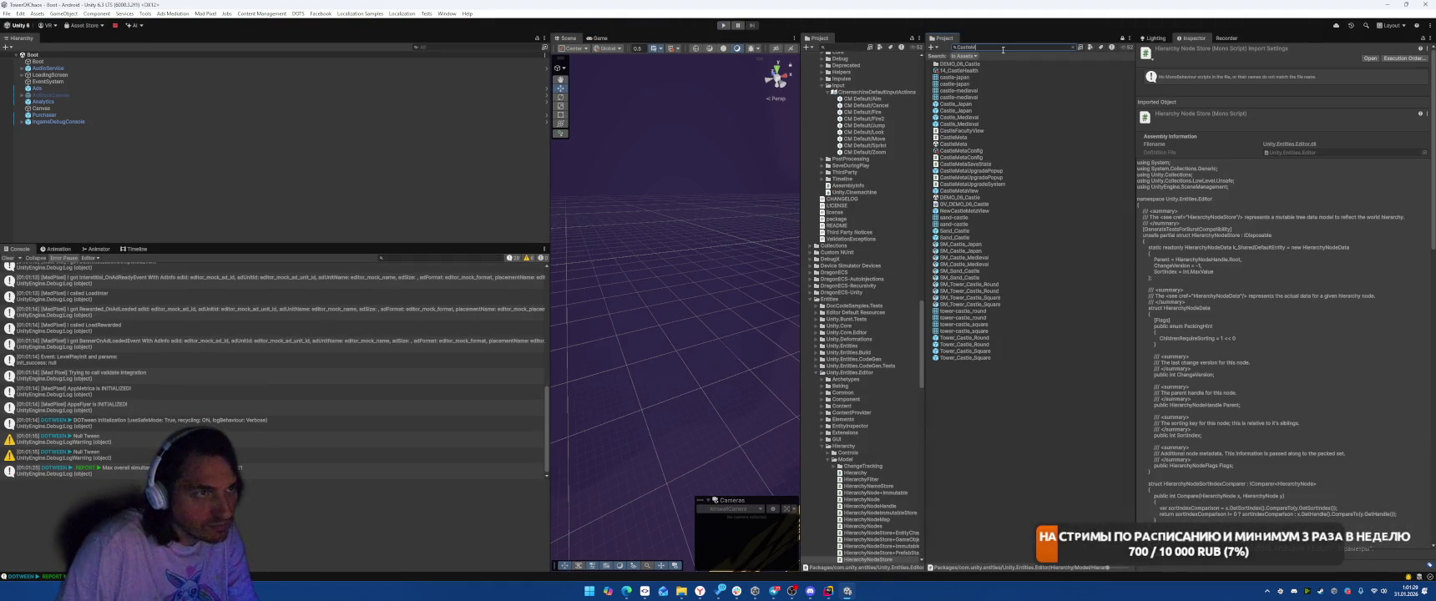
text(M)
double_click(957, 118)
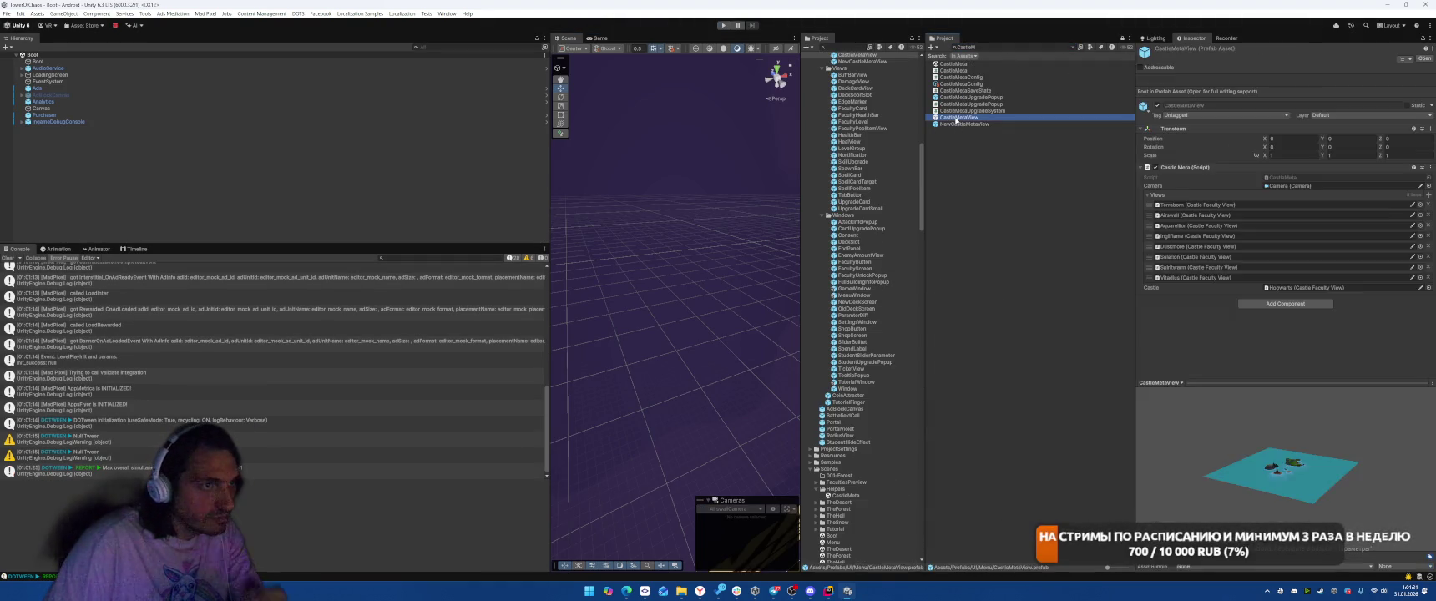
click(23, 66)
click(24, 65)
click(54, 79)
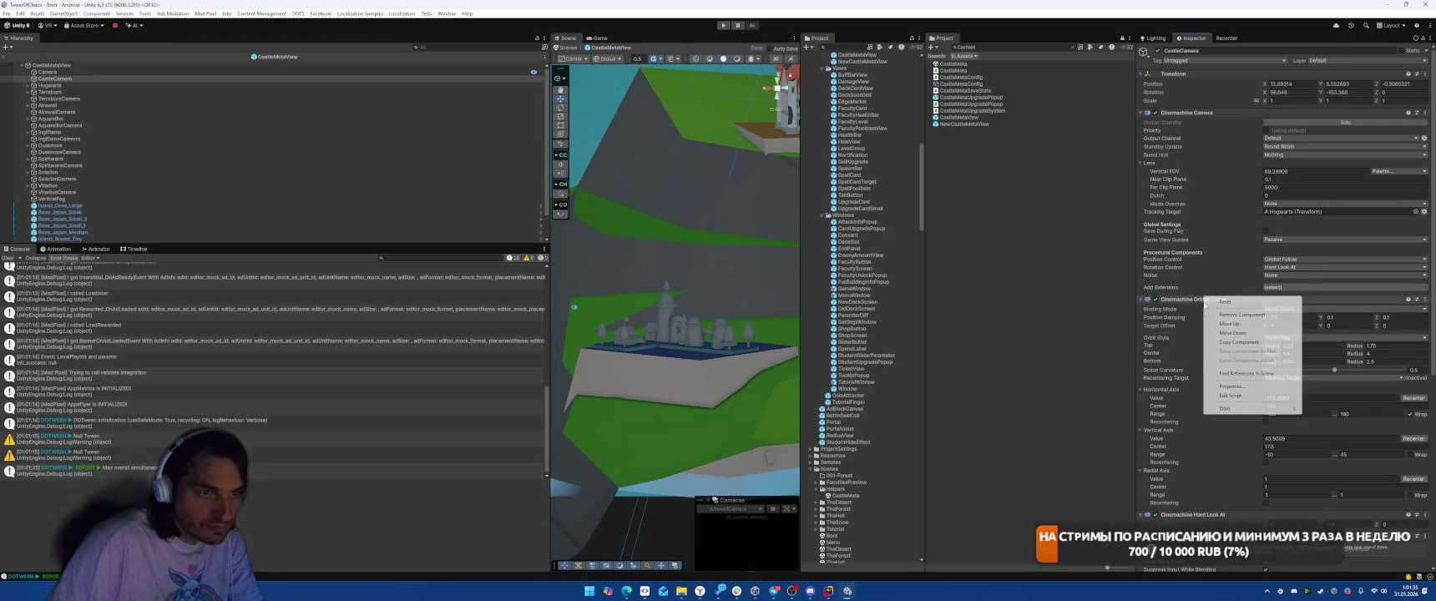
scroll(1209, 414, down, 5)
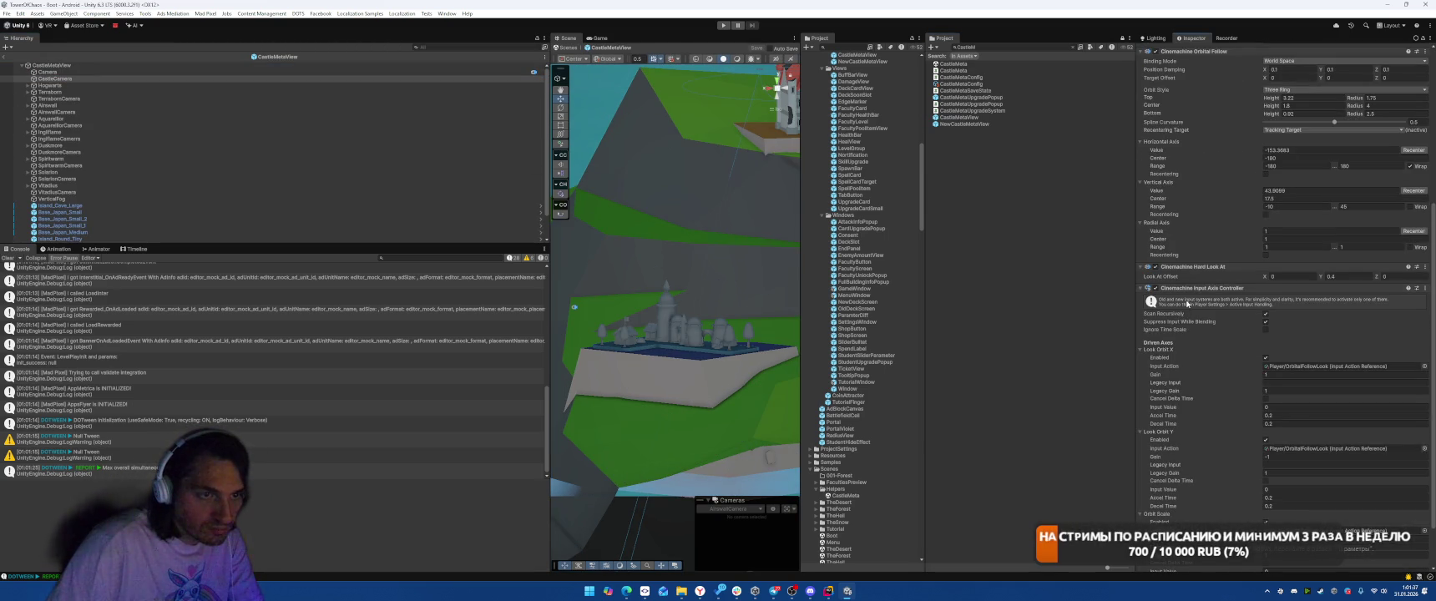
right_click(1185, 287)
click(789, 365)
- Filter the hierarchy with t:cam, apply the Orbital Follow change to AirwallCamera through VitadiusCamera, then play
click(479, 47)
text(t:cam)
click(50, 85)
shift+click(50, 118)
right_click(1194, 291)
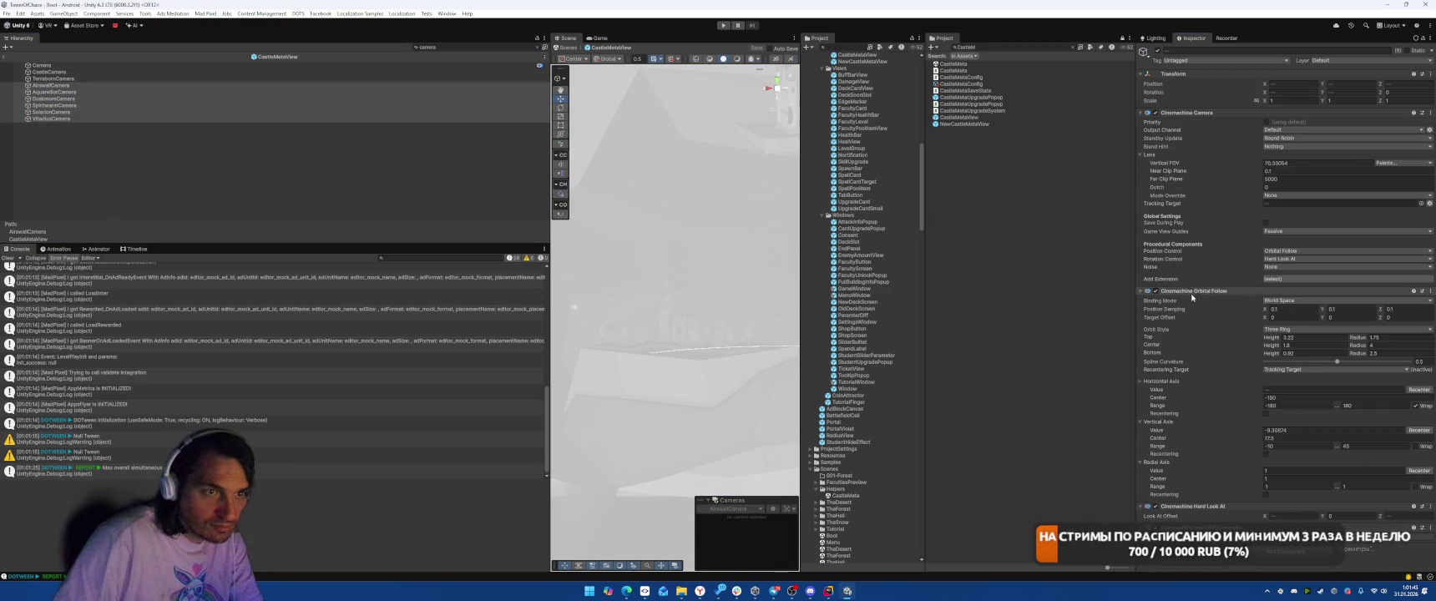
click(1212, 299)
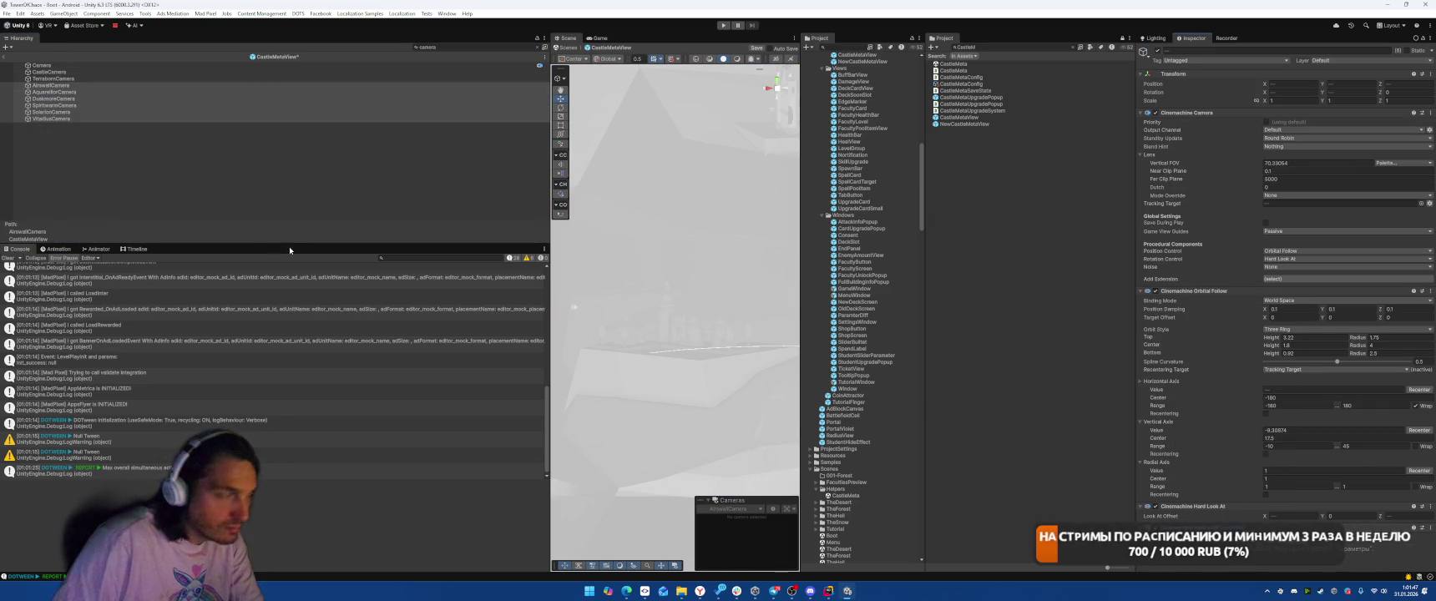
click(183, 112)
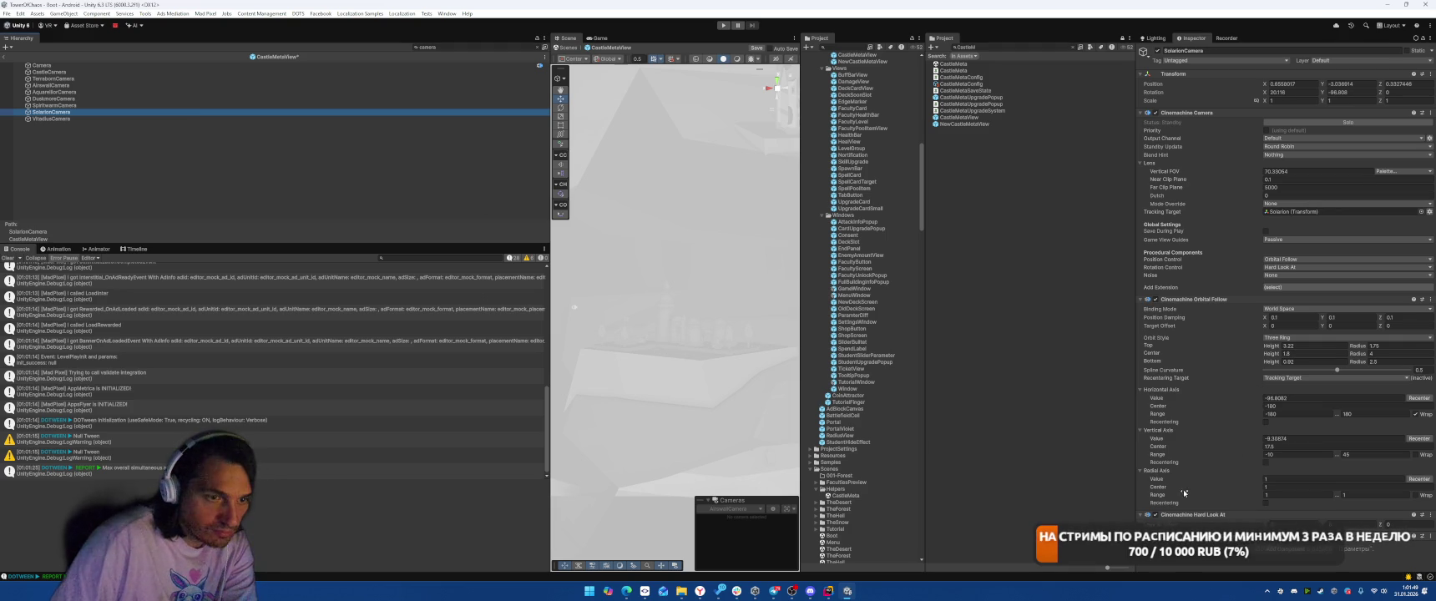
key(Down)
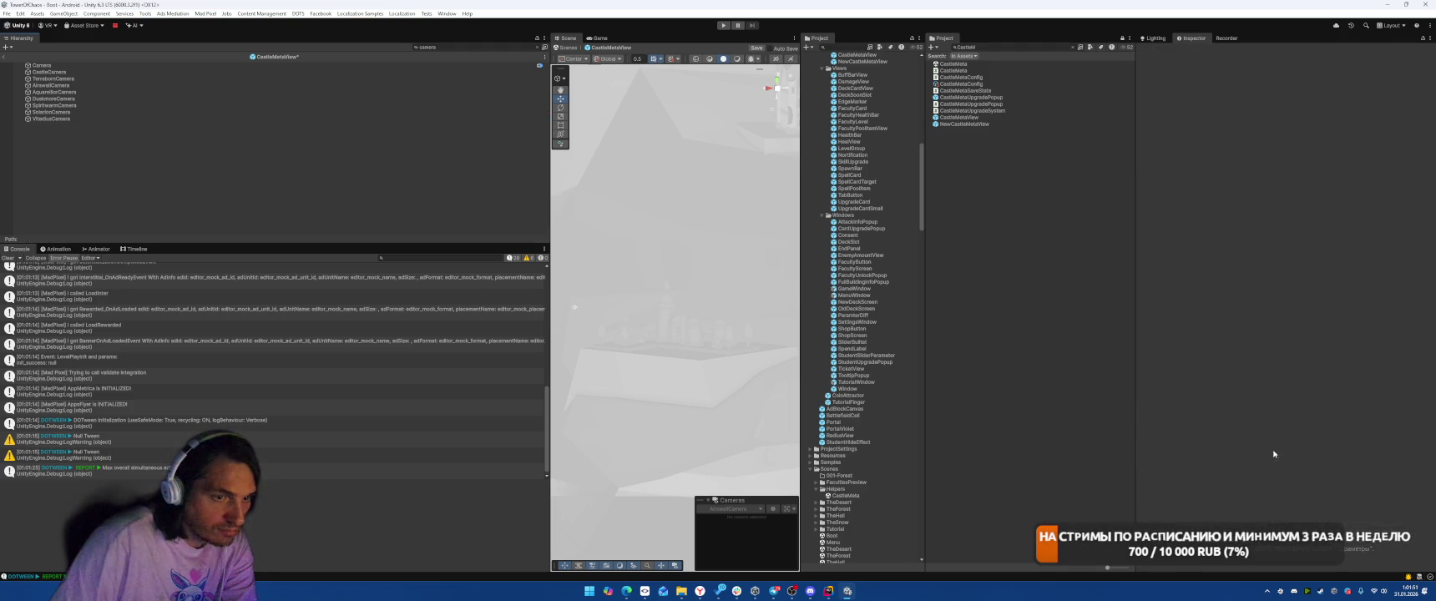
scroll(1285, 284, down, 8)
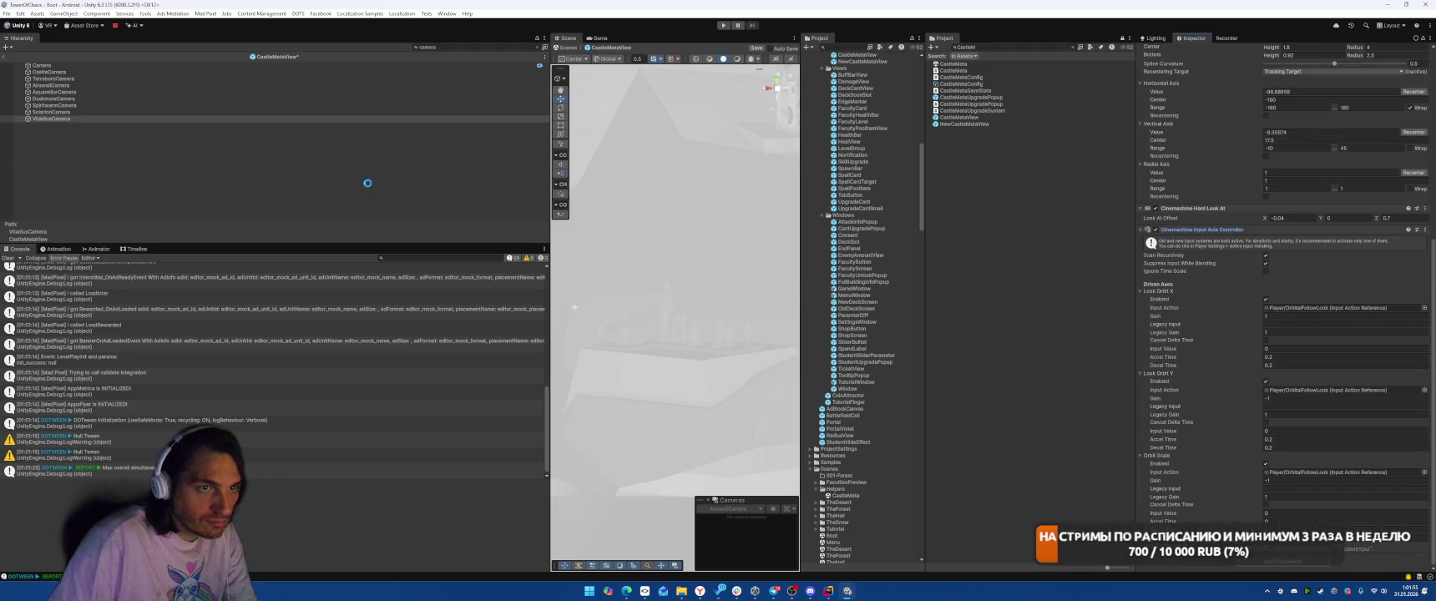
click(83, 92)
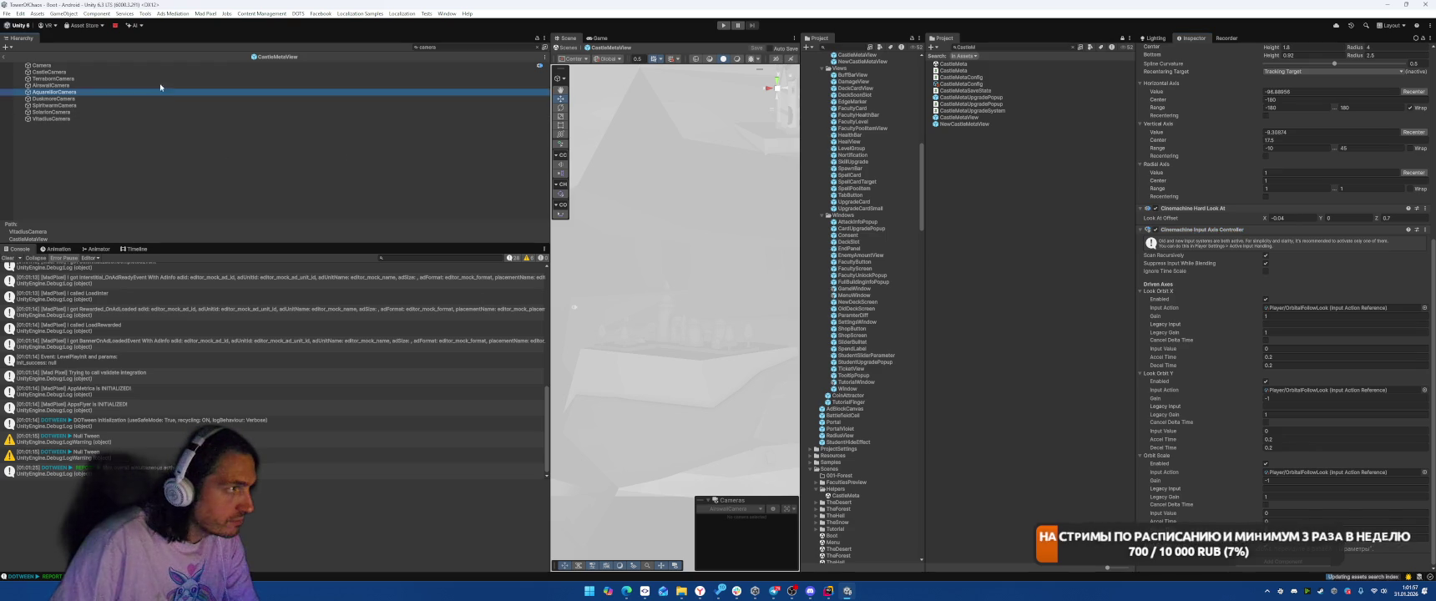
click(723, 25)
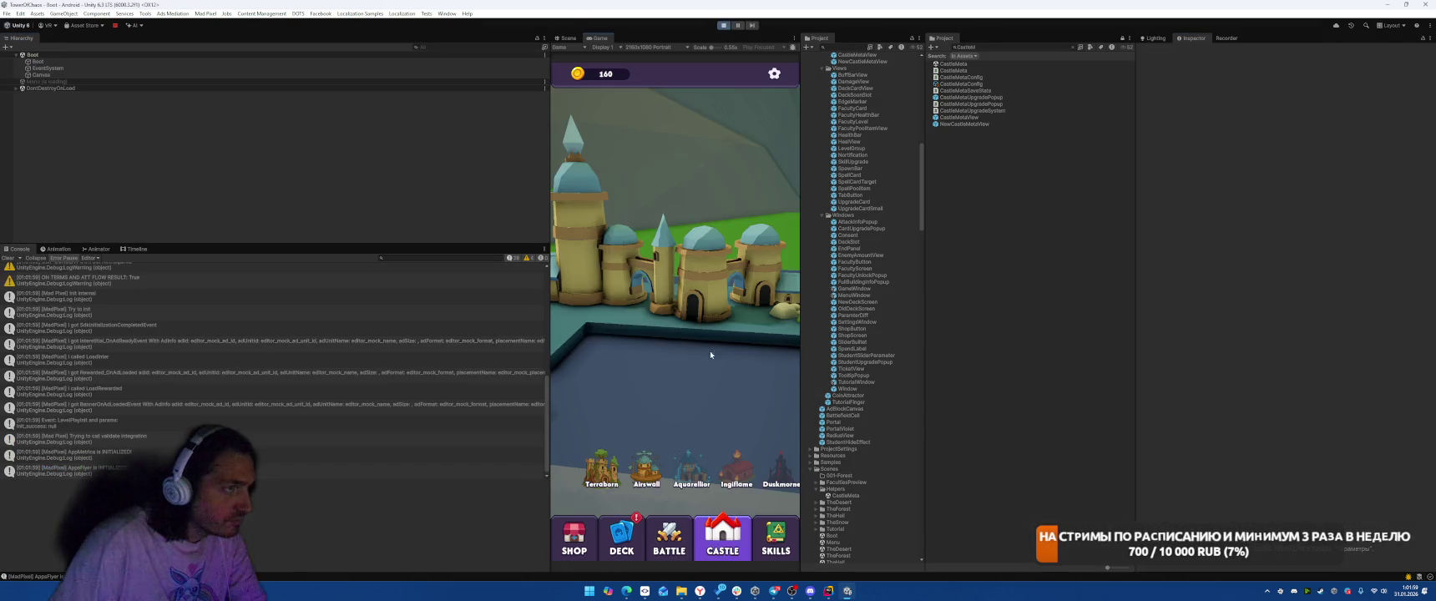
- View the Castle screen in play mode, exit with Ctrl+P, and select the CastleMetaView prefab
click(728, 538)
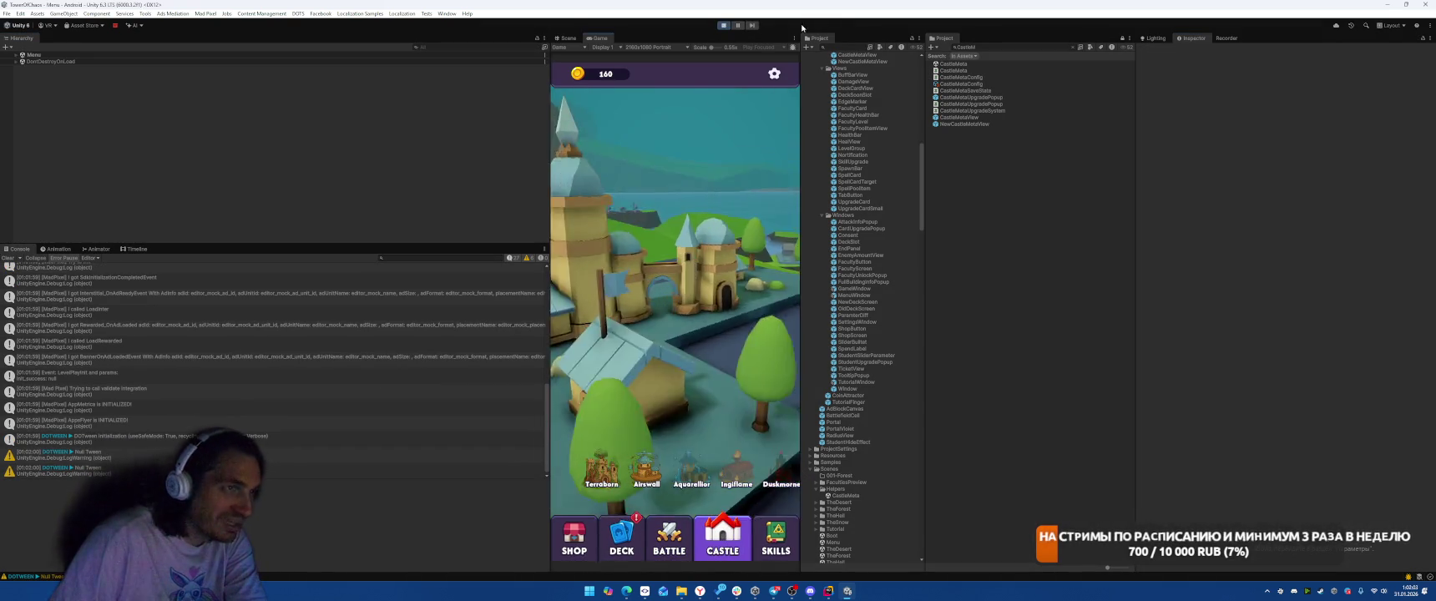
key(ctrl+p)
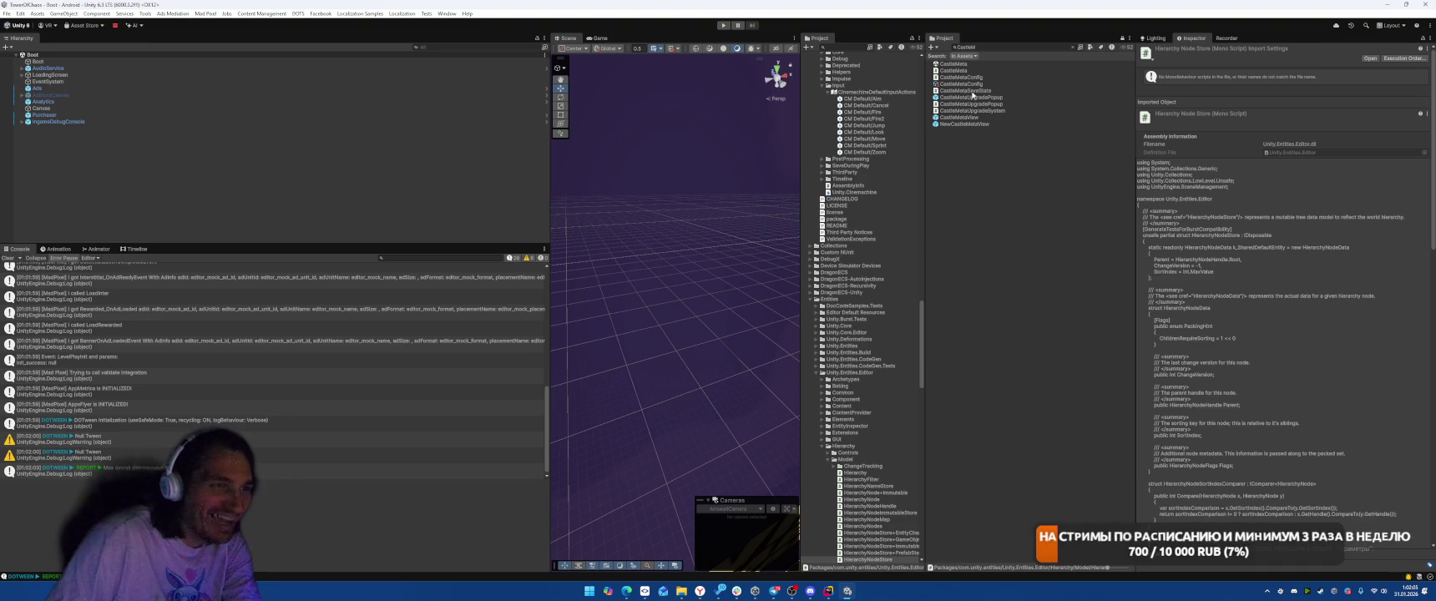
click(970, 117)
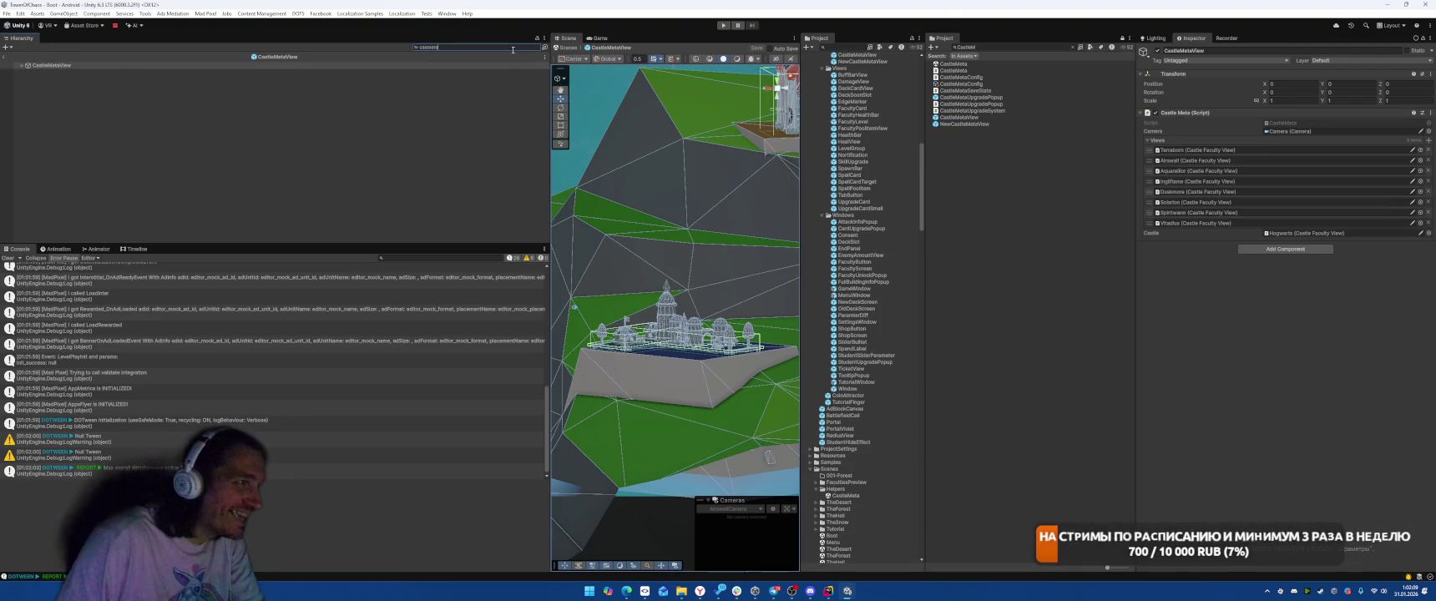
- Set AirwallCamera's Look Orbit X and Y input actions to Player/OrbitalFollowLook
key(BackSpace)
key(BackSpace)
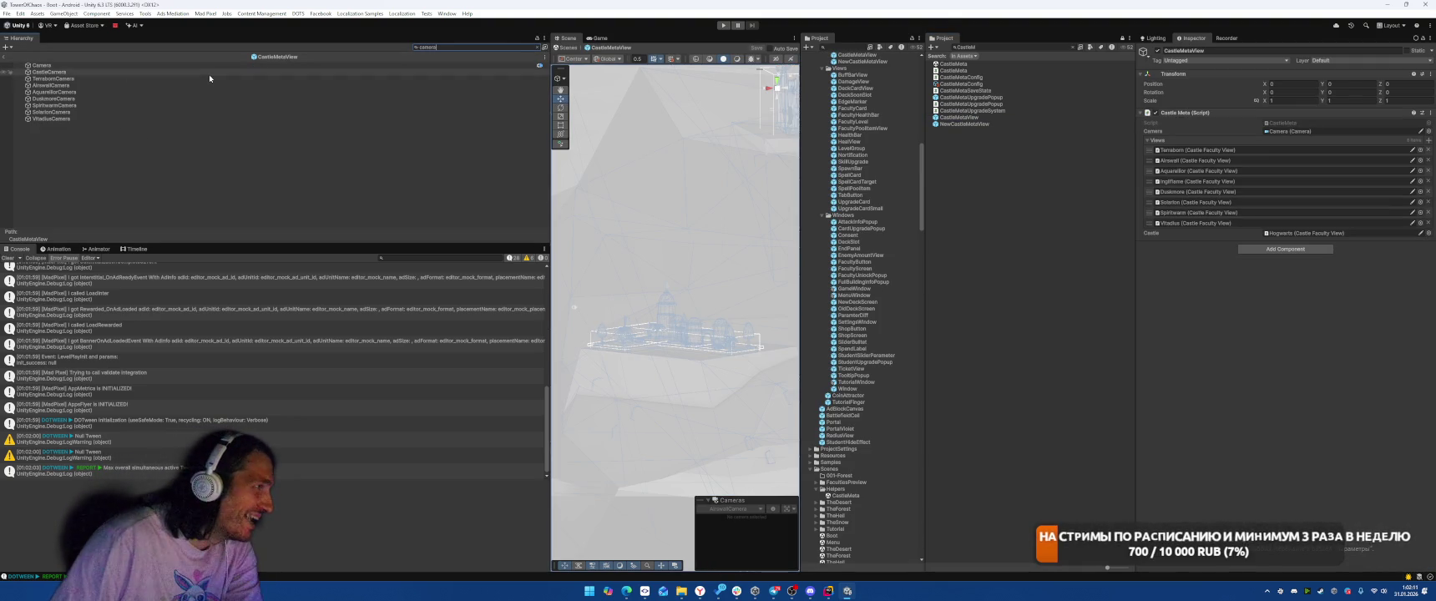
click(209, 77)
scroll(1268, 376, down, 5)
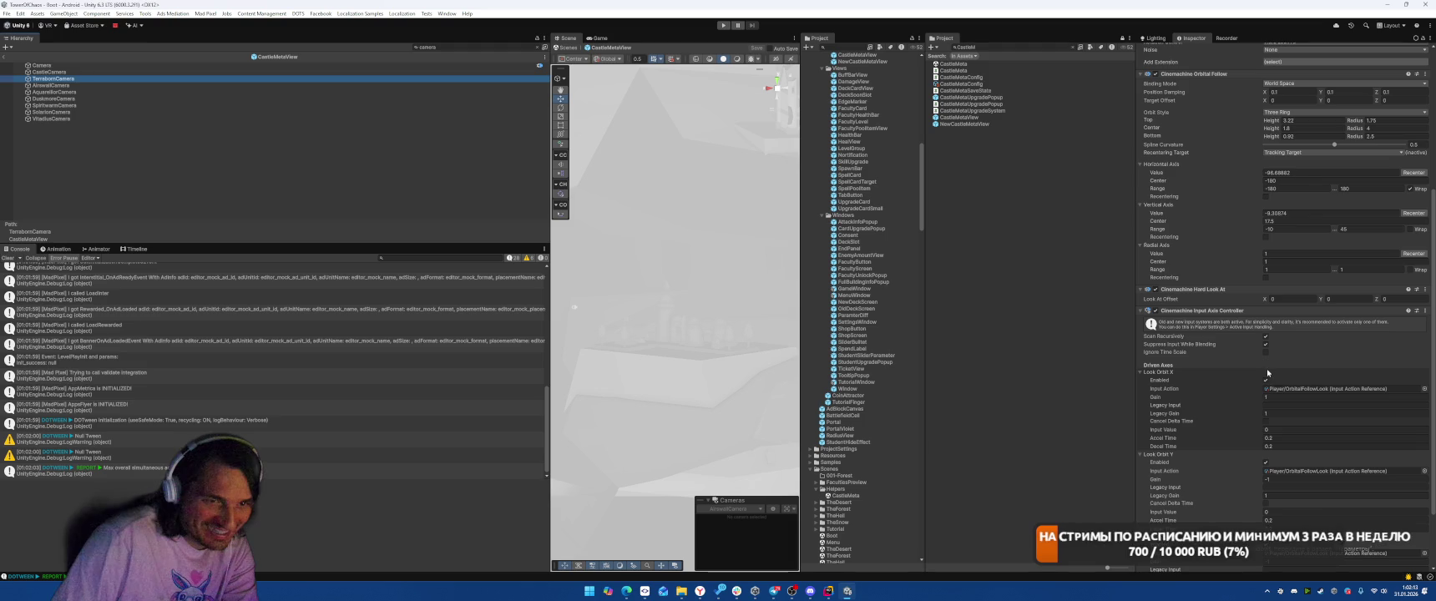
key(Up)
key(Down)
key(Down)
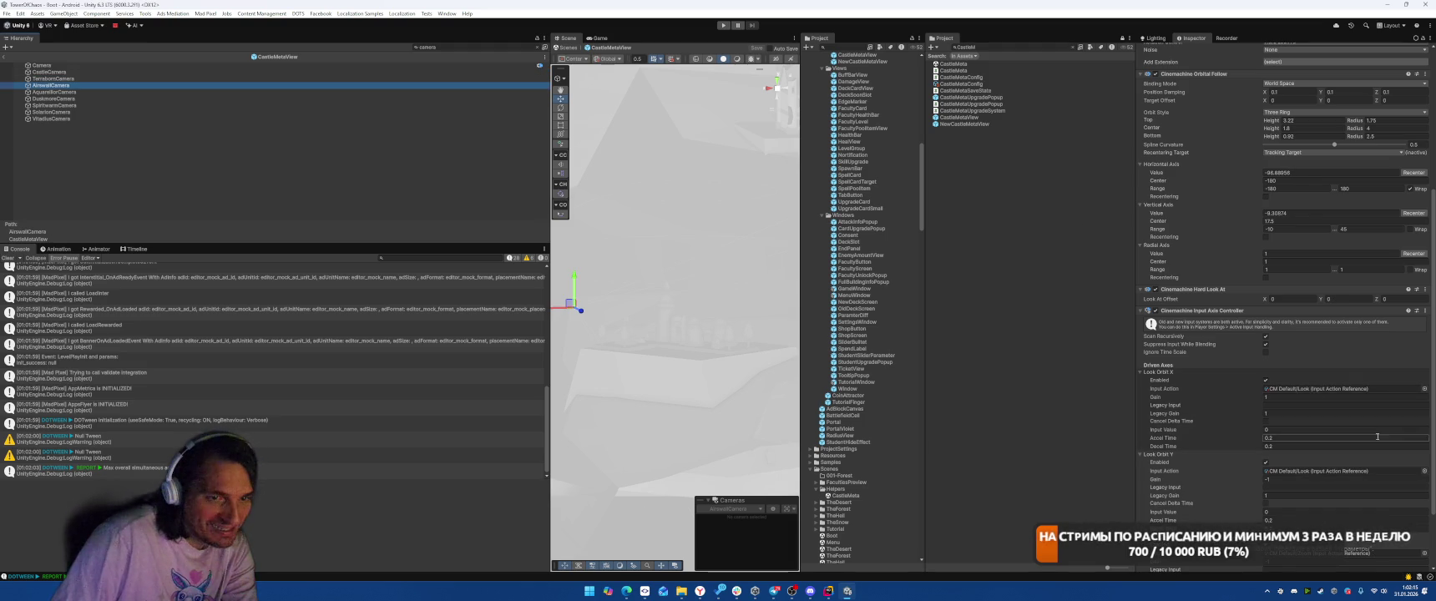
click(1423, 389)
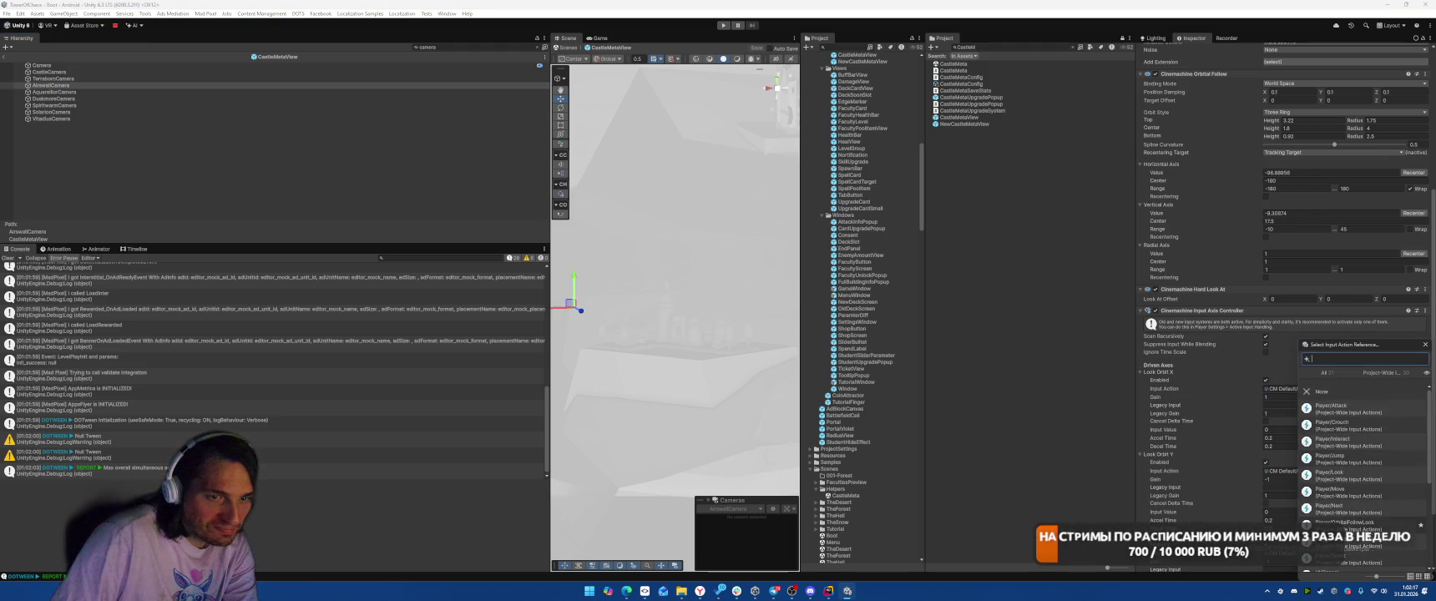
click(1373, 522)
click(1424, 472)
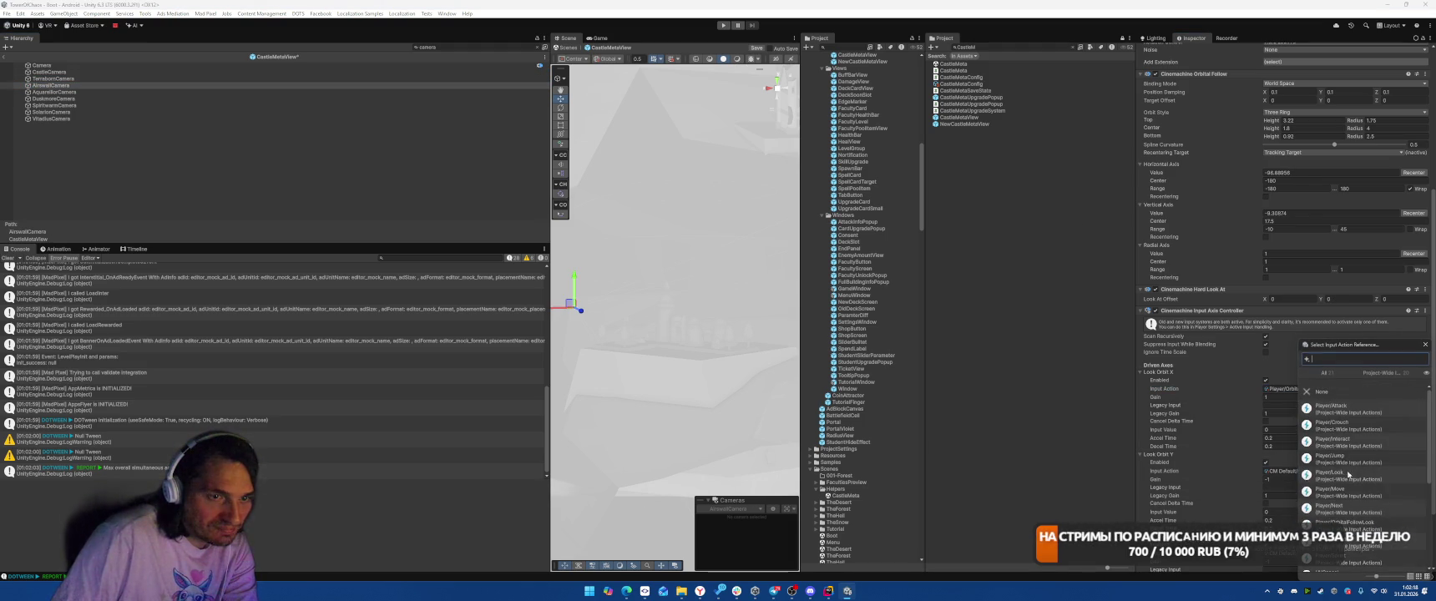
click(1377, 524)
- Assign Player/OrbitalFollowLook to Look Orbit X and Y on the Aquarello and Duskmore cameras
click(82, 93)
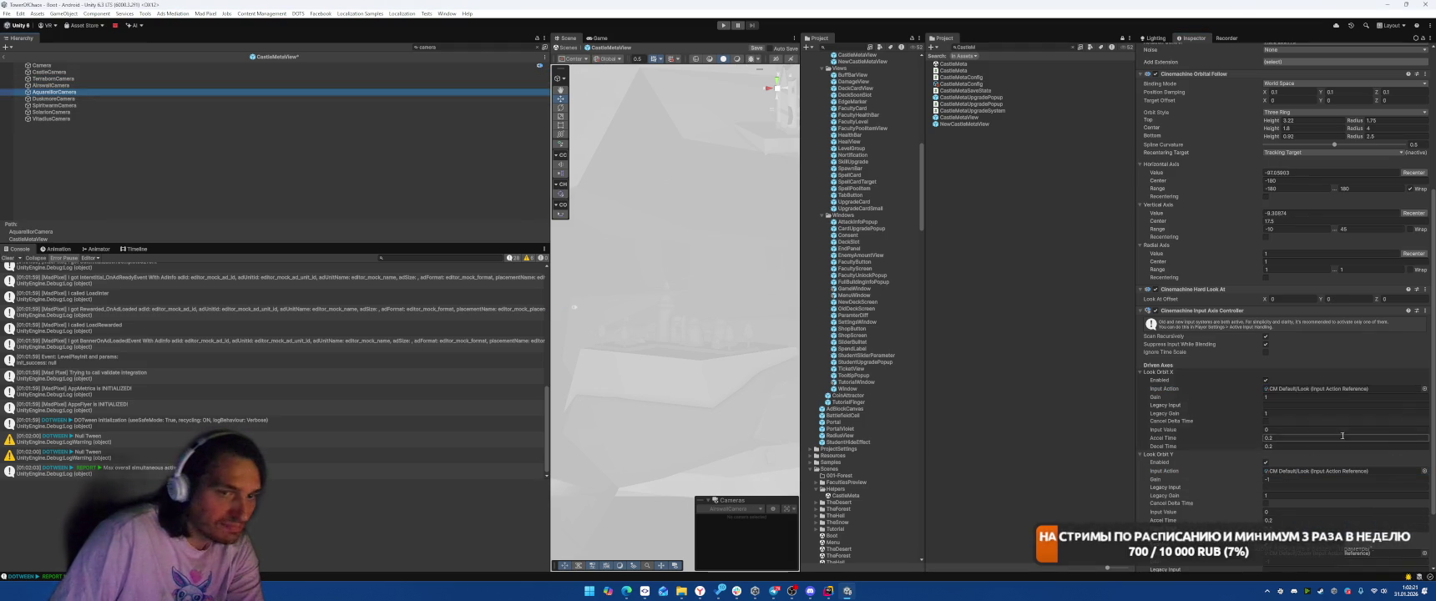
click(1424, 389)
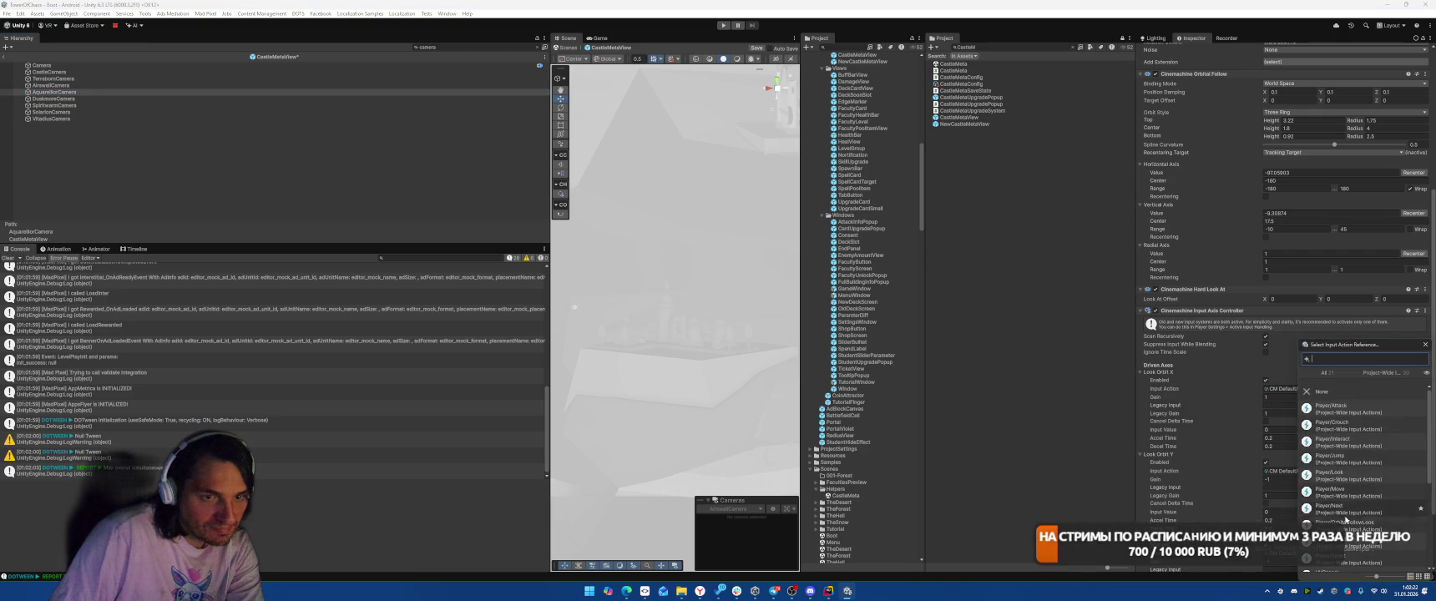
click(1357, 524)
click(1425, 471)
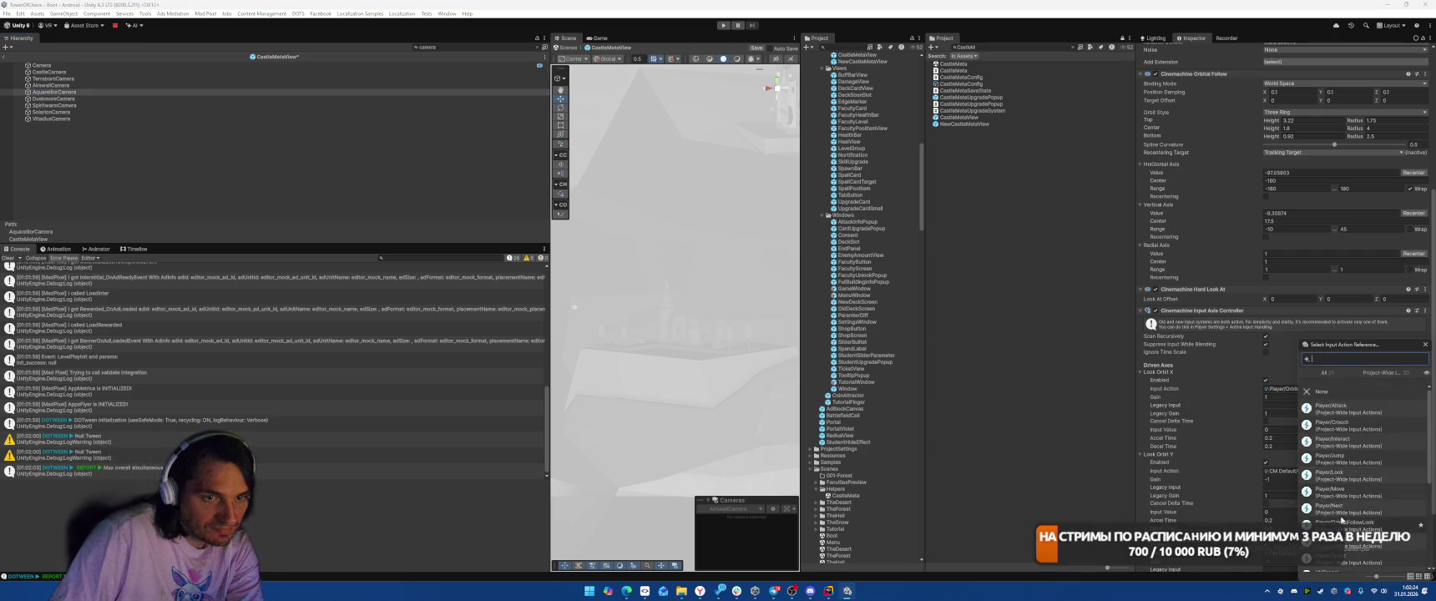
click(1360, 526)
click(185, 100)
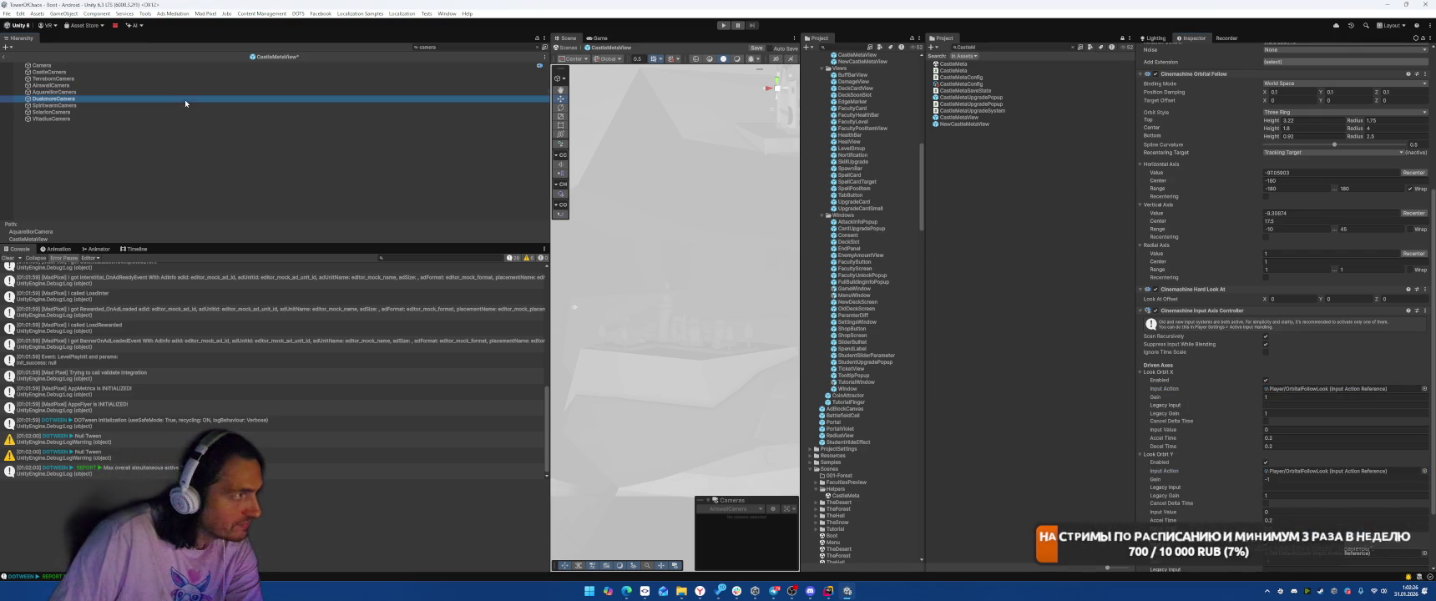
click(1425, 389)
click(1360, 527)
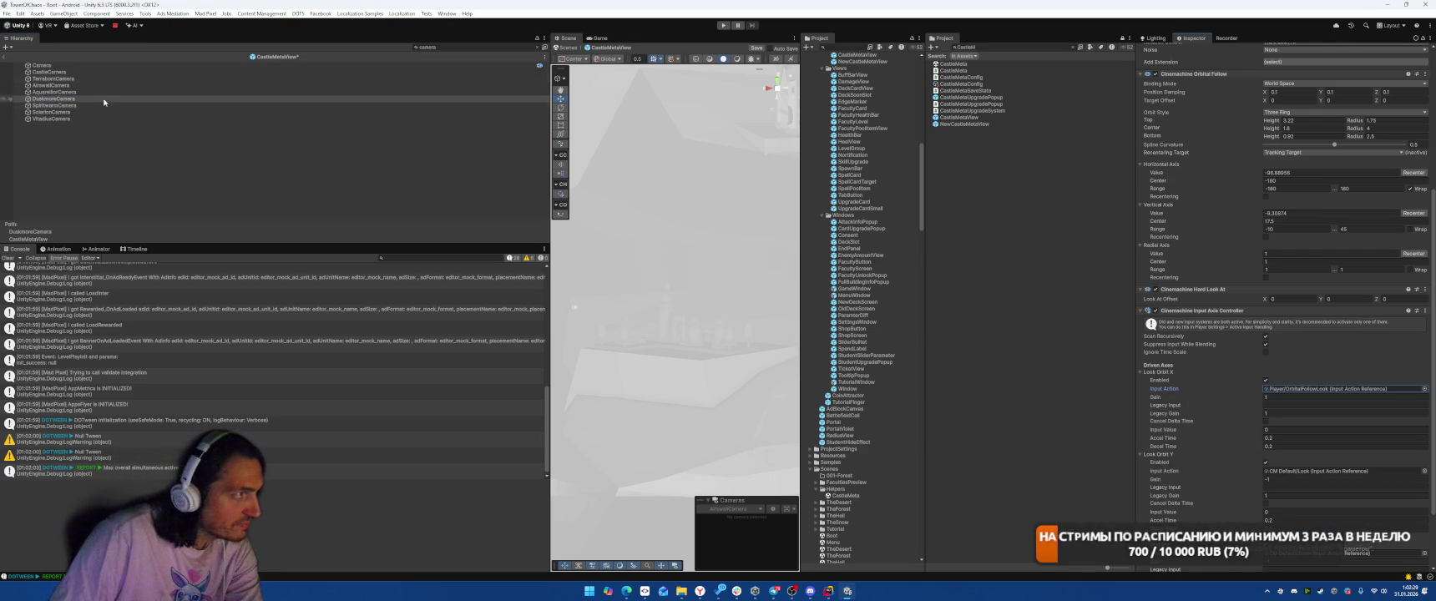
click(1424, 471)
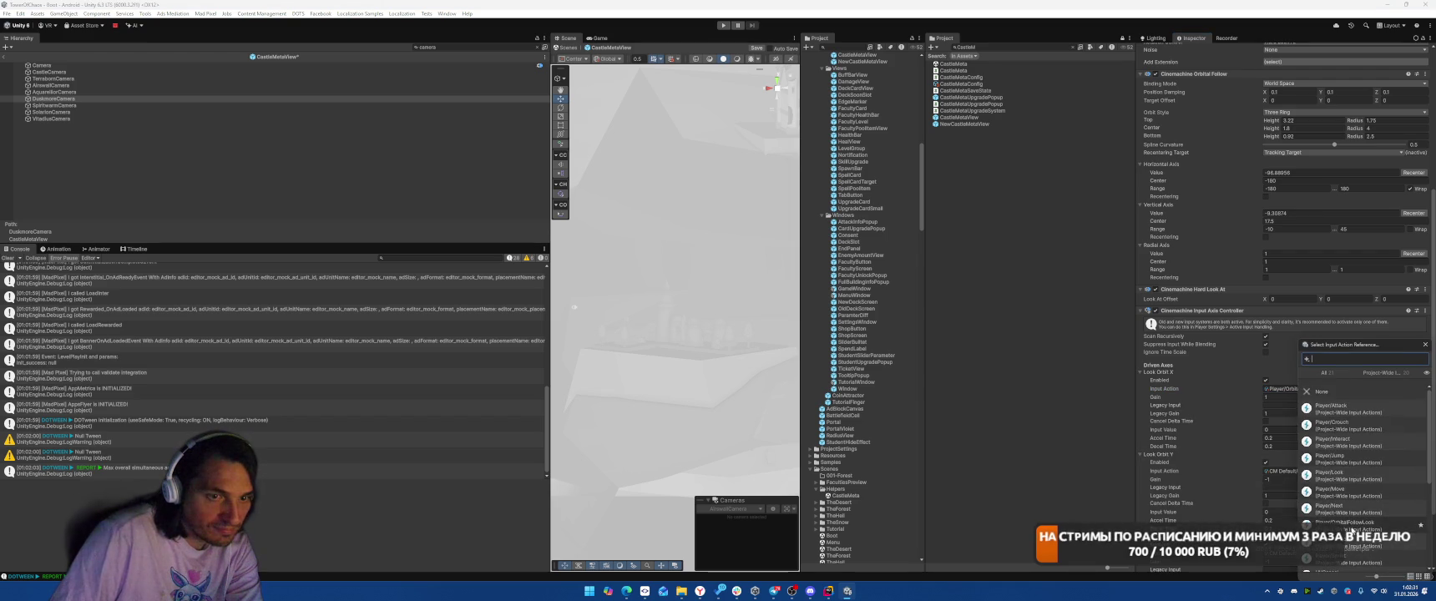
click(1361, 359)
- Assign Player/OrbitalFollowLook to SpiritwarmCamera's orbit axes, leaving SolarionCamera unchanged
click(115, 105)
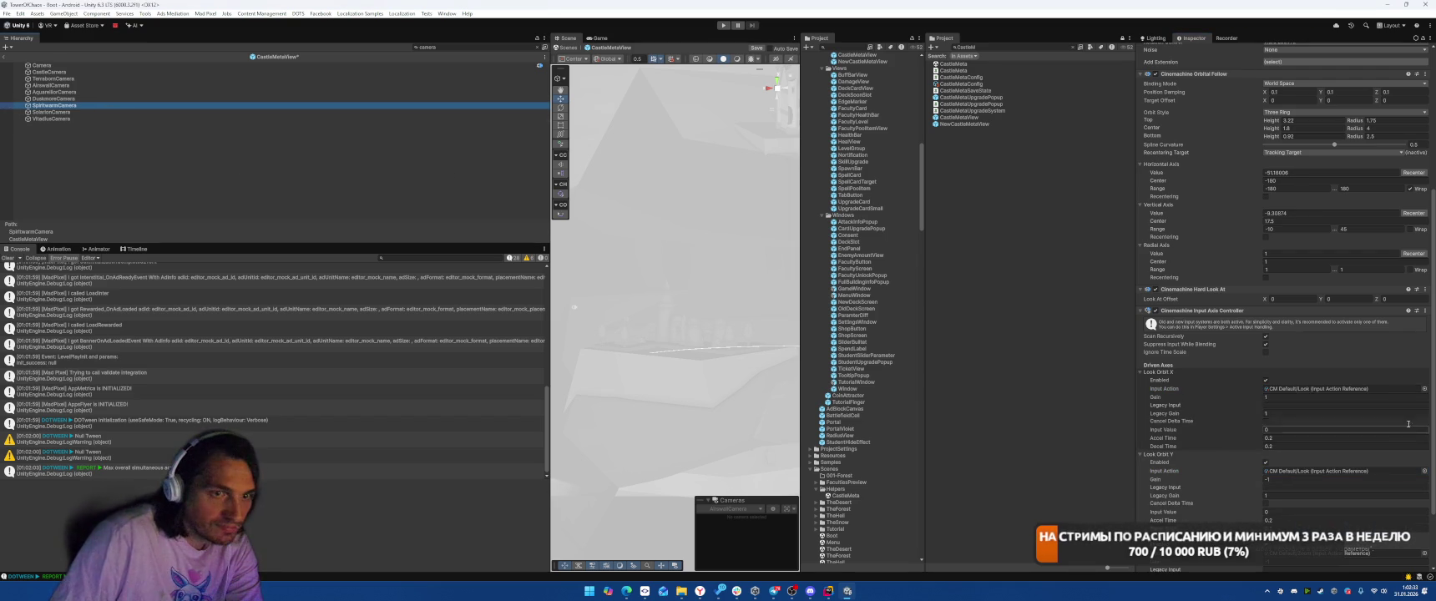
click(1424, 389)
click(1356, 524)
click(1424, 470)
click(1356, 524)
click(91, 112)
click(1423, 389)
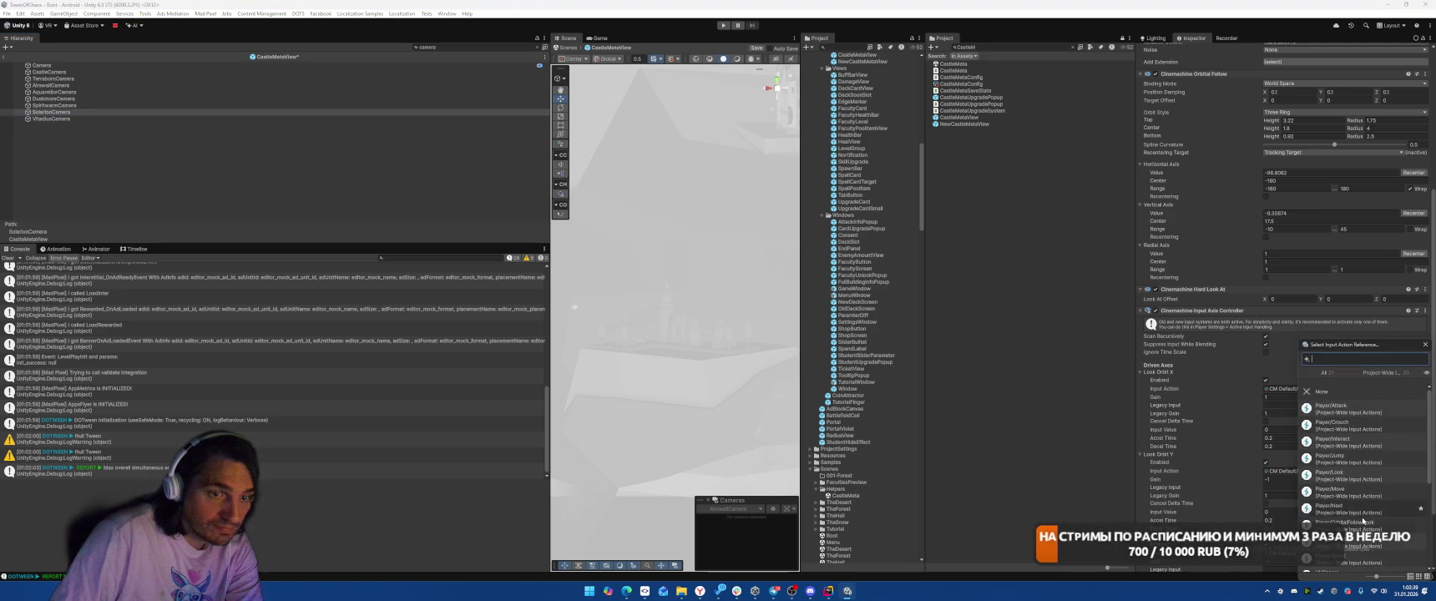
key(Escape)
key(Down)
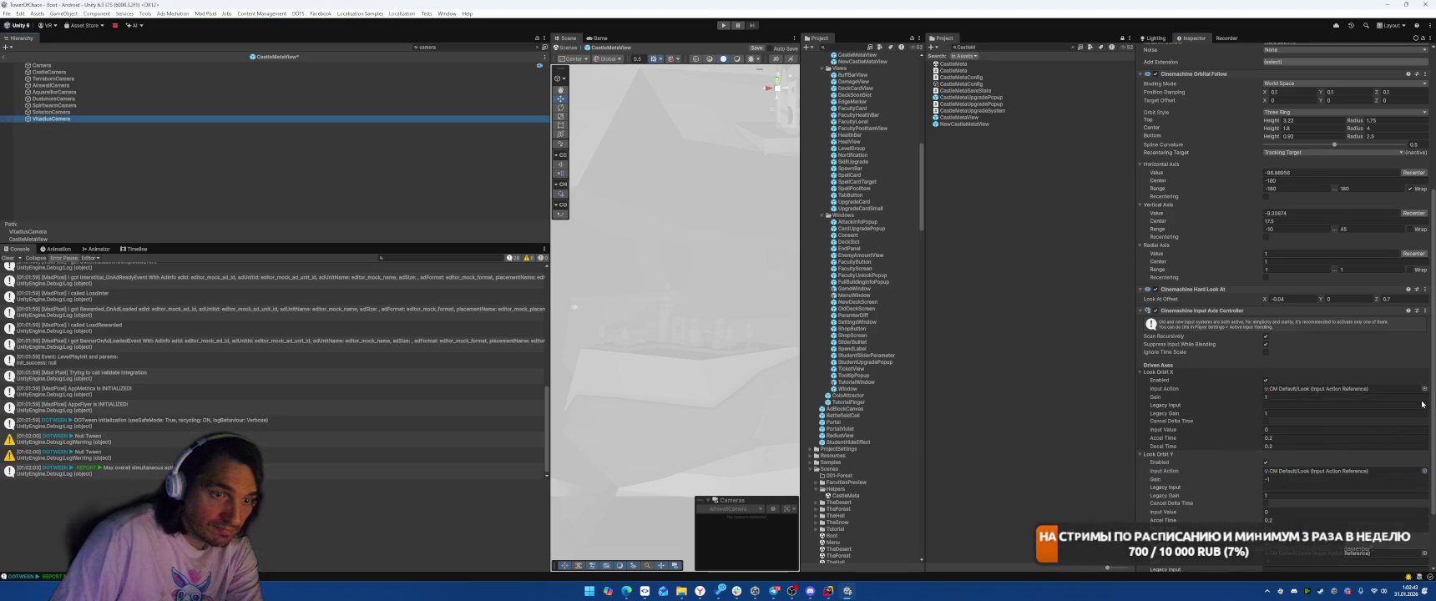
- Give VitadiusCamera's Look Orbit X and Y Player/OrbitalFollowLook, then exit prefab mode
click(1424, 389)
double_click(1345, 523)
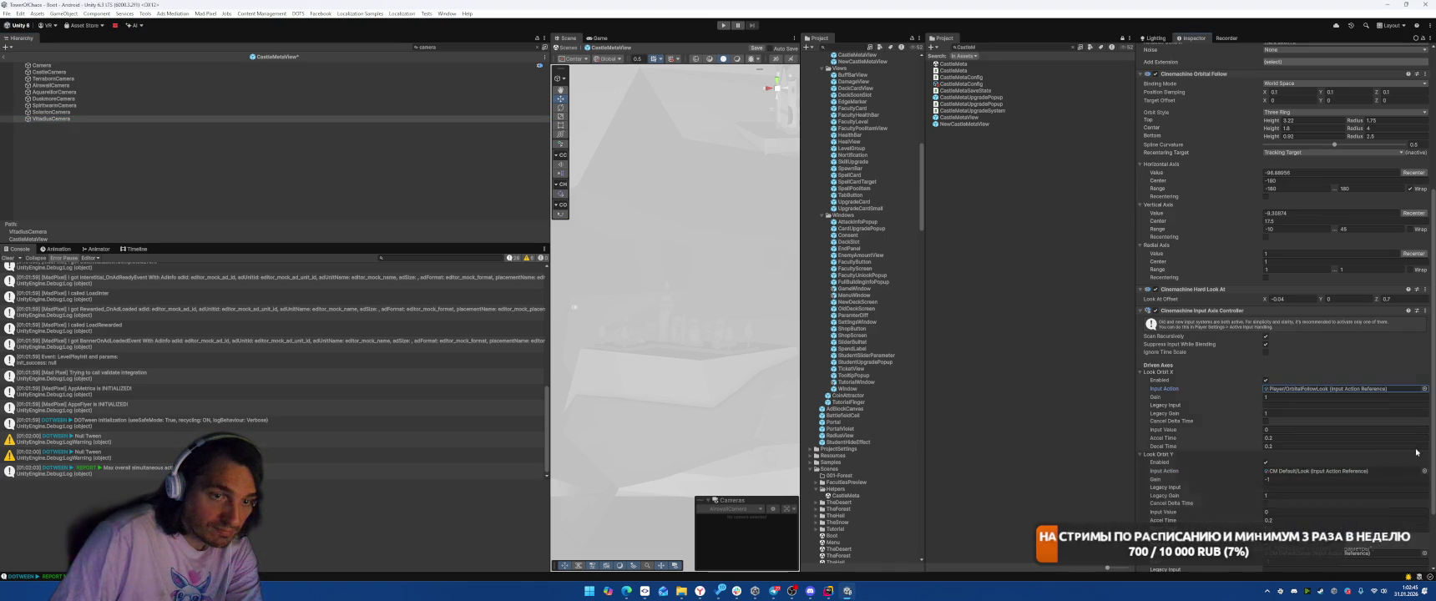
click(1424, 471)
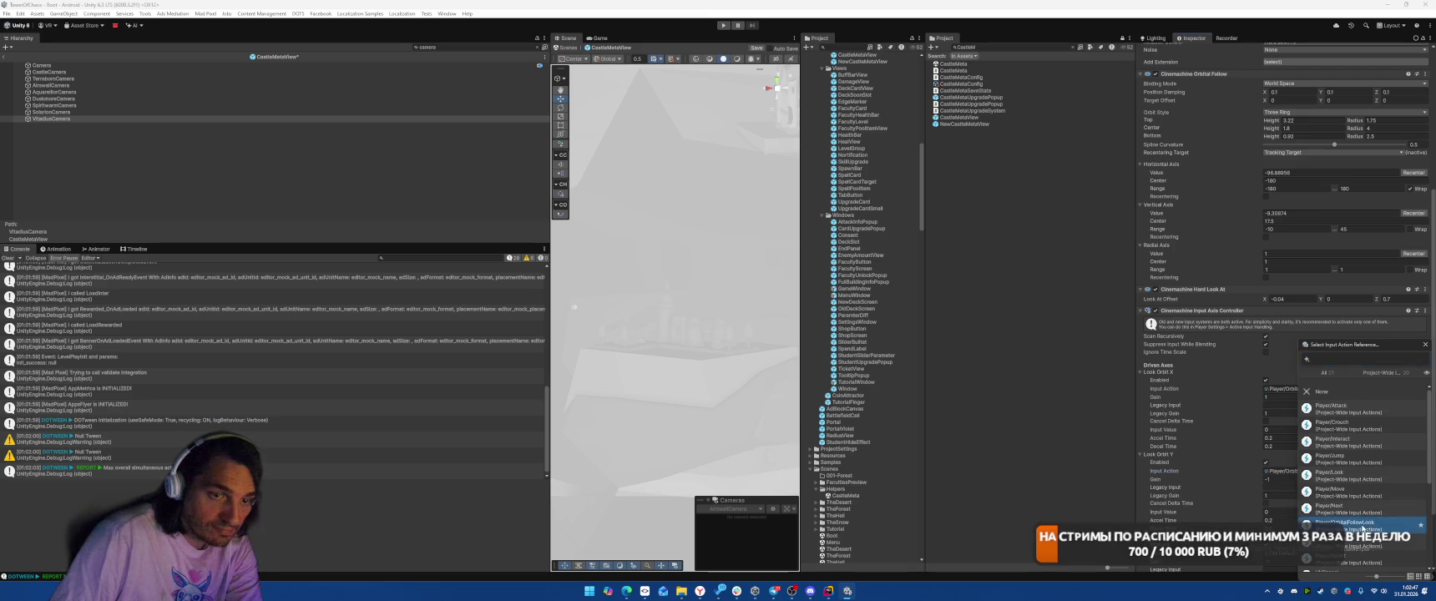
double_click(1360, 525)
click(2, 47)
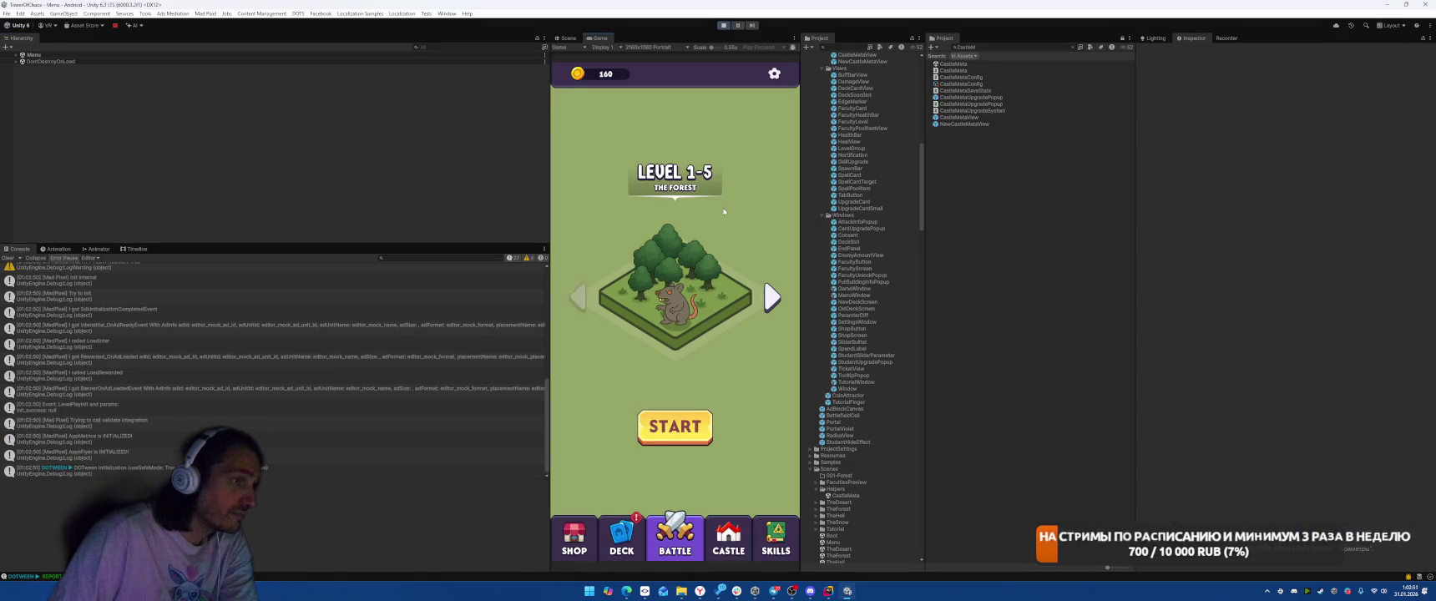
- Open the castle screen and test the Airswall faculty info popup and building clicks
click(728, 539)
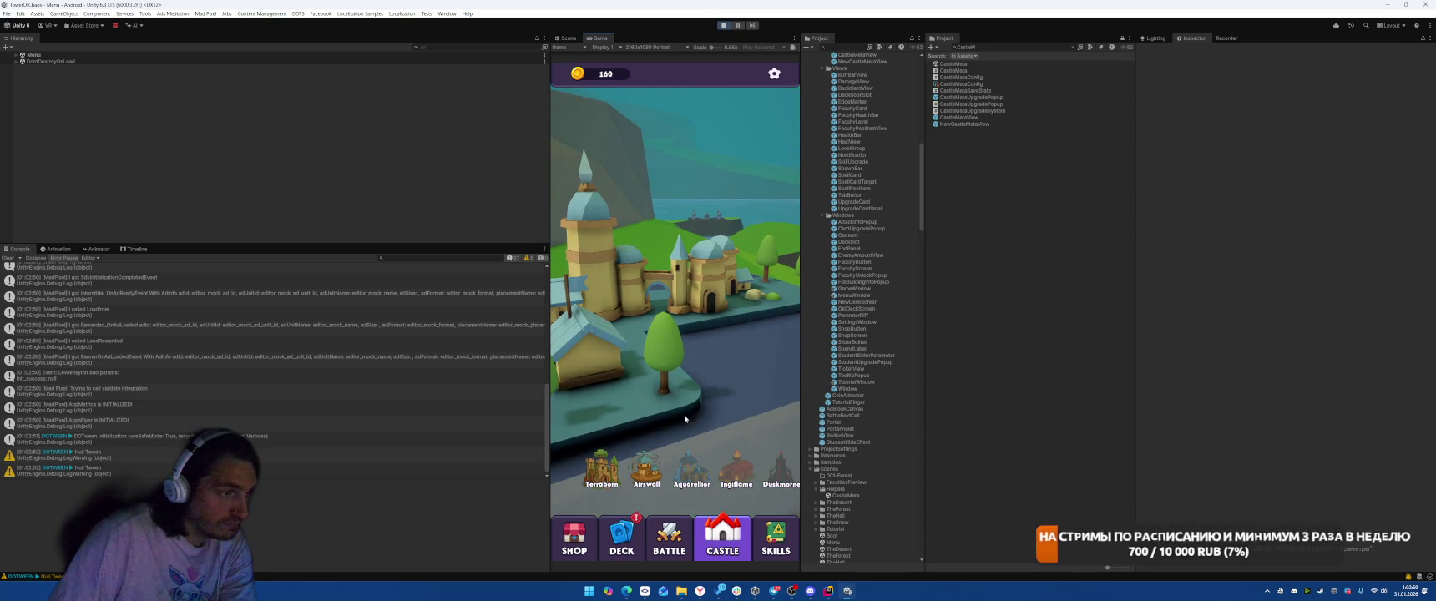
click(651, 470)
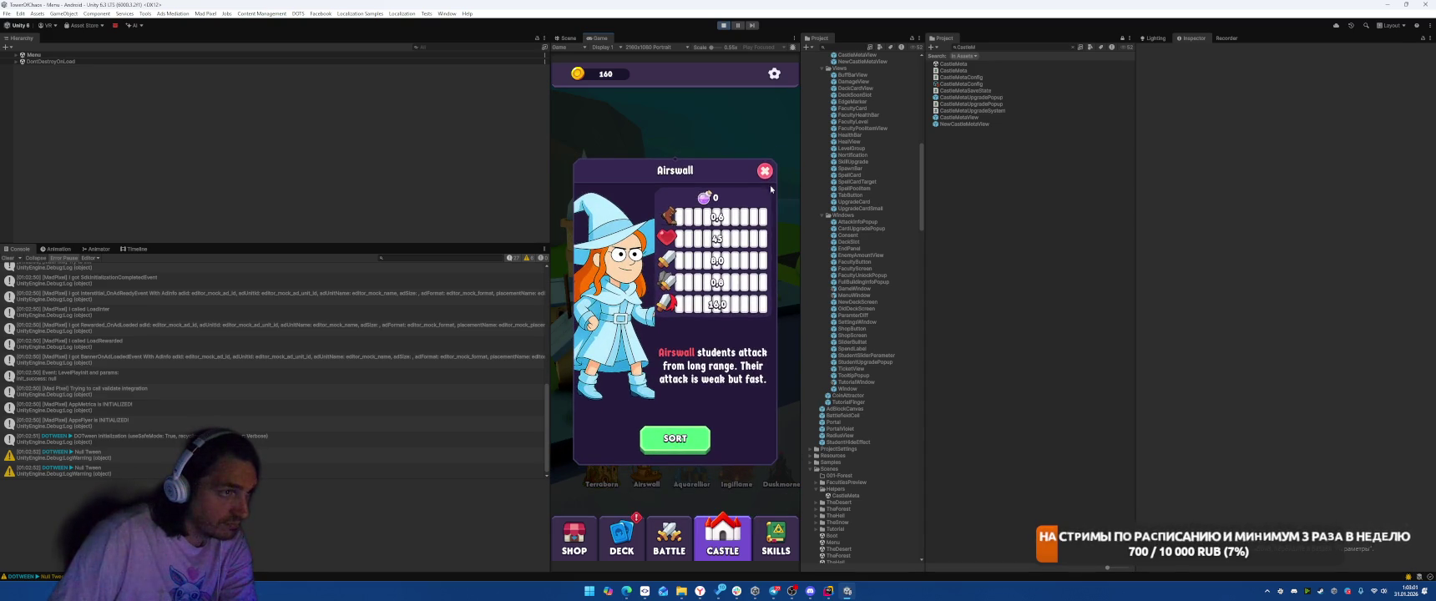
click(764, 171)
click(640, 263)
click(635, 316)
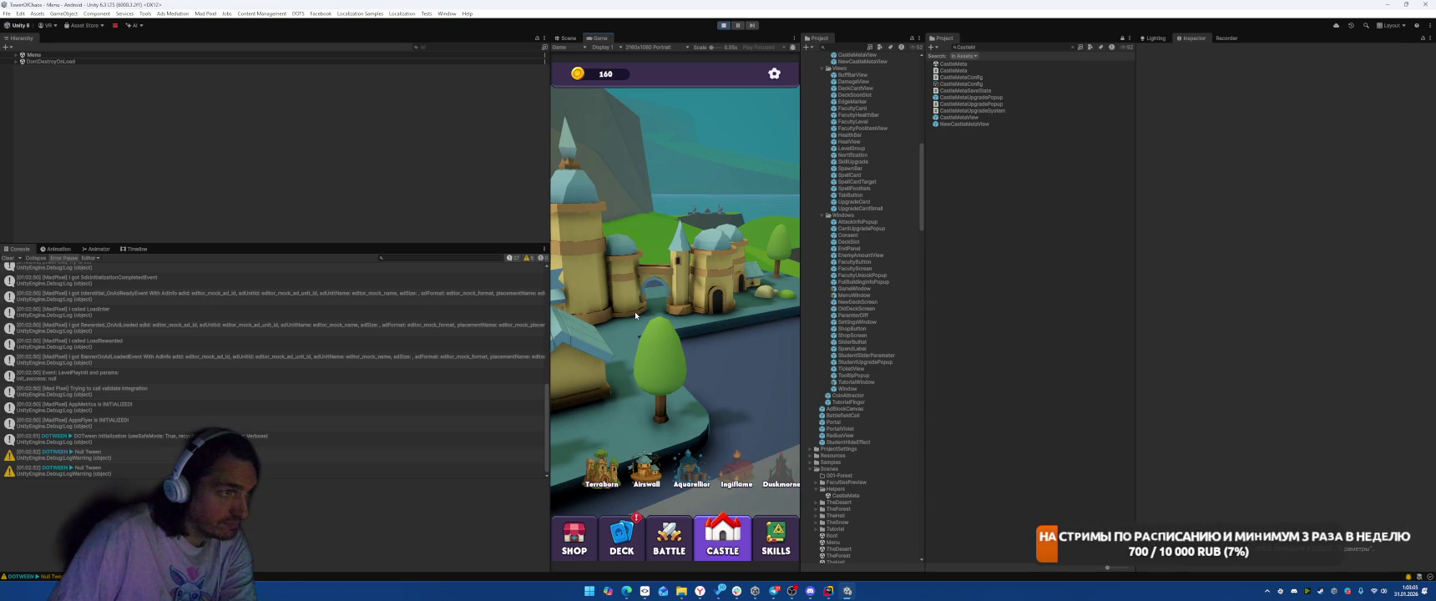
click(637, 327)
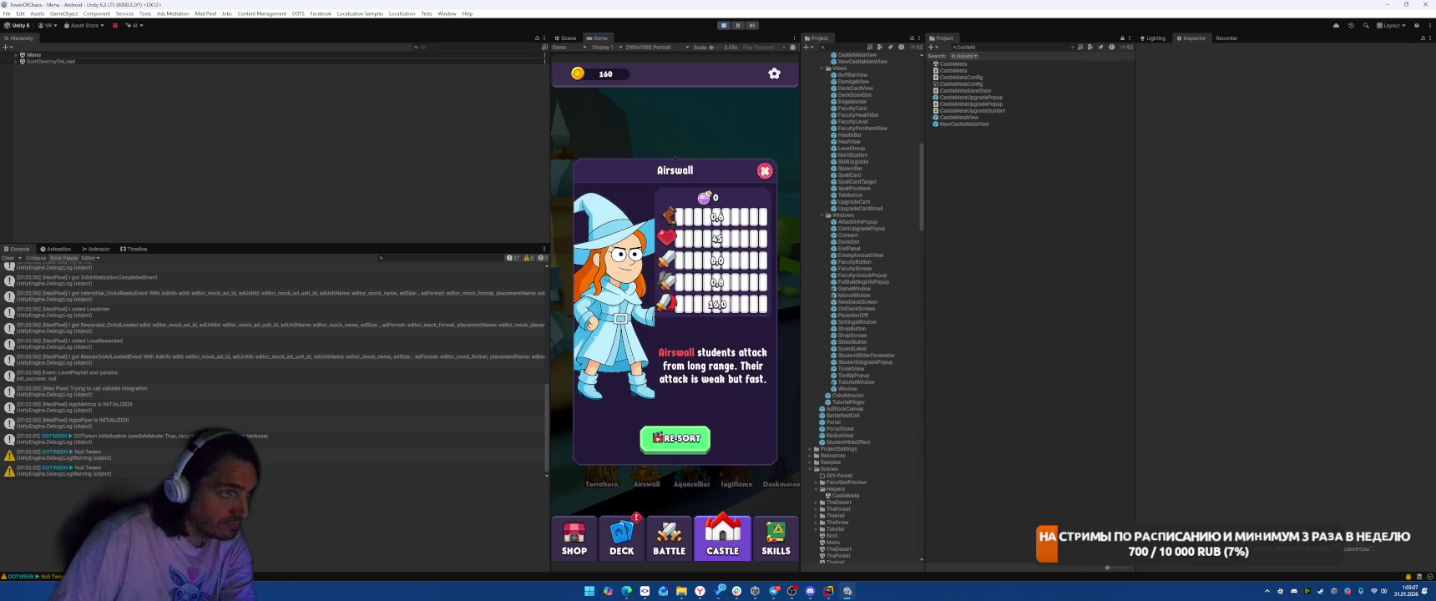
click(638, 313)
- Focus the camera on the Terraborn, Airswall and Solarion faculties, then stop the game
click(632, 420)
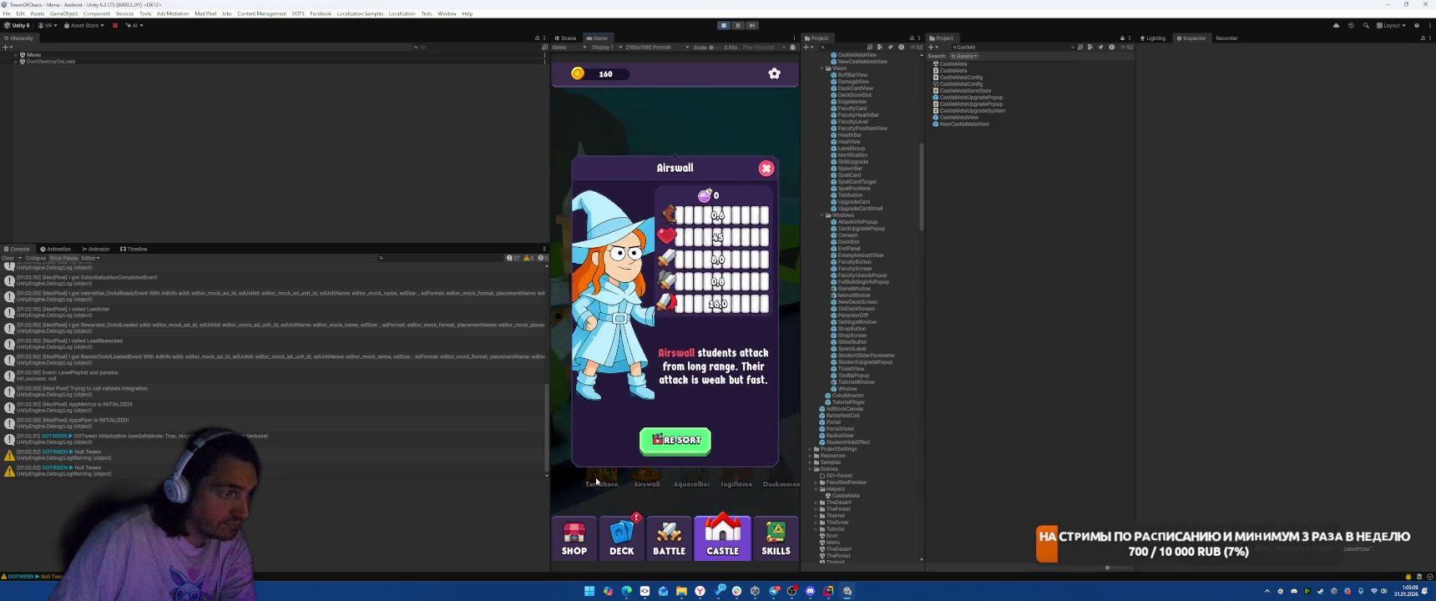
click(633, 420)
click(602, 475)
click(624, 480)
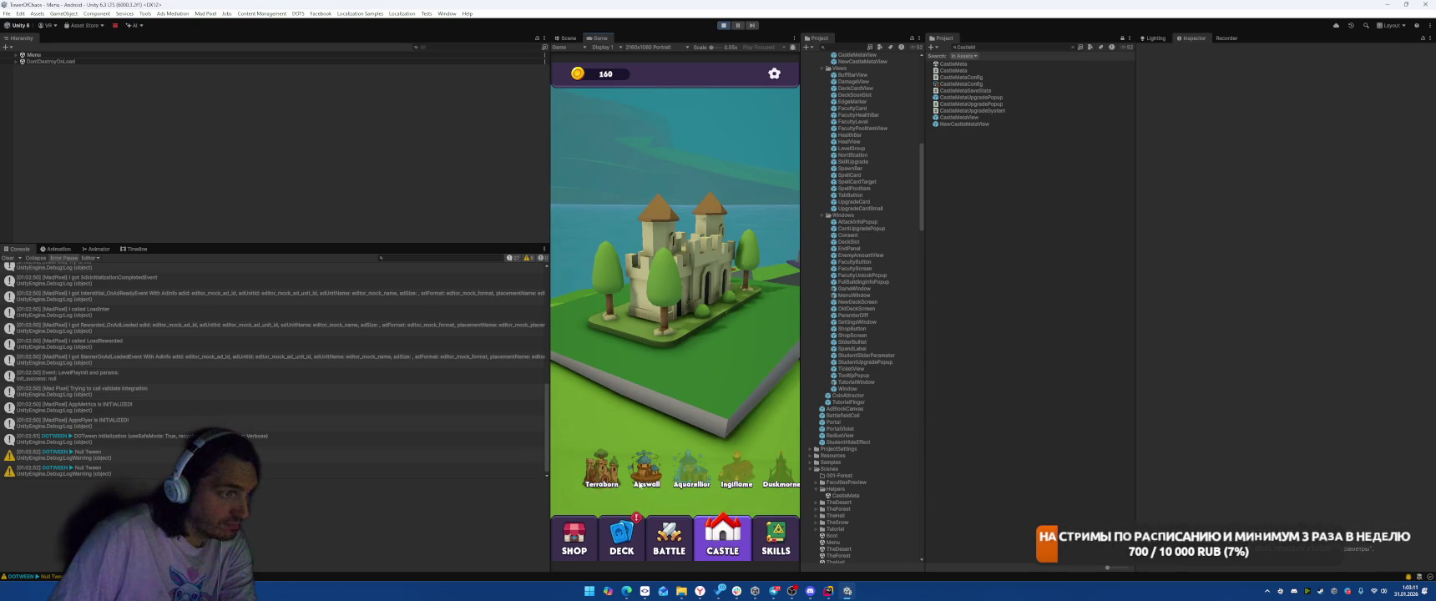
click(643, 469)
click(642, 470)
click(765, 170)
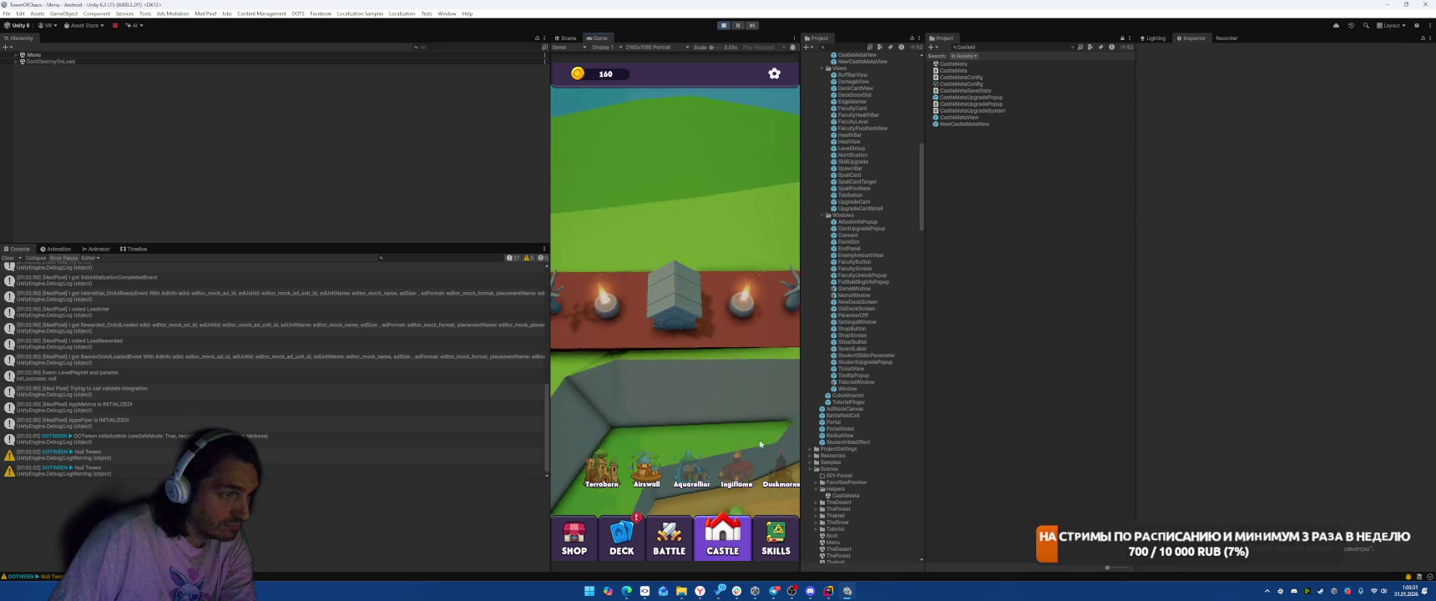
click(671, 470)
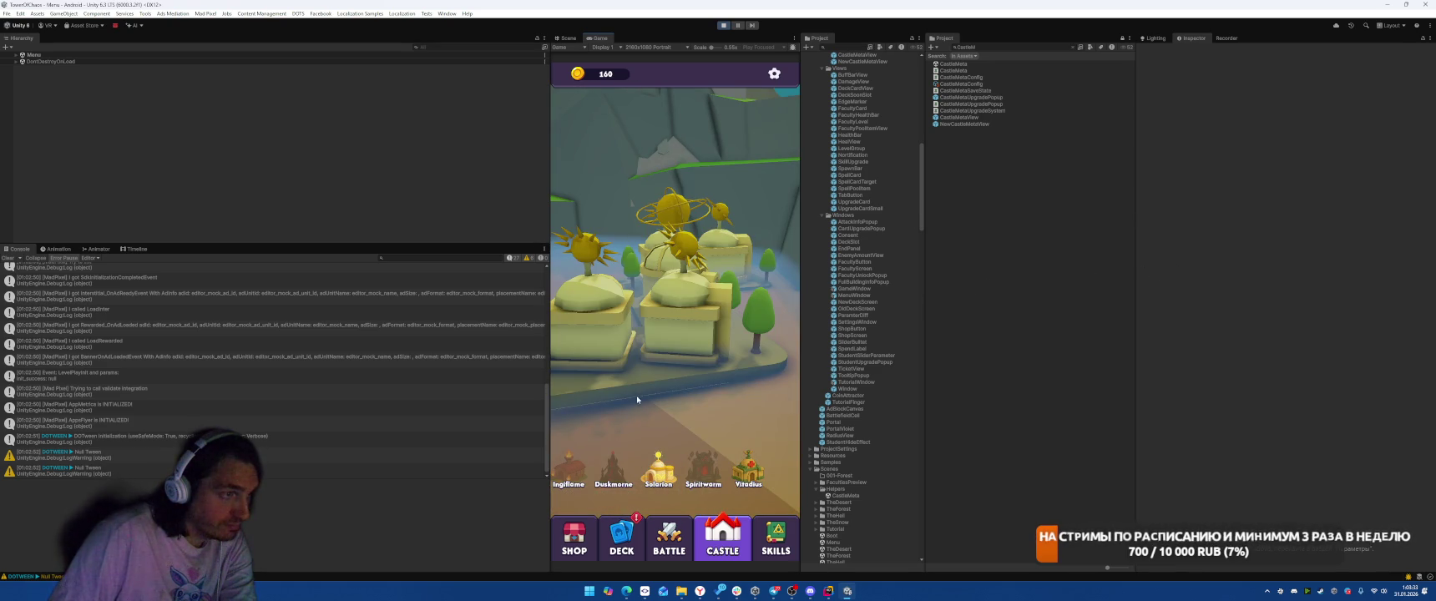
click(723, 26)
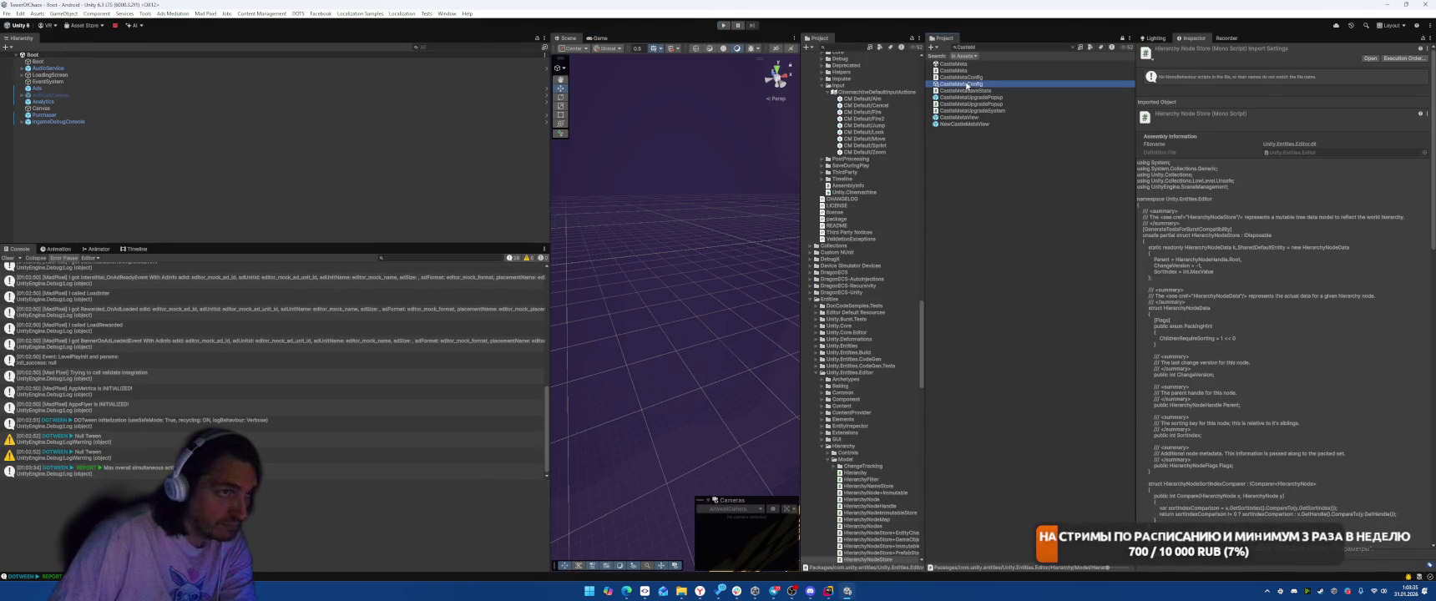
- Select CastleMetaConfig and toggle its Faculty Upgrade list and Airswall level data foldouts
click(966, 84)
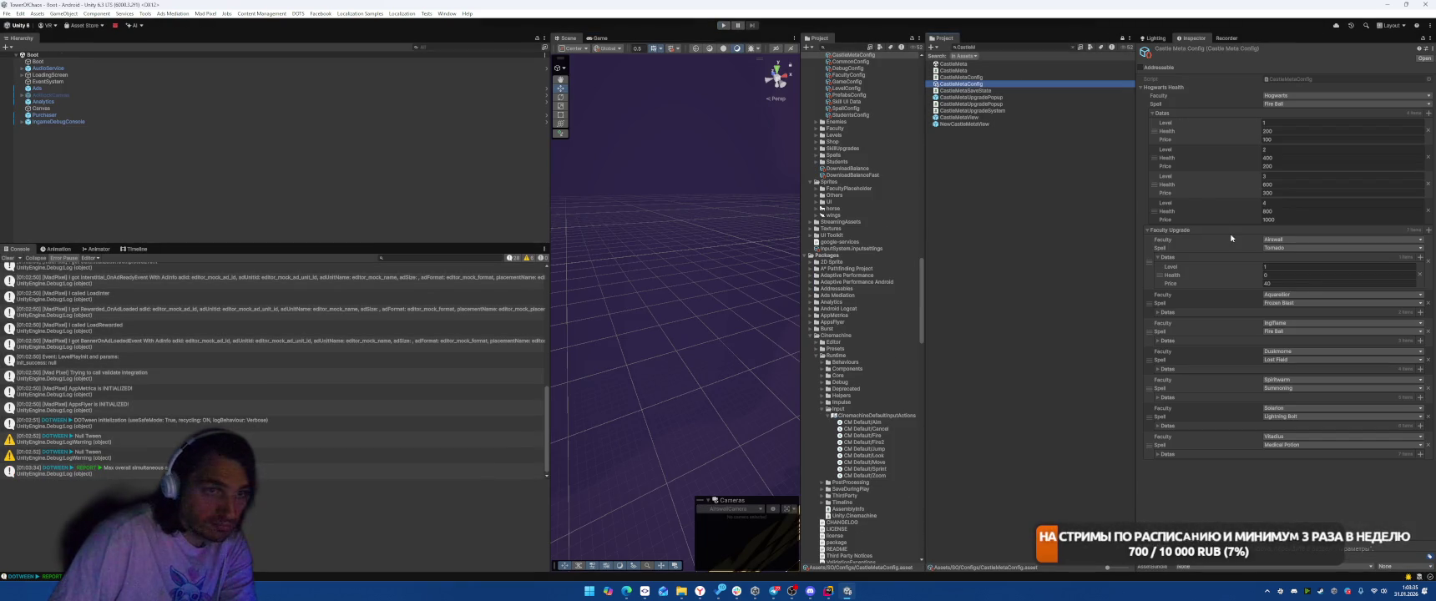
click(1148, 231)
click(1149, 230)
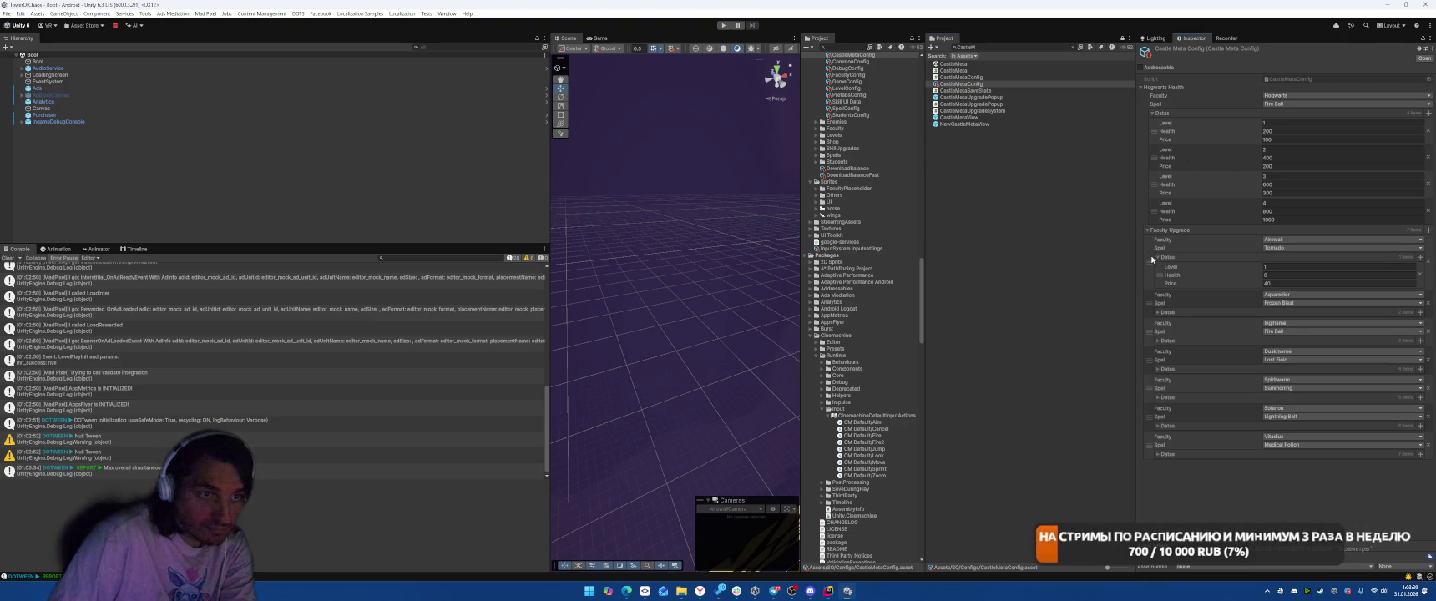
click(1155, 258)
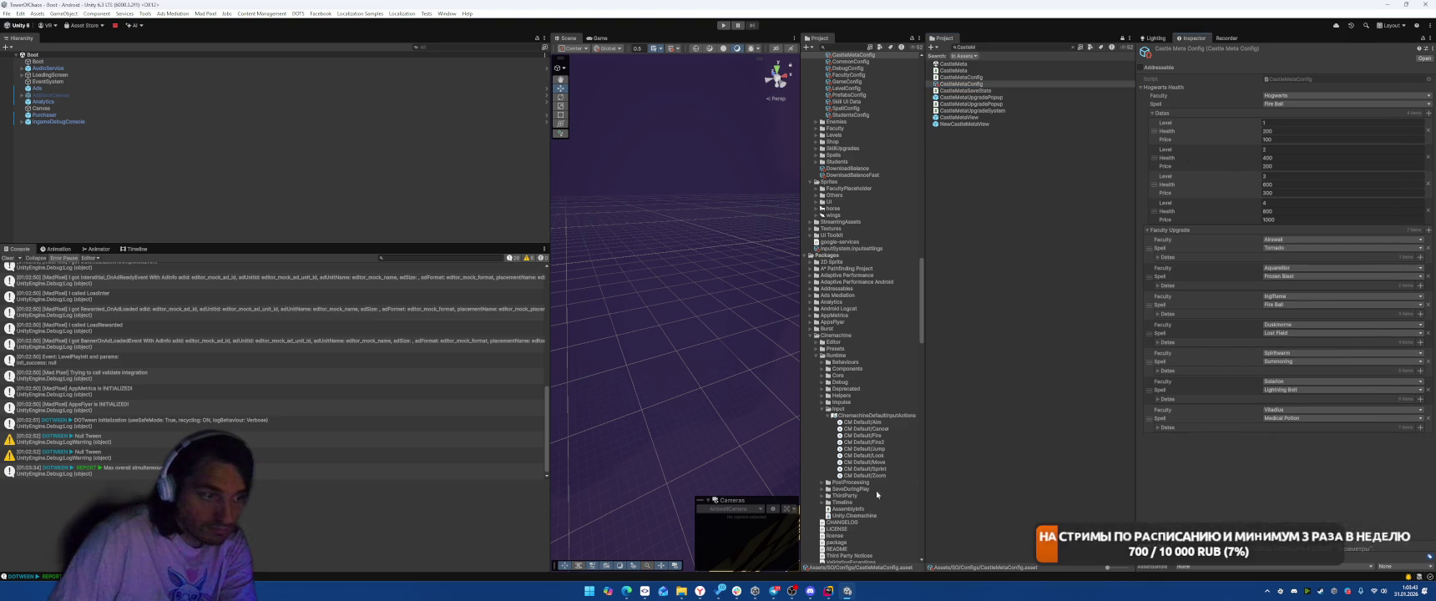
click(828, 591)
- Cycle through recently opened files to bring up CastleFacultyView.cs
key(ctrl+minus)
key(ctrl+minus)
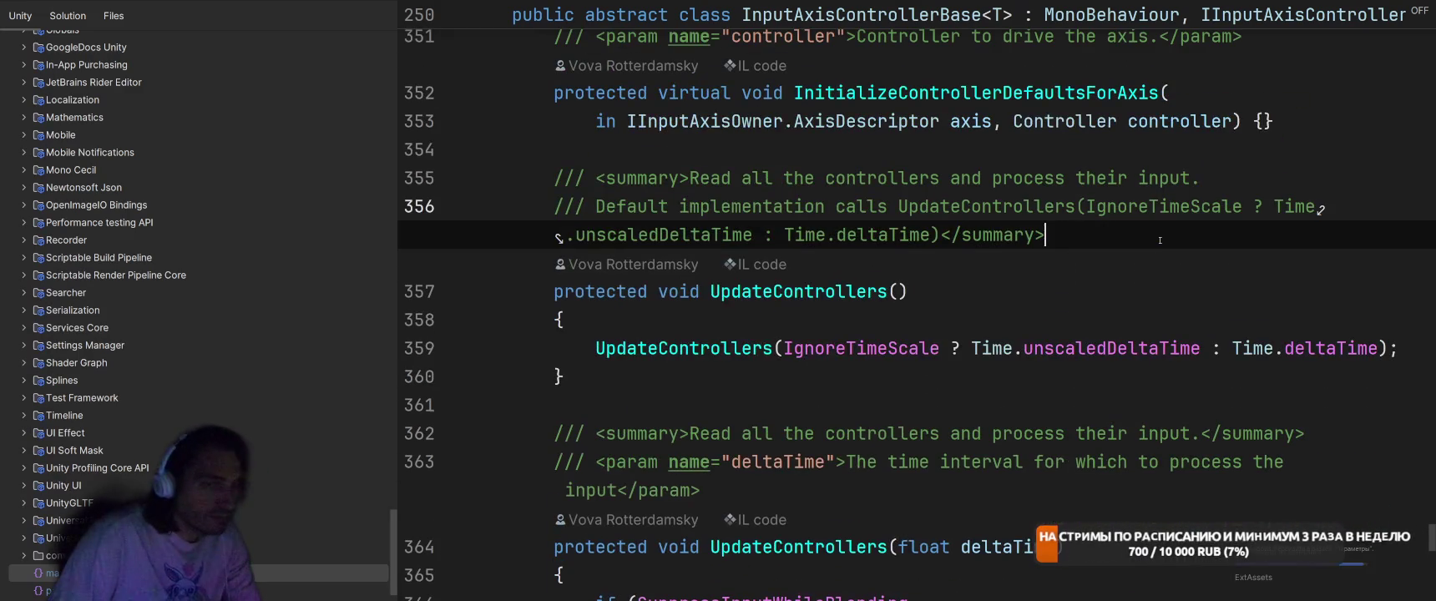
key(ctrl+Tab)
key(ctrl+Tab)
key(ctrl+Tab)
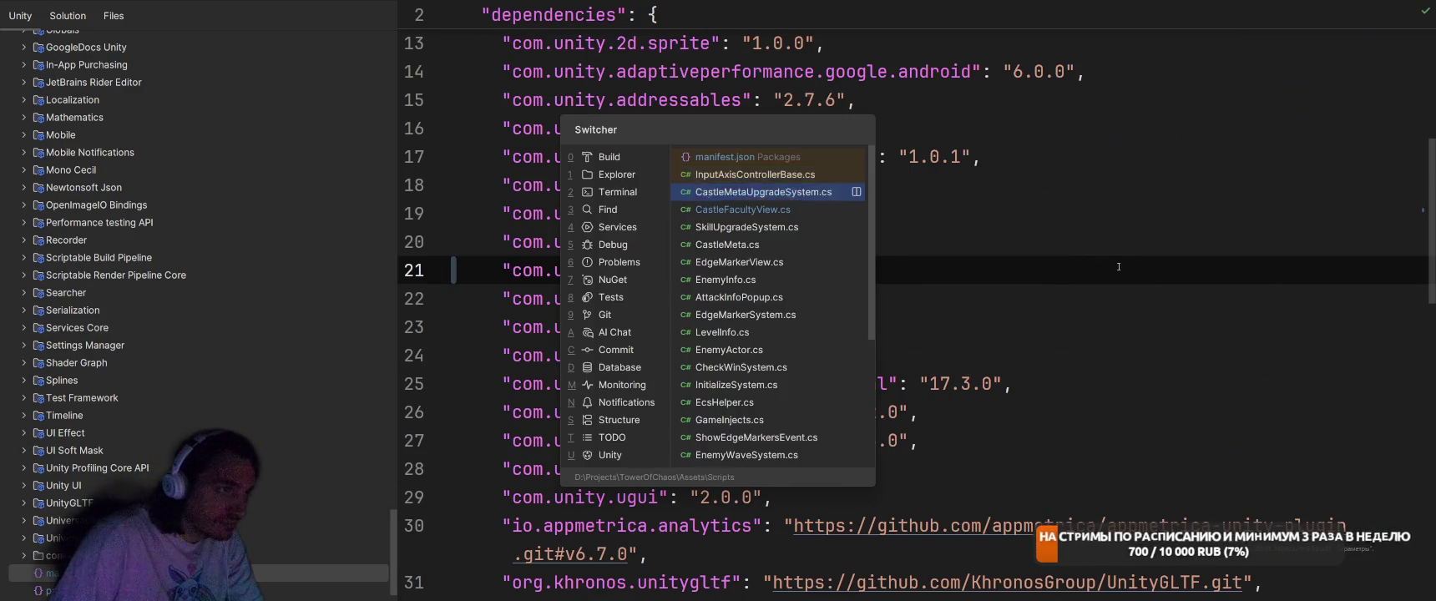
scroll(1119, 386, up, 20)
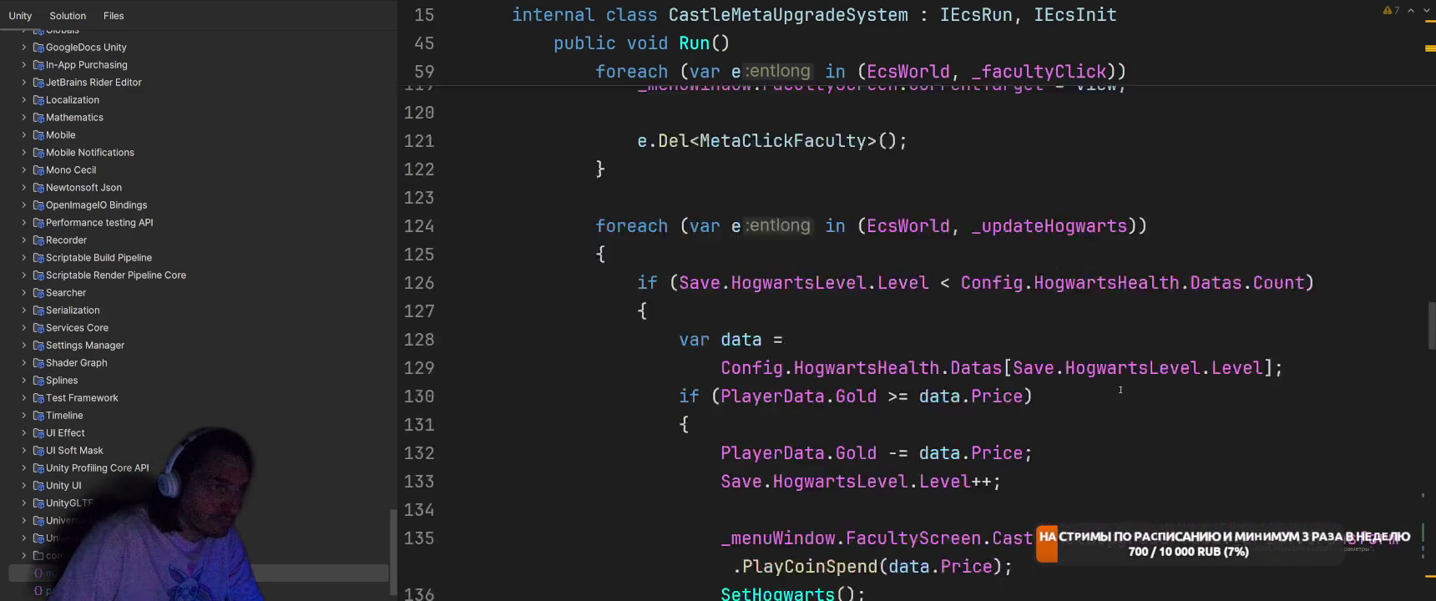
scroll(1125, 401, up, 12)
key(ctrl+Tab)
key(ctrl+Tab)
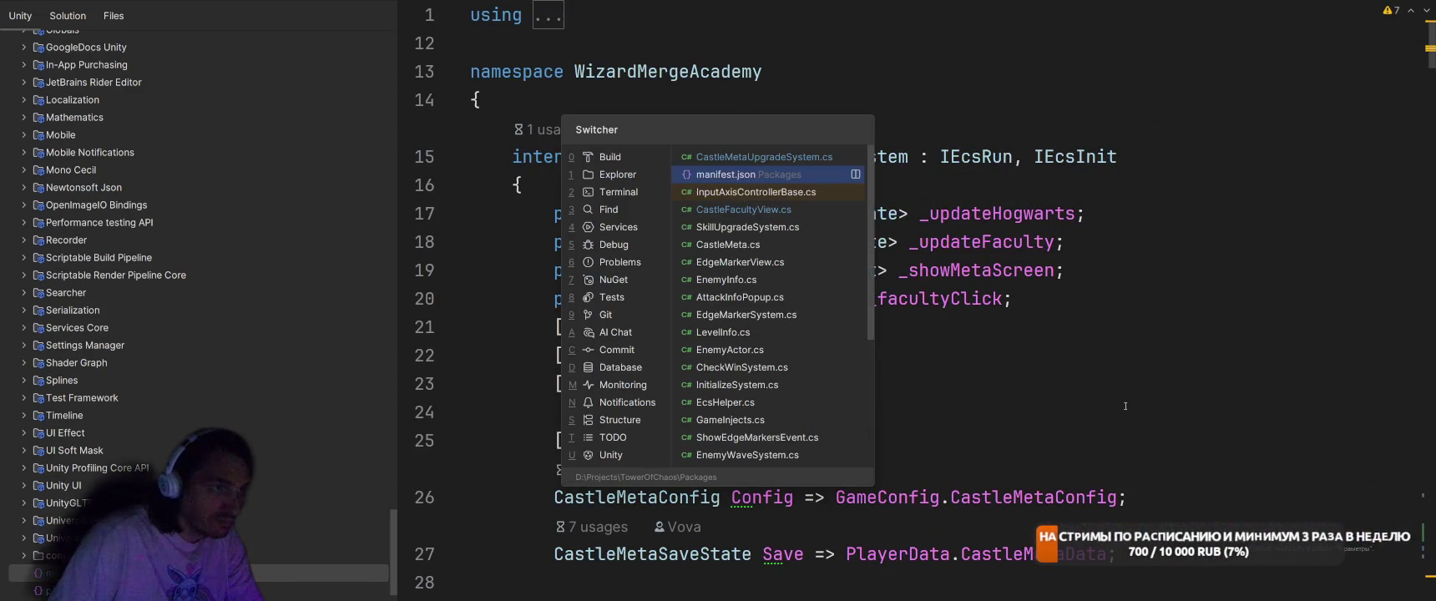
key(ctrl+Tab)
scroll(1050, 323, down, 10)
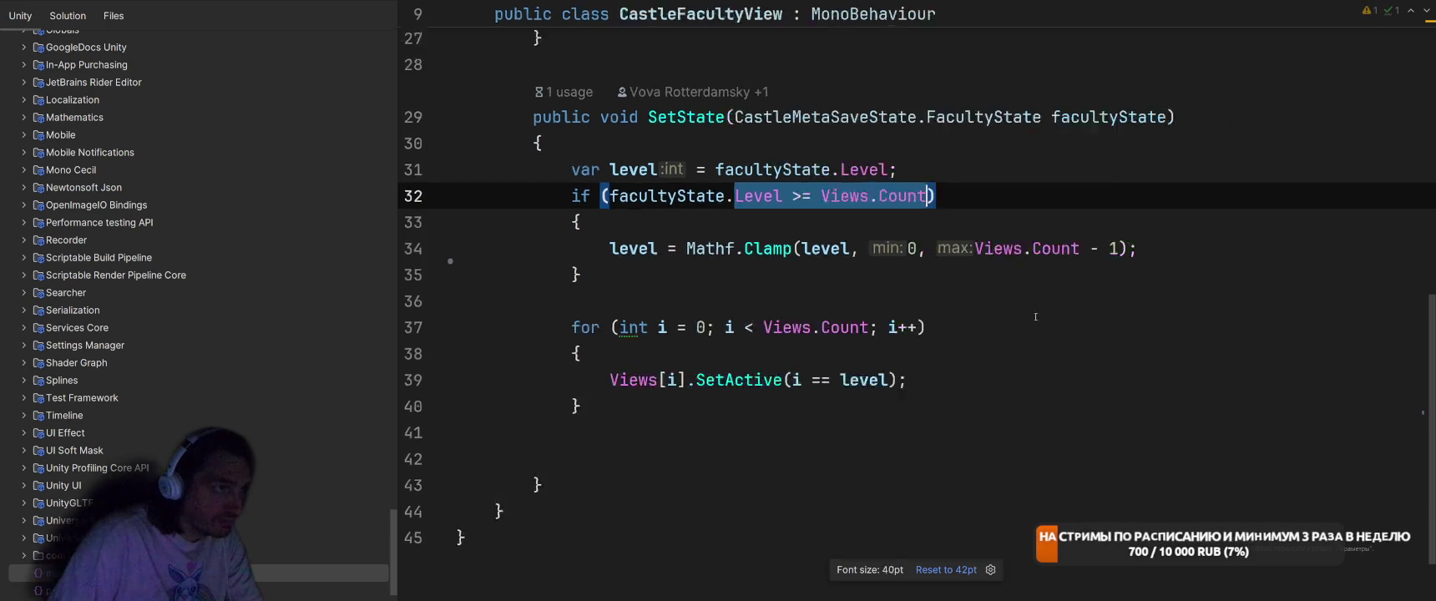
- Review the SetFaculties method in CastleMetaUpgradeSystem.cs
key(ctrl+Tab)
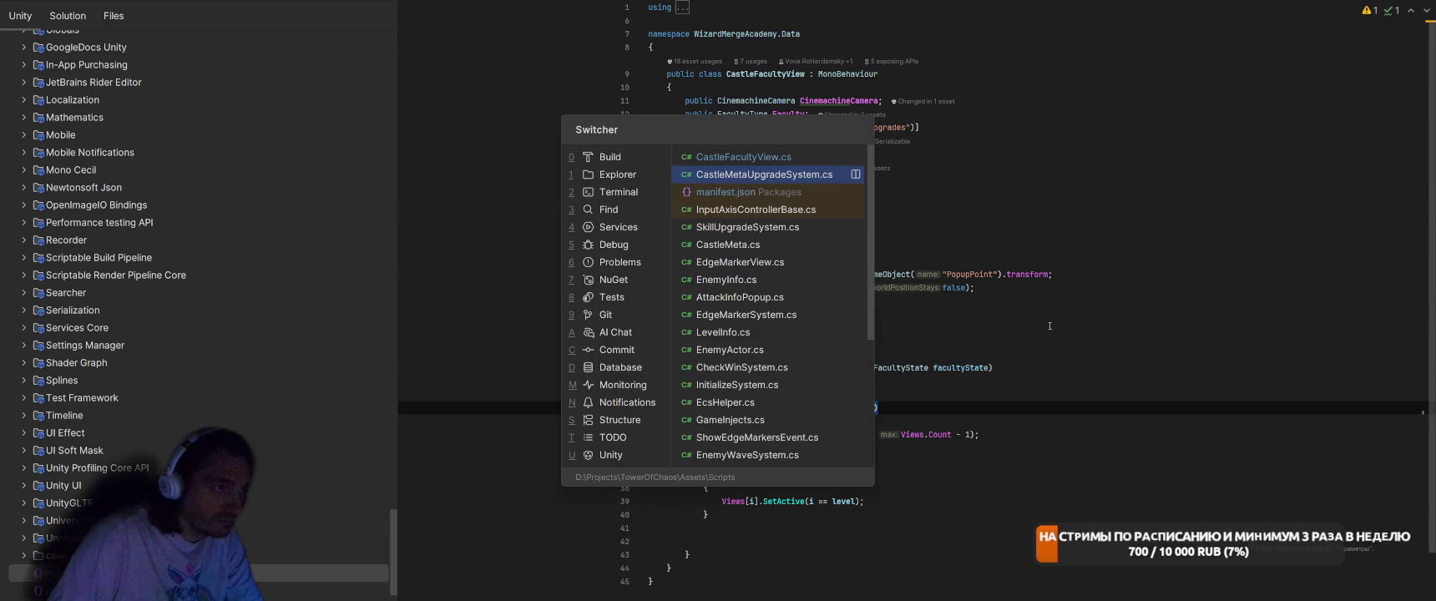
scroll(1083, 316, down, 10)
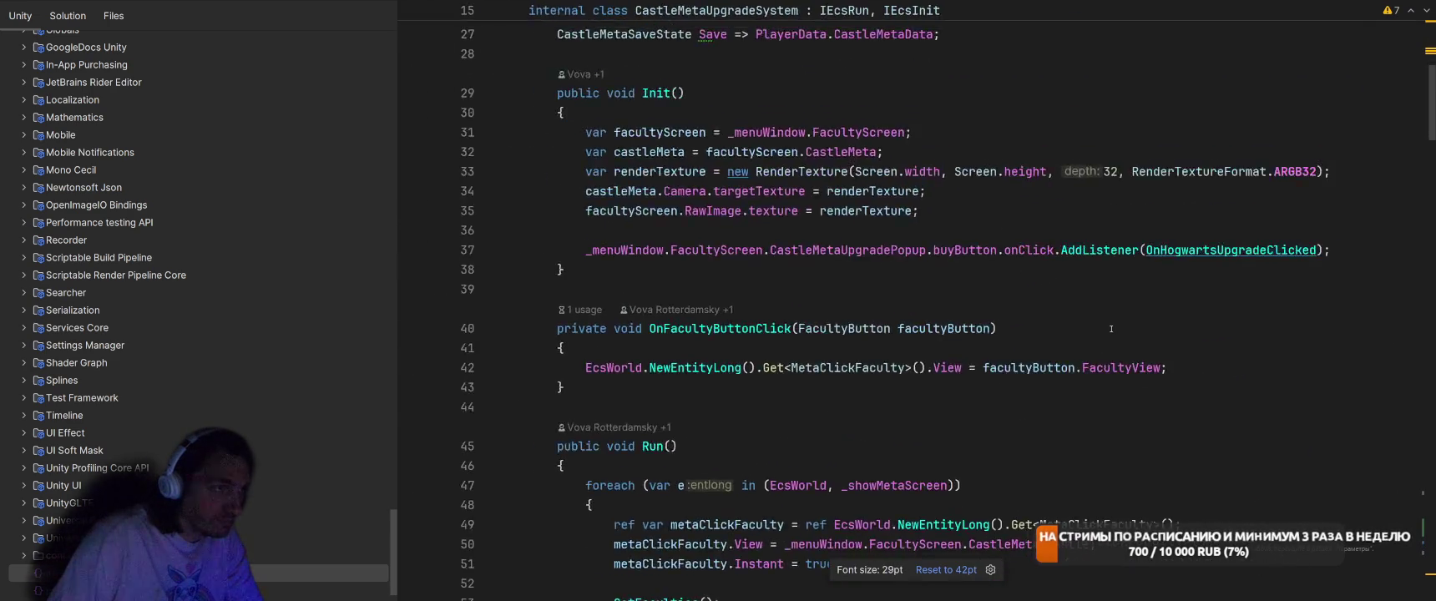
scroll(1119, 341, down, 15)
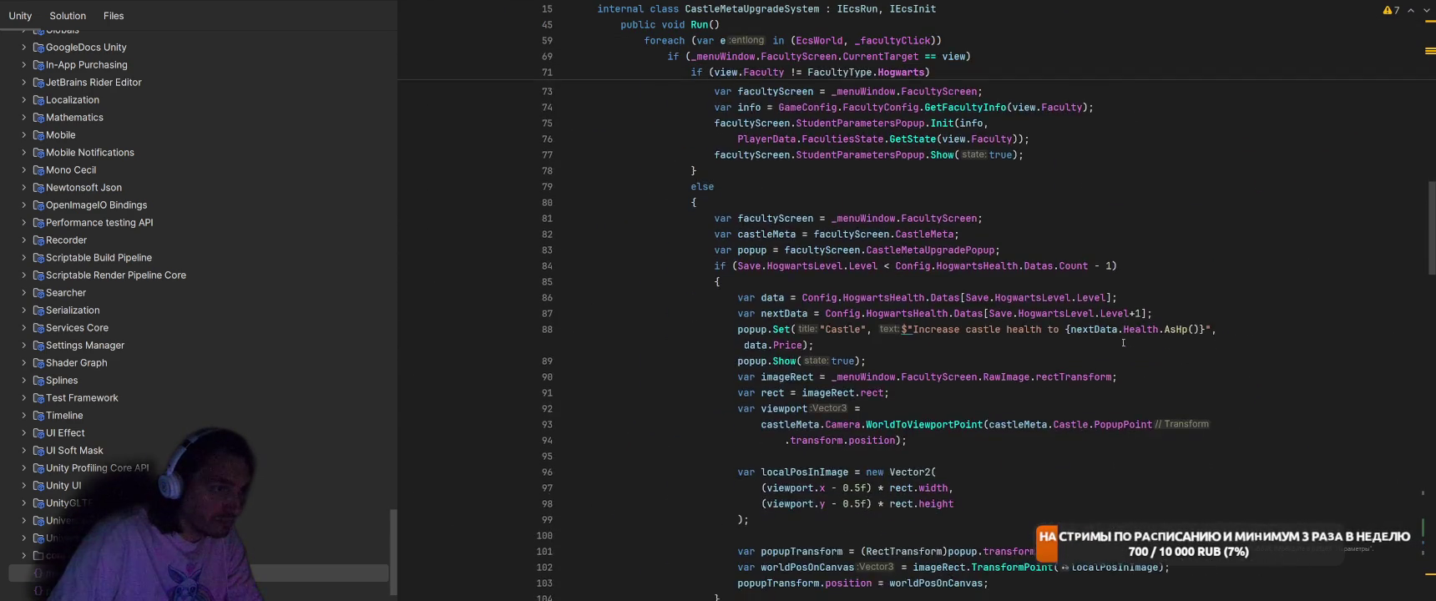
scroll(1126, 353, down, 12)
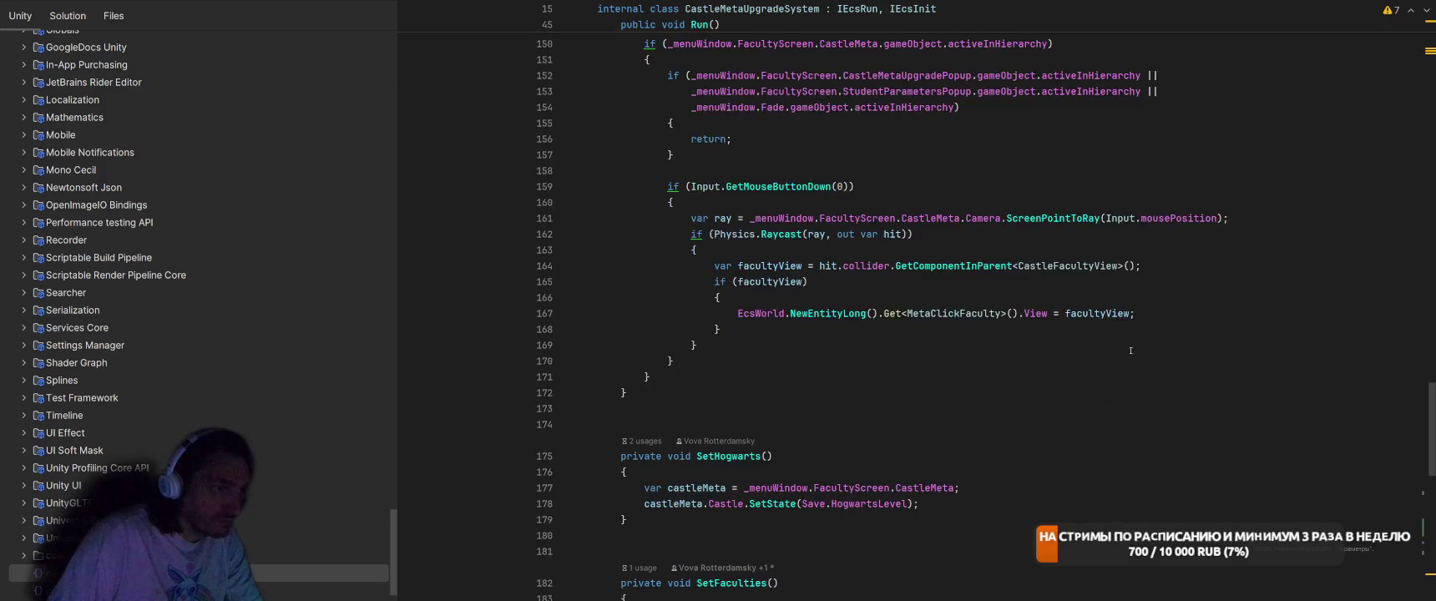
scroll(1133, 350, down, 1)
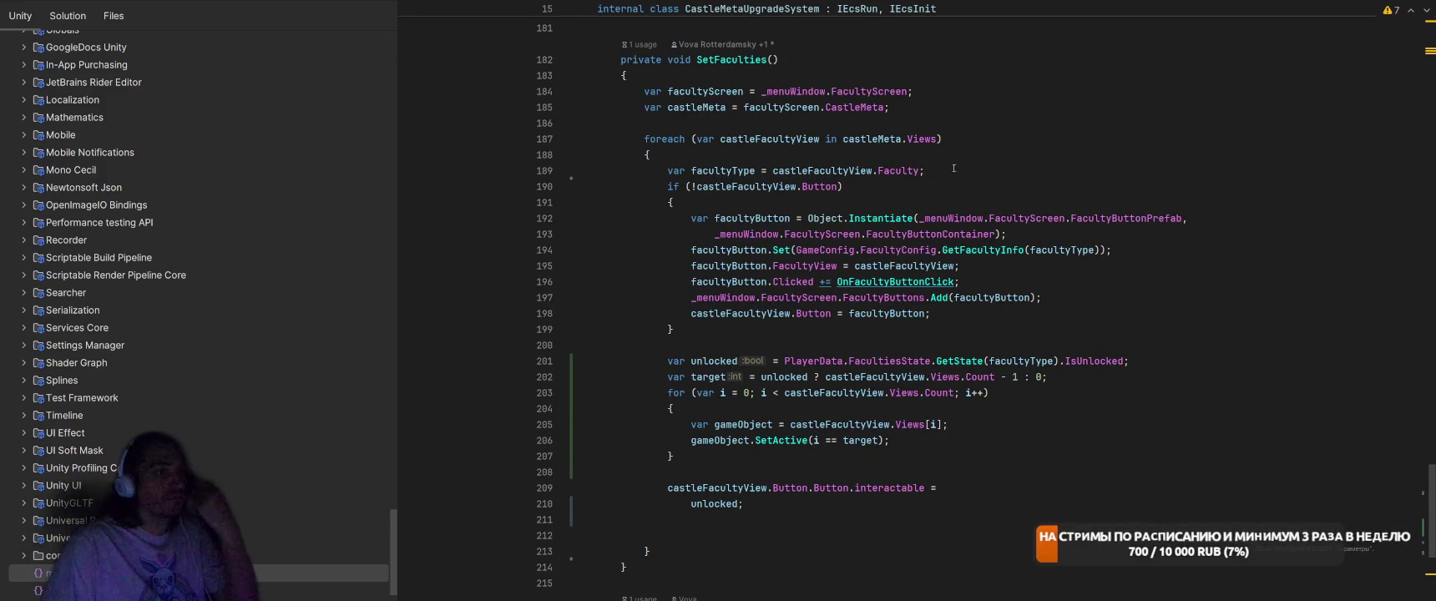
- Jump to where CastleMeta declares its Views list, then return to Unity
click(932, 138)
key(Up)
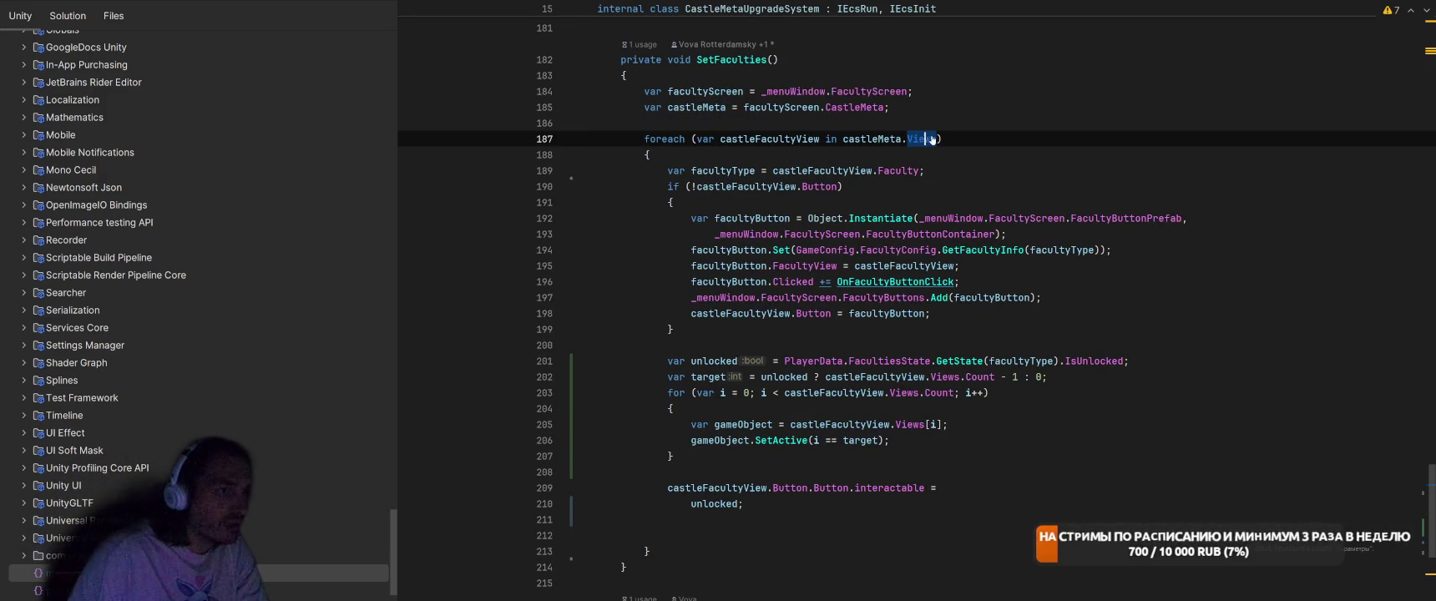
ctrl+click(925, 139)
key(alt+Tab)
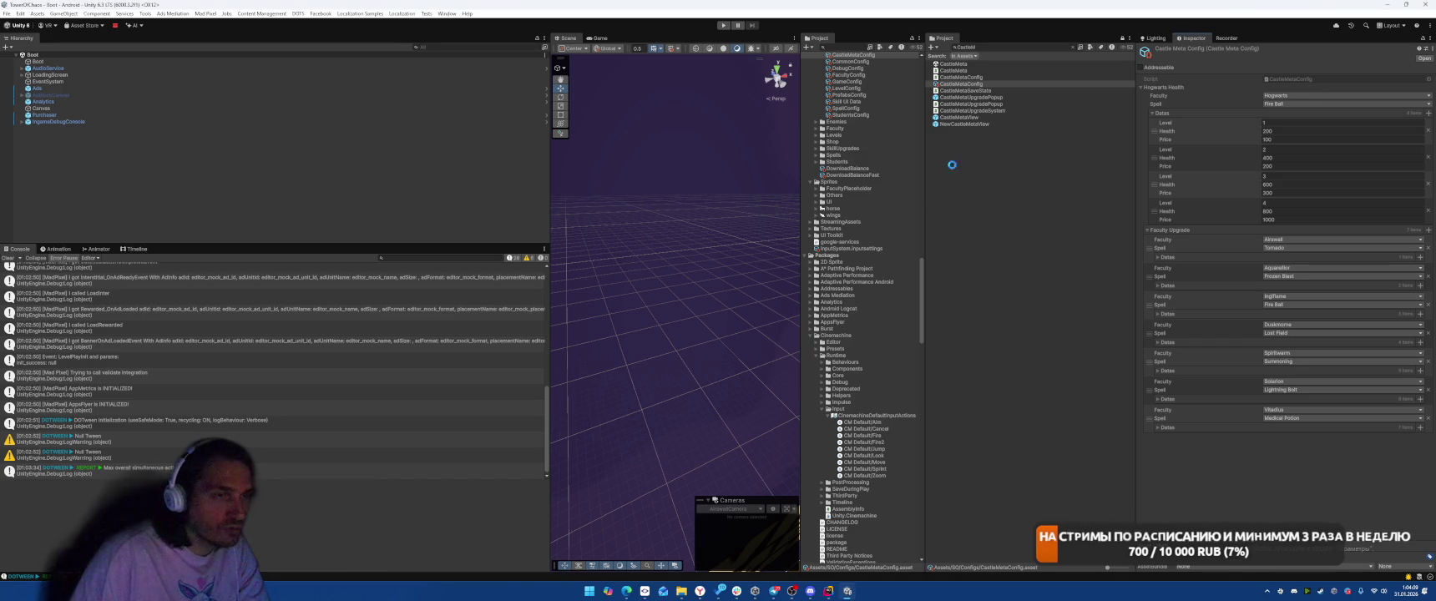
- In the CastleMetaView prefab, move Solarion to third place under Airswall in the Views list
click(959, 117)
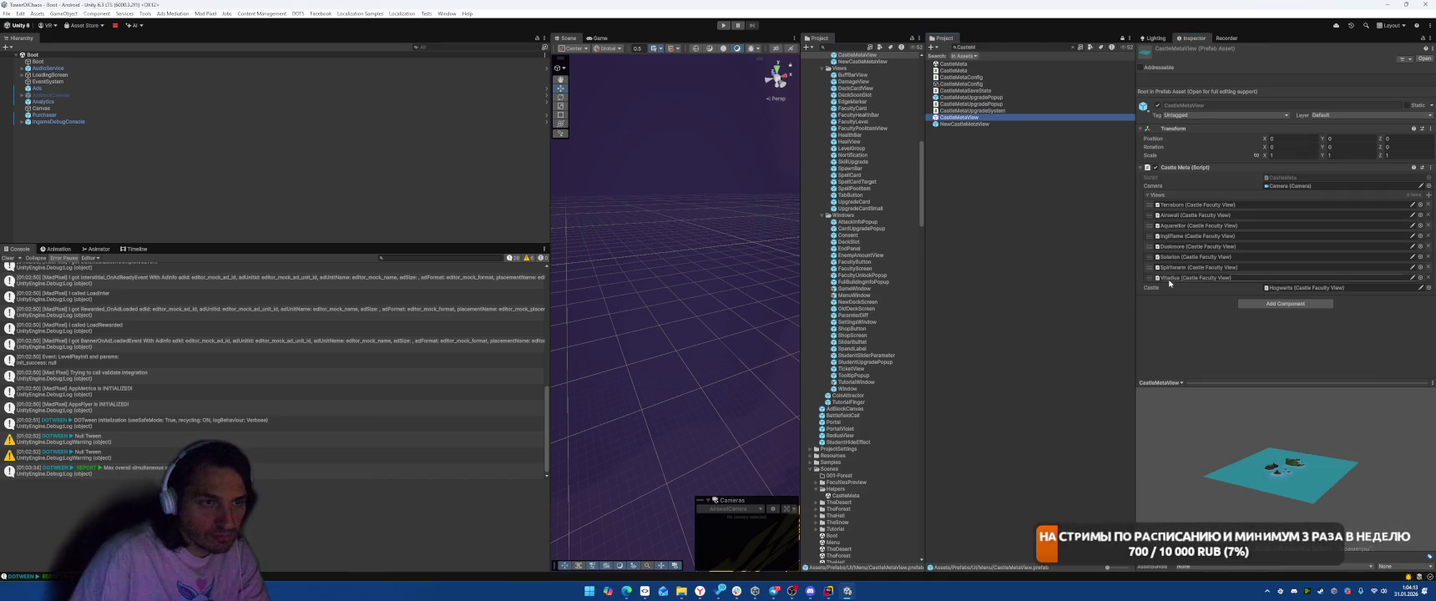
mouse_move(1150, 246)
mouse_down()
mouse_move(1144, 231)
mouse_move(1166, 257)
mouse_move(1159, 245)
mouse_up()
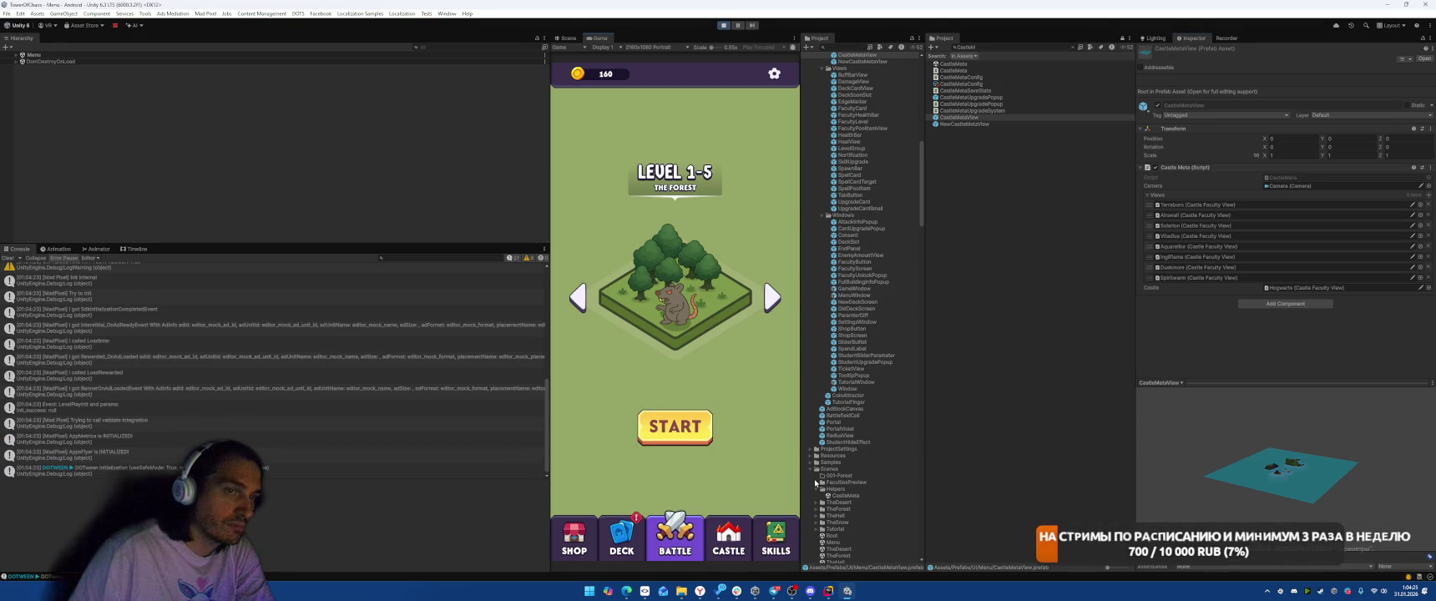
- Open the castle screen, focus on Solarion, and repeatedly open and close the Airswall info popup
click(728, 538)
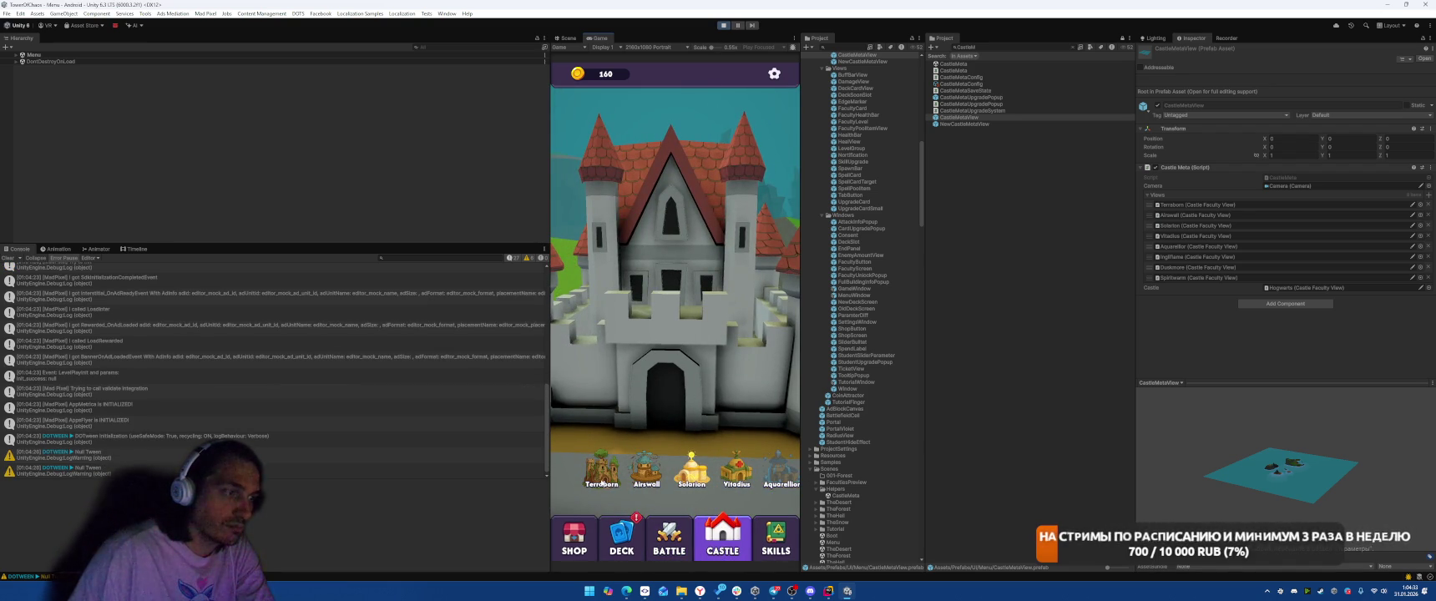
click(690, 471)
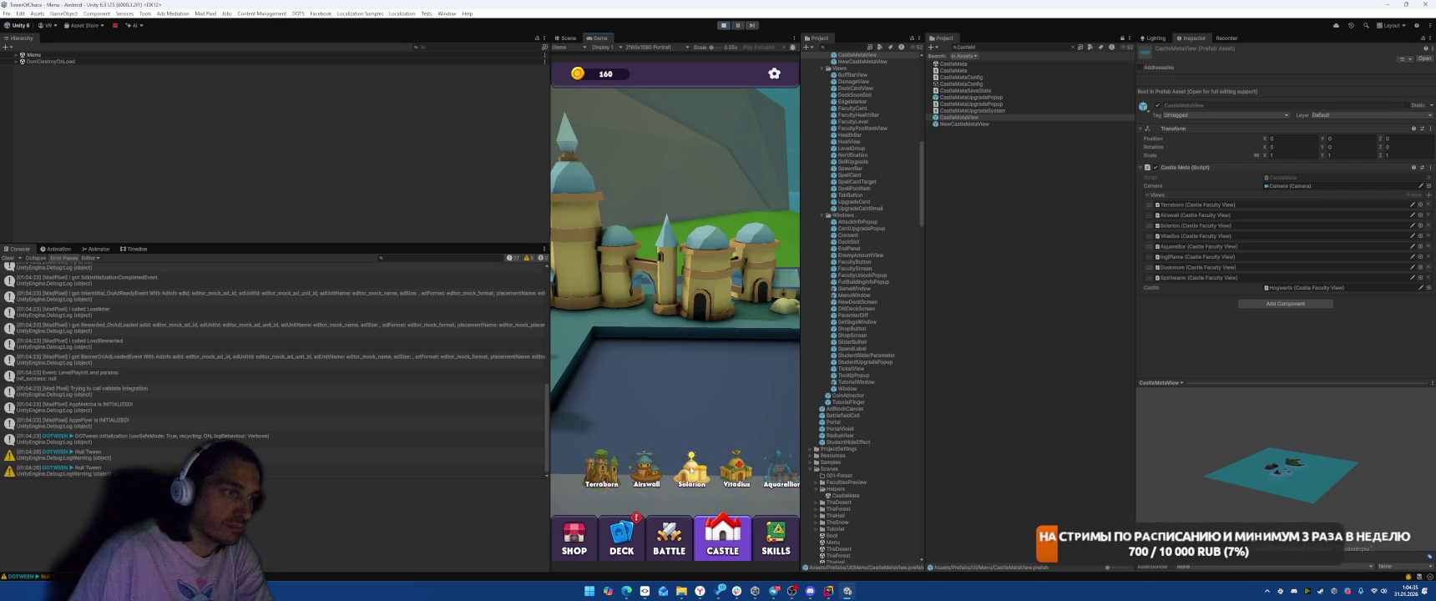
click(712, 373)
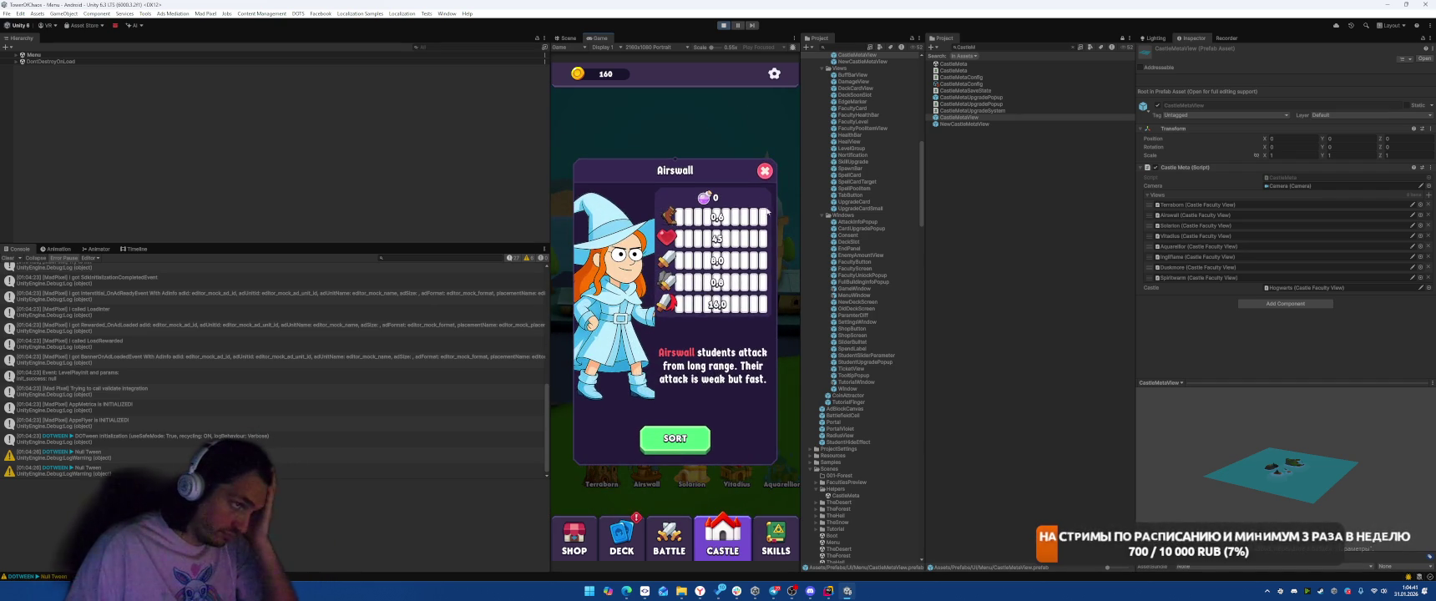
click(764, 171)
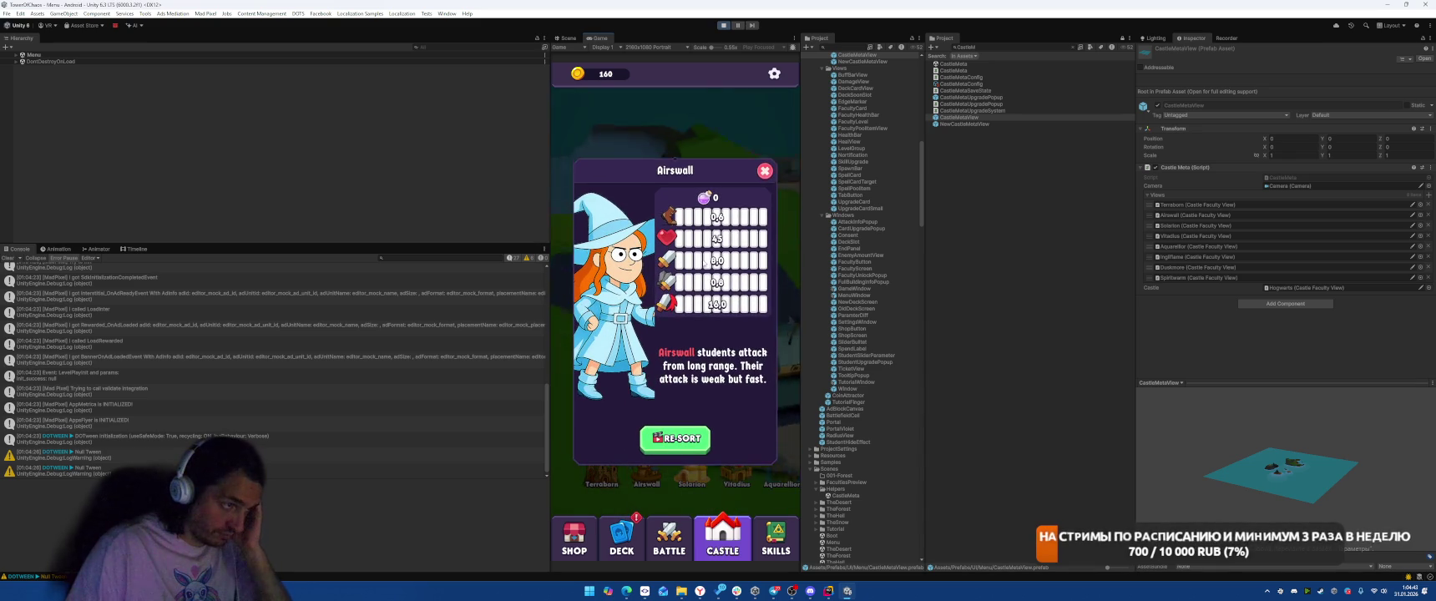
click(758, 171)
click(688, 273)
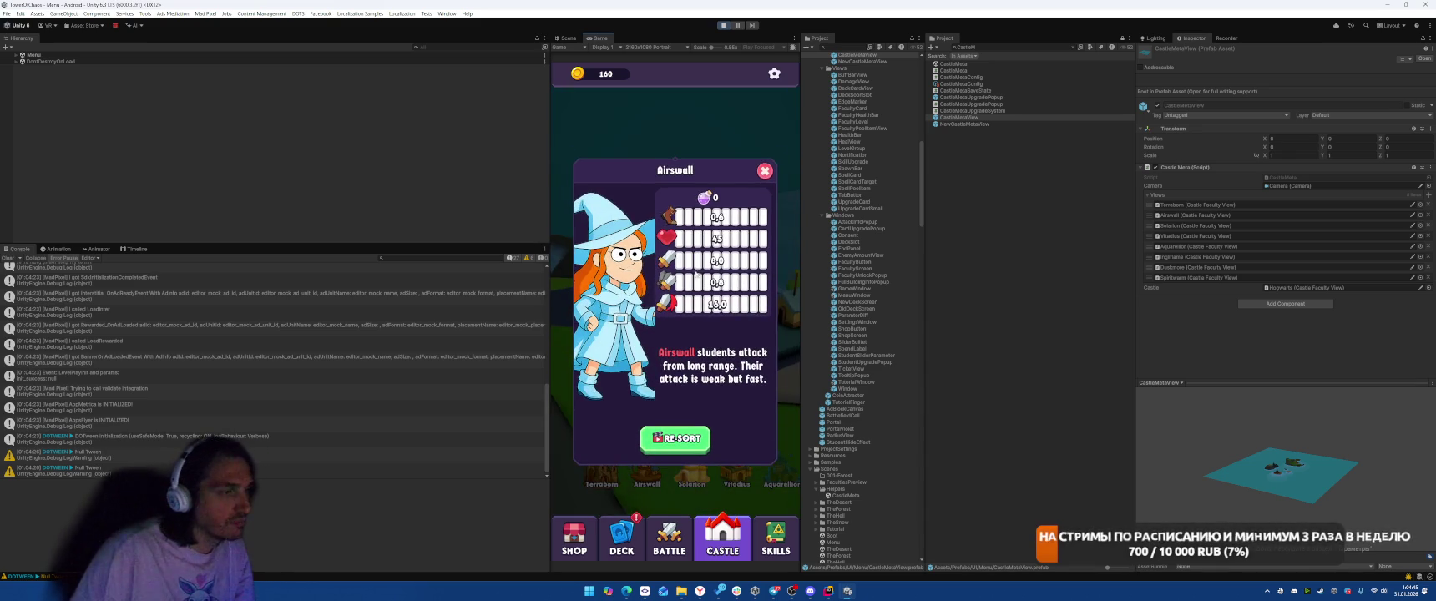
click(765, 172)
click(688, 272)
click(760, 174)
click(714, 216)
click(772, 158)
click(701, 314)
click(755, 172)
click(696, 270)
click(644, 148)
- Unlock re-sorting of the Airswall student stats, close the popup and stop play mode
click(688, 287)
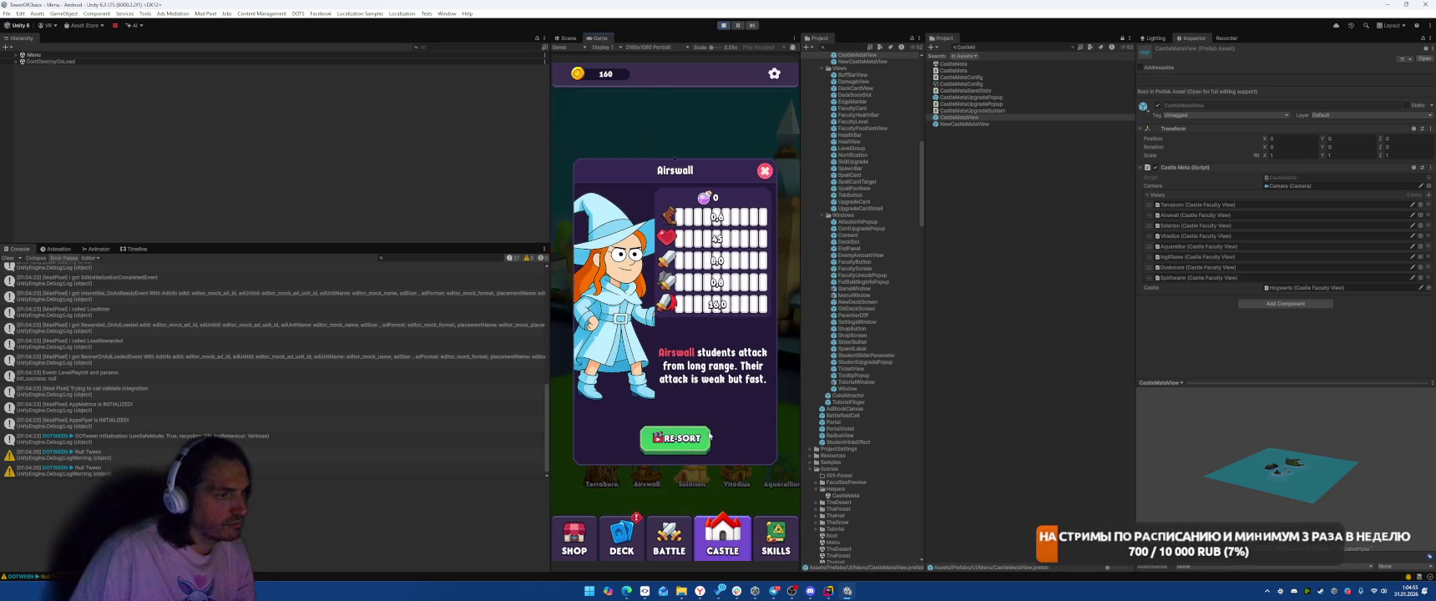
click(708, 435)
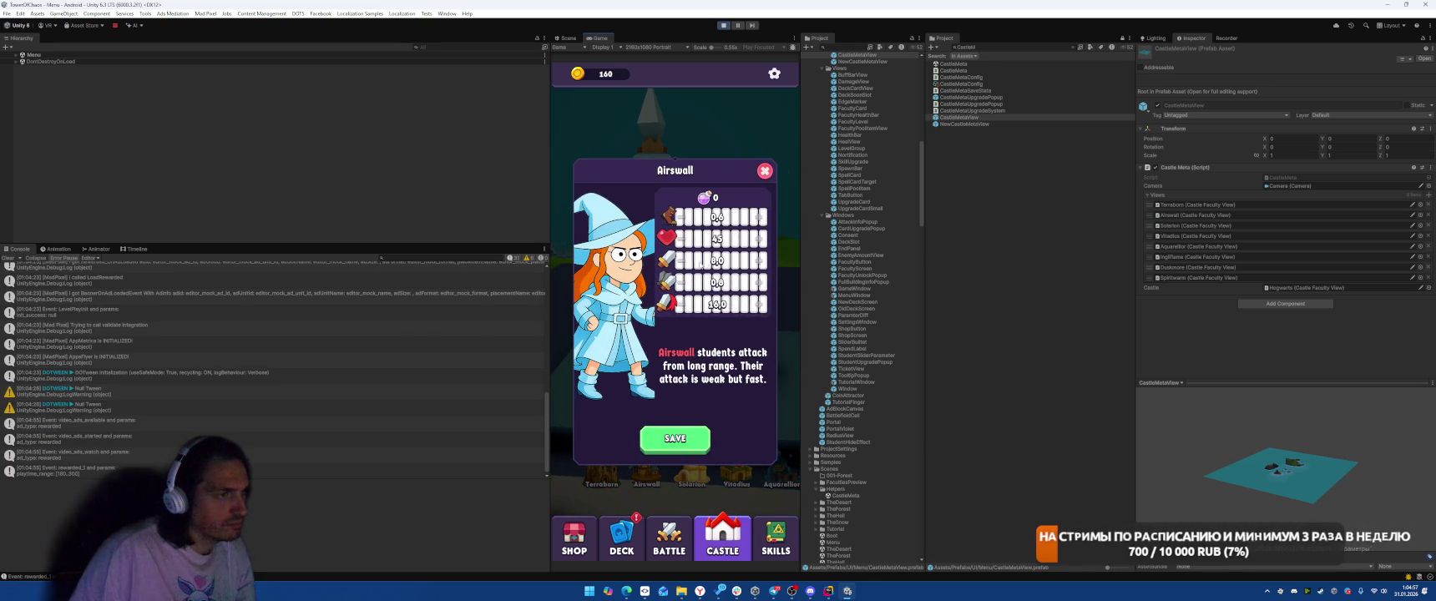
click(765, 170)
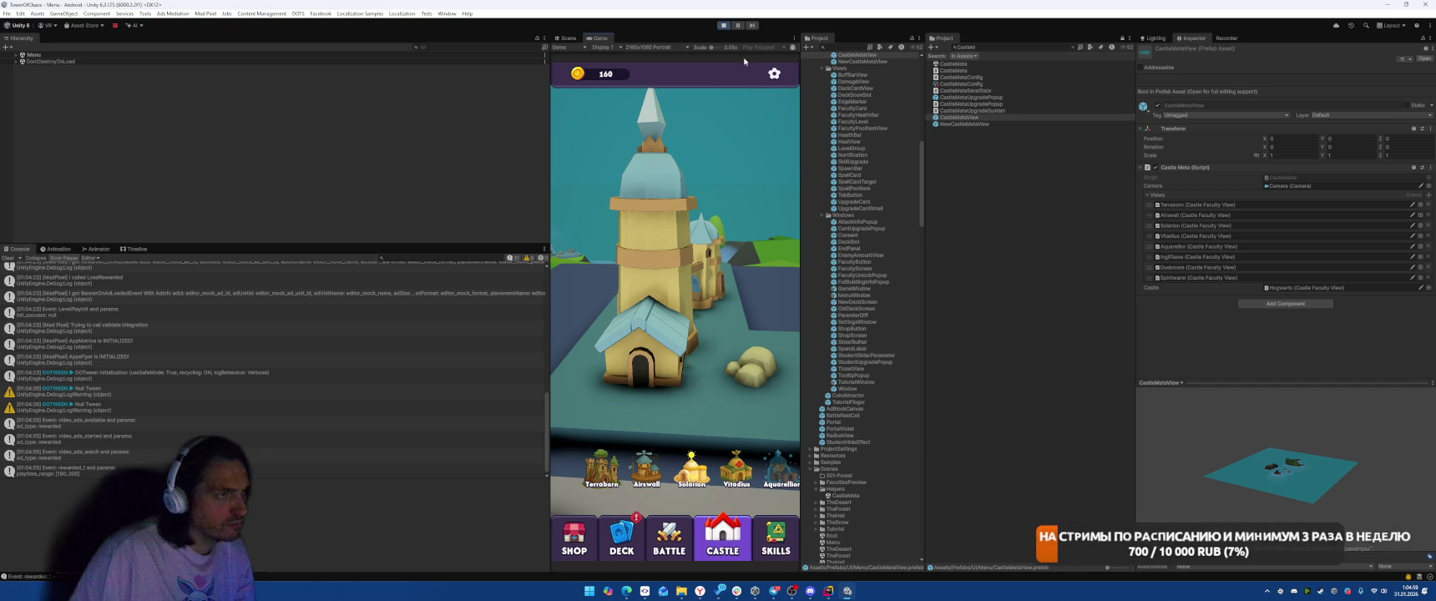
click(723, 25)
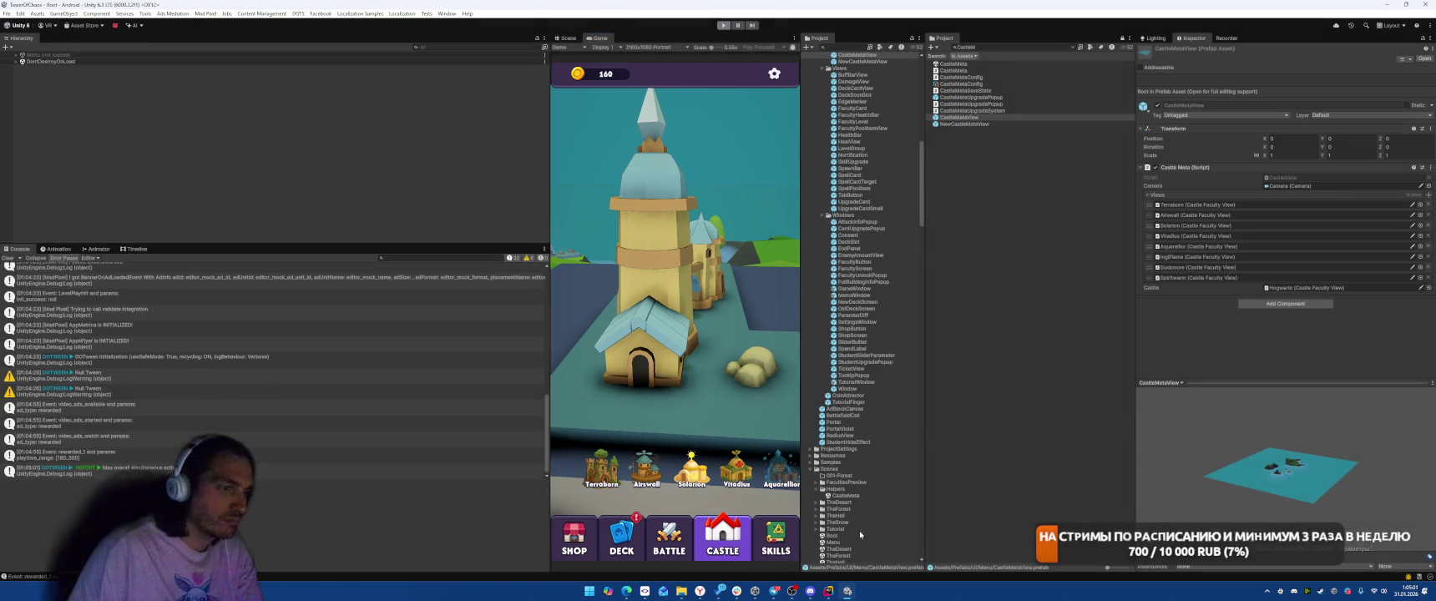
key(alt+Tab)
- Search the project to open CastleMeta, then StudentParametersPopup.cs
scroll(980, 317, up, 1)
key(Up)
key(Up)
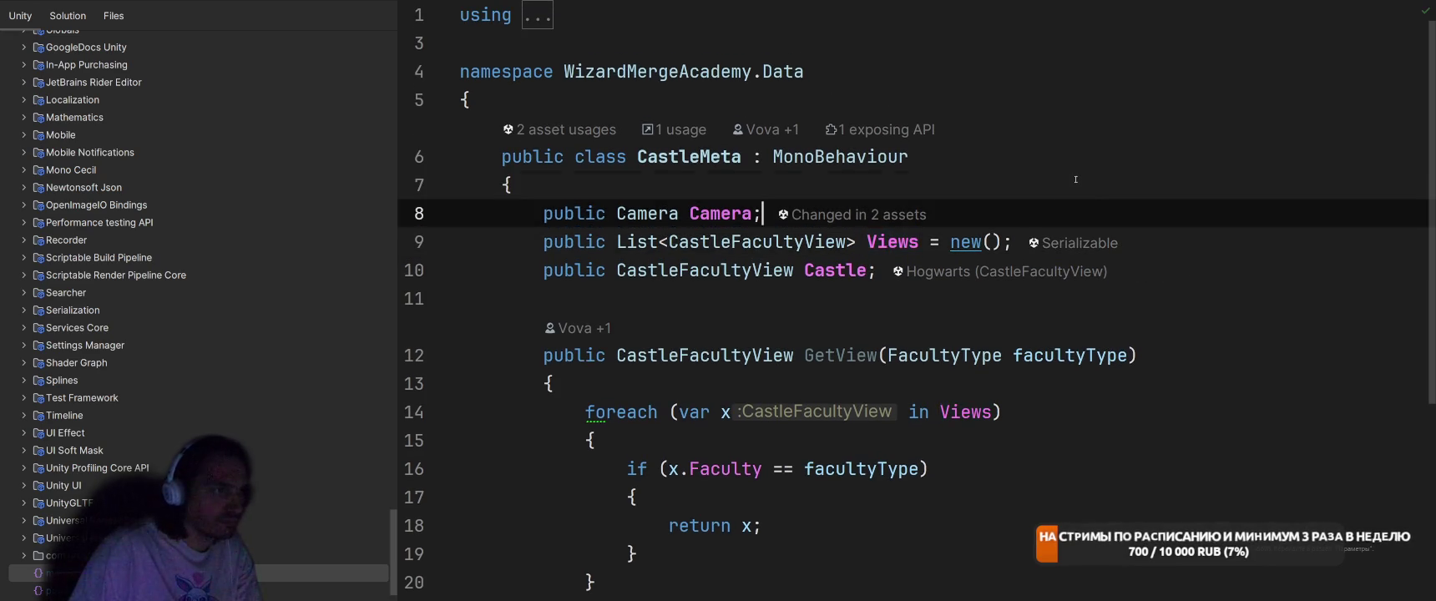
key(ctrl+t)
text(castlM)
text(Cas)
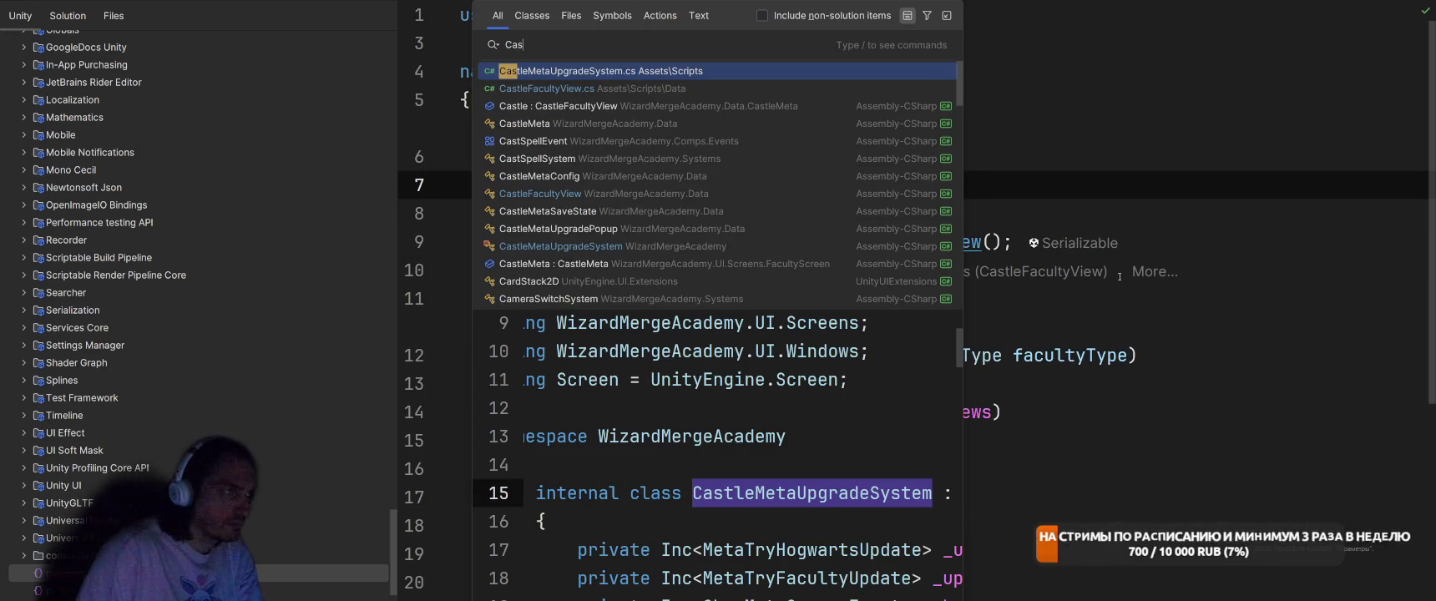
key(Return)
key(ctrl+t)
text(Stud)
key(Down)
key(Return)
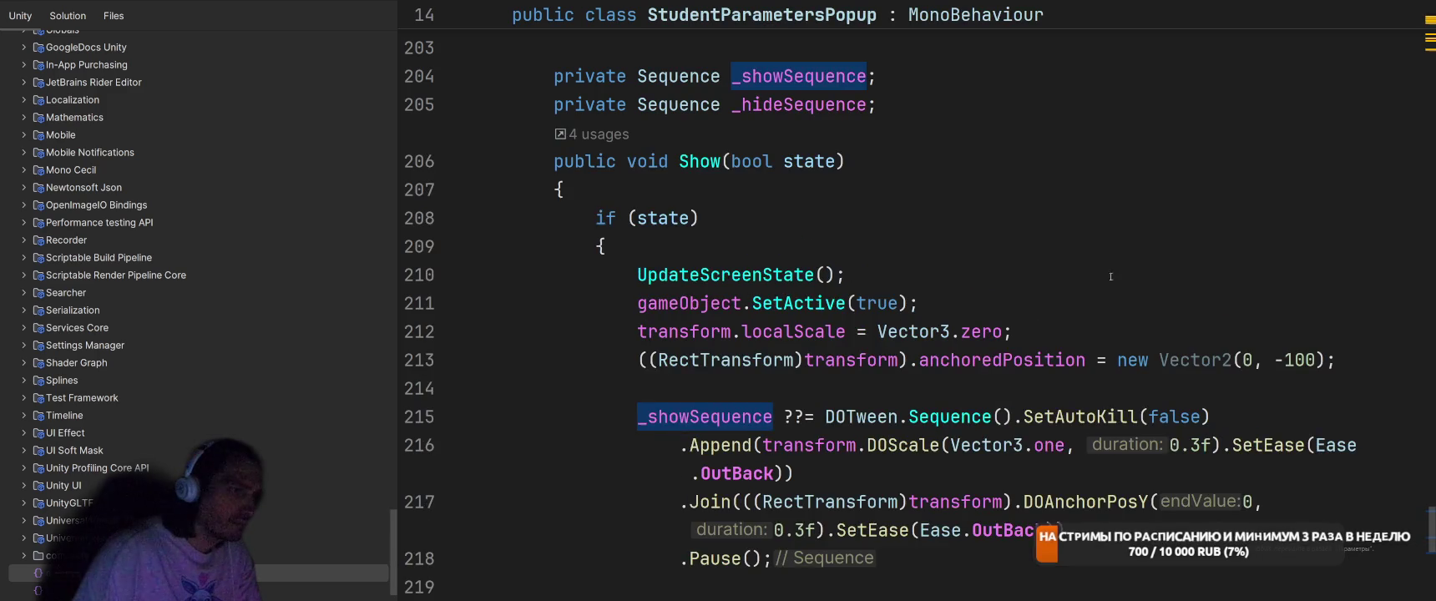
- Review StudentParametersPopup.cs, highlight Sliders usages and jump to UpdateScreenState
ctrl+scroll(990, 292, down, 15)
scroll(989, 291, up, 20)
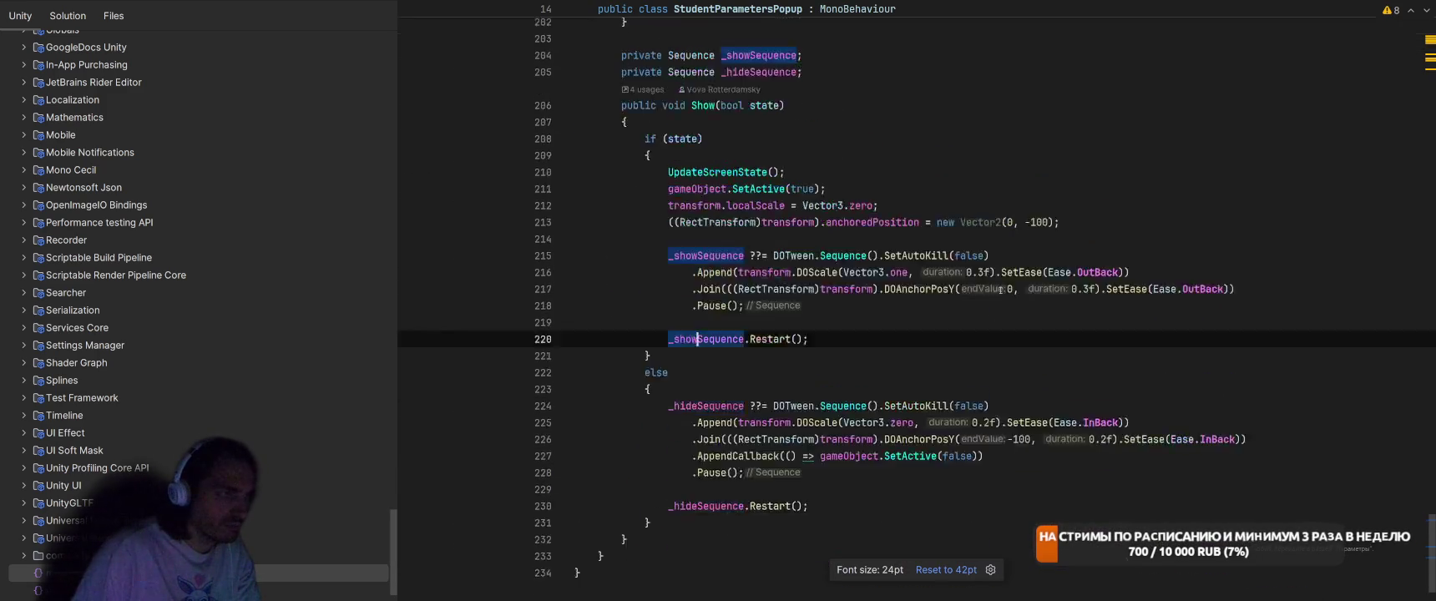
scroll(1000, 291, up, 7)
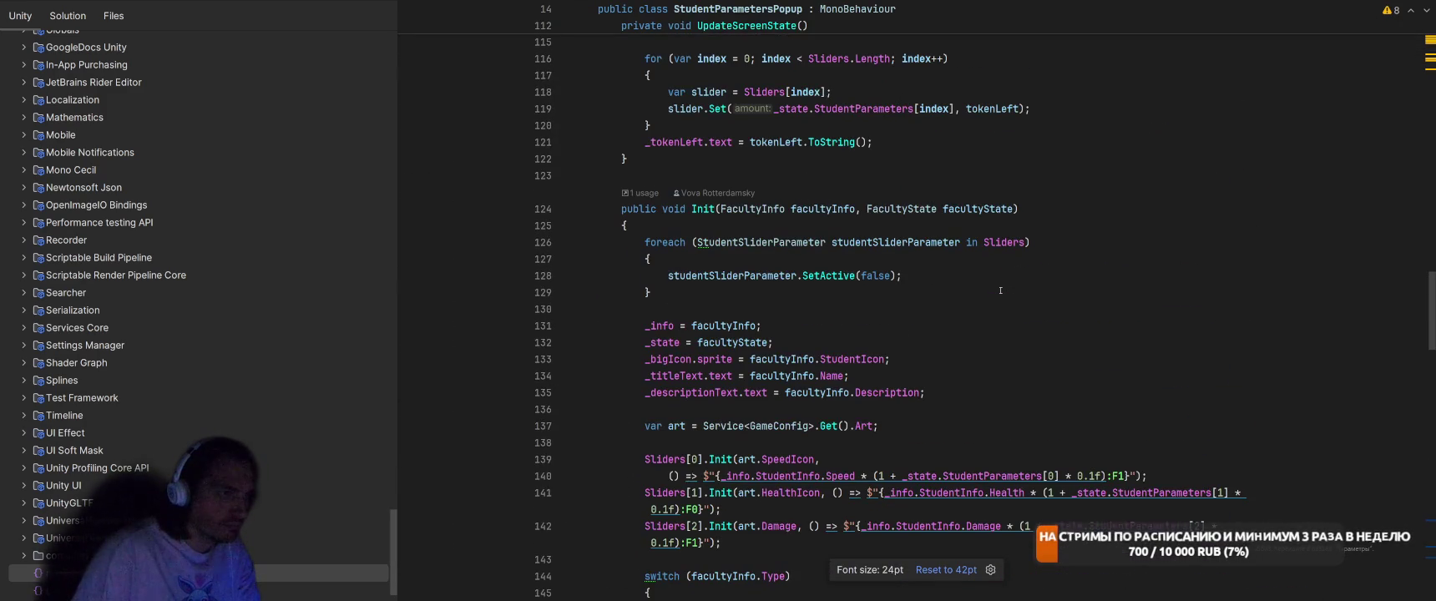
click(1053, 403)
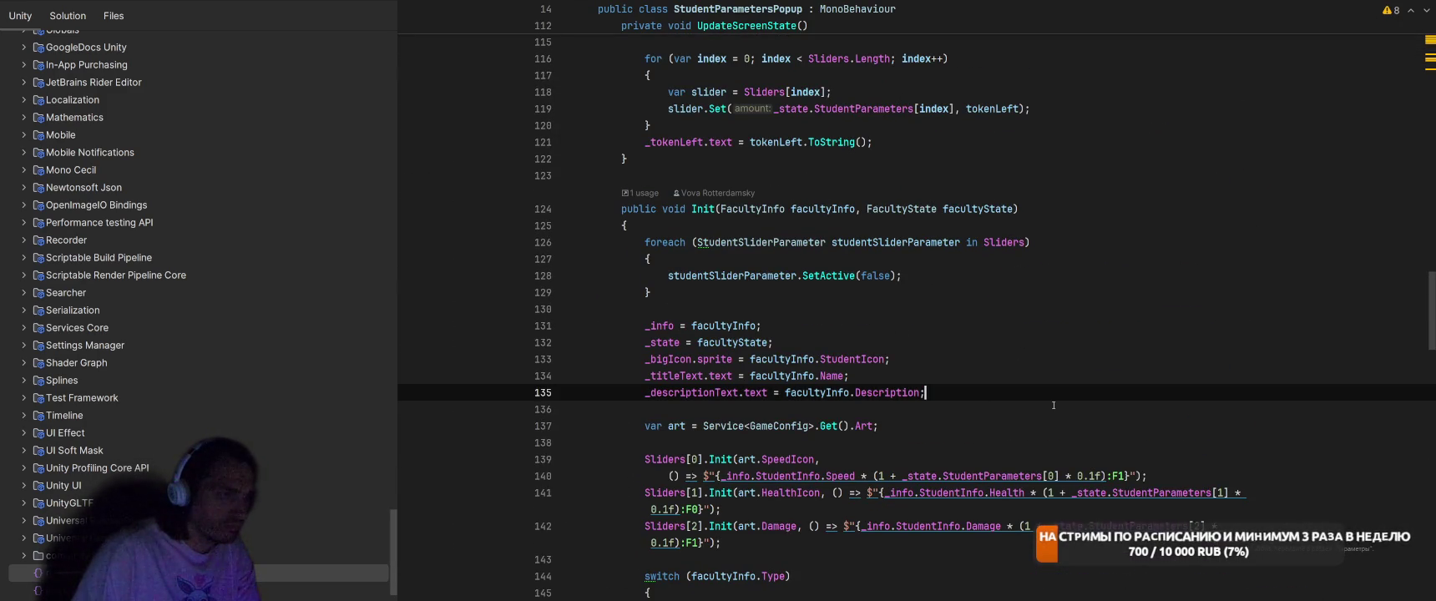
scroll(1054, 404, up, 5)
scroll(1060, 400, down, 10)
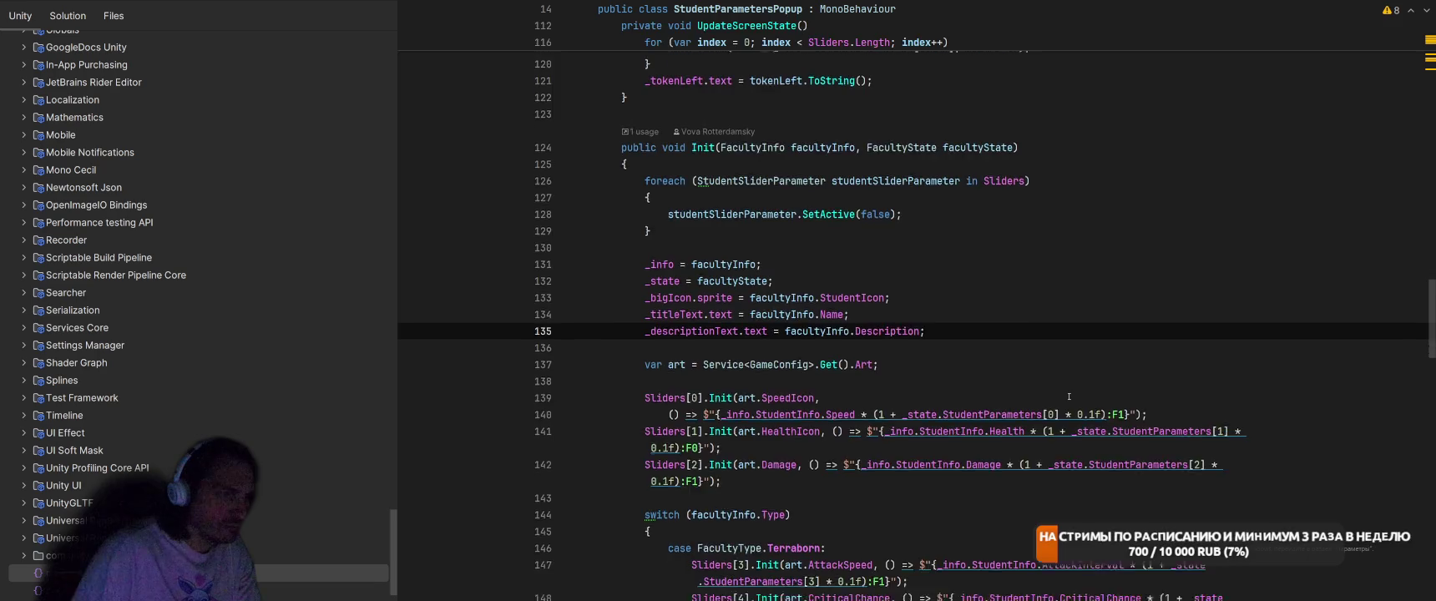
click(733, 325)
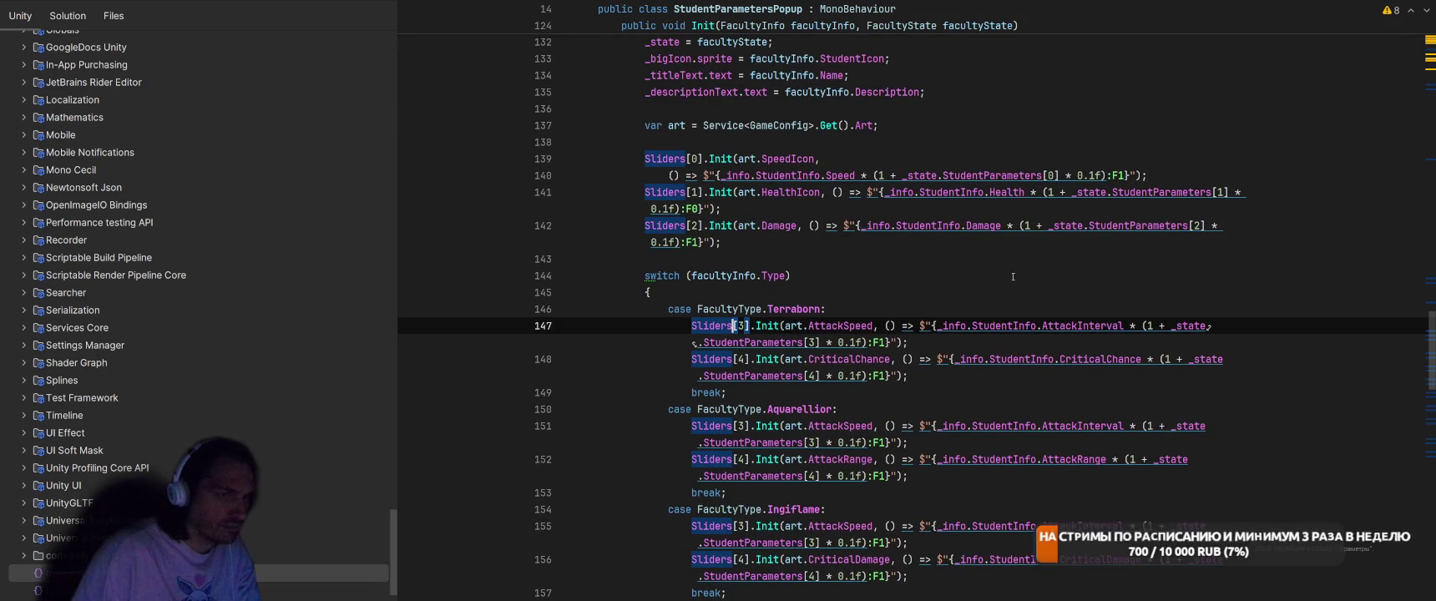
scroll(1012, 276, down, 10)
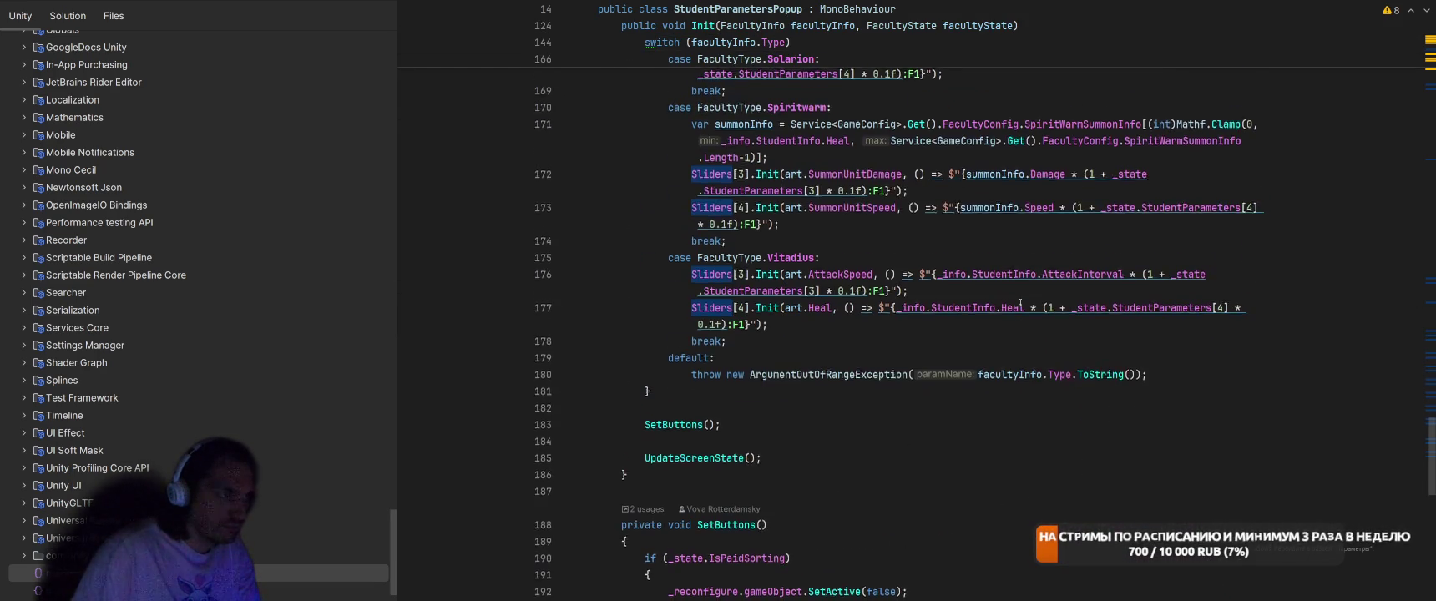
ctrl+click(664, 460)
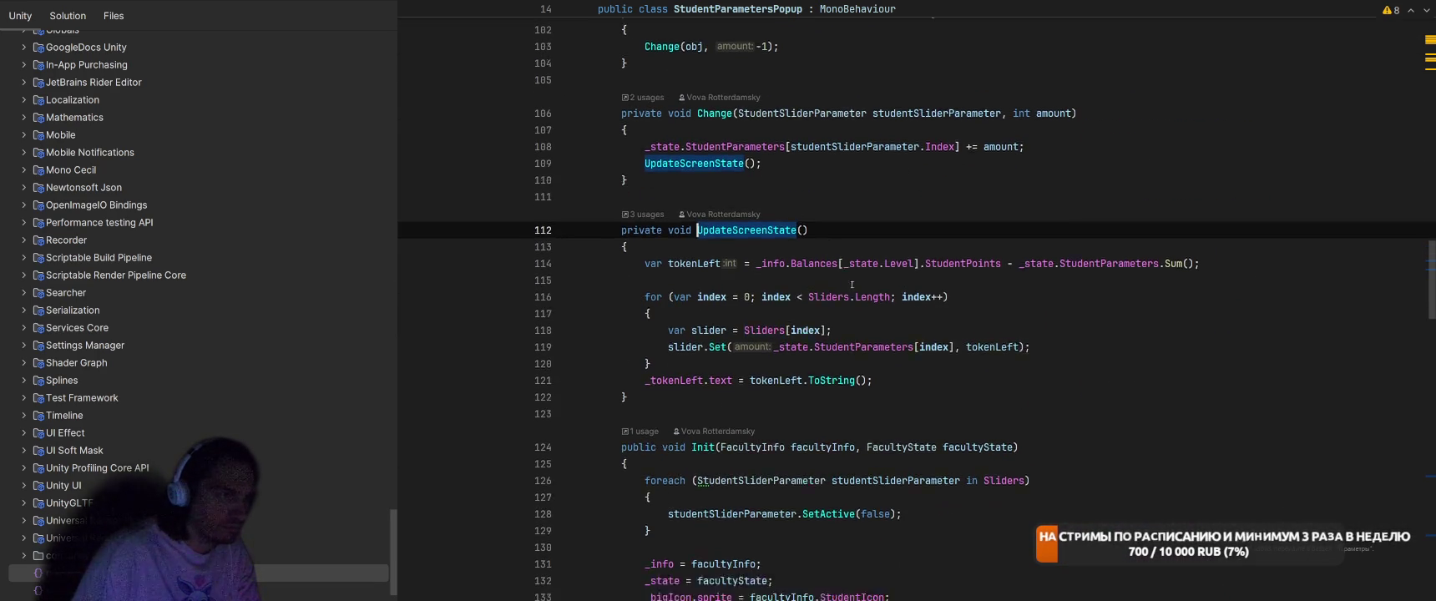
scroll(851, 284, down, 2)
click(923, 304)
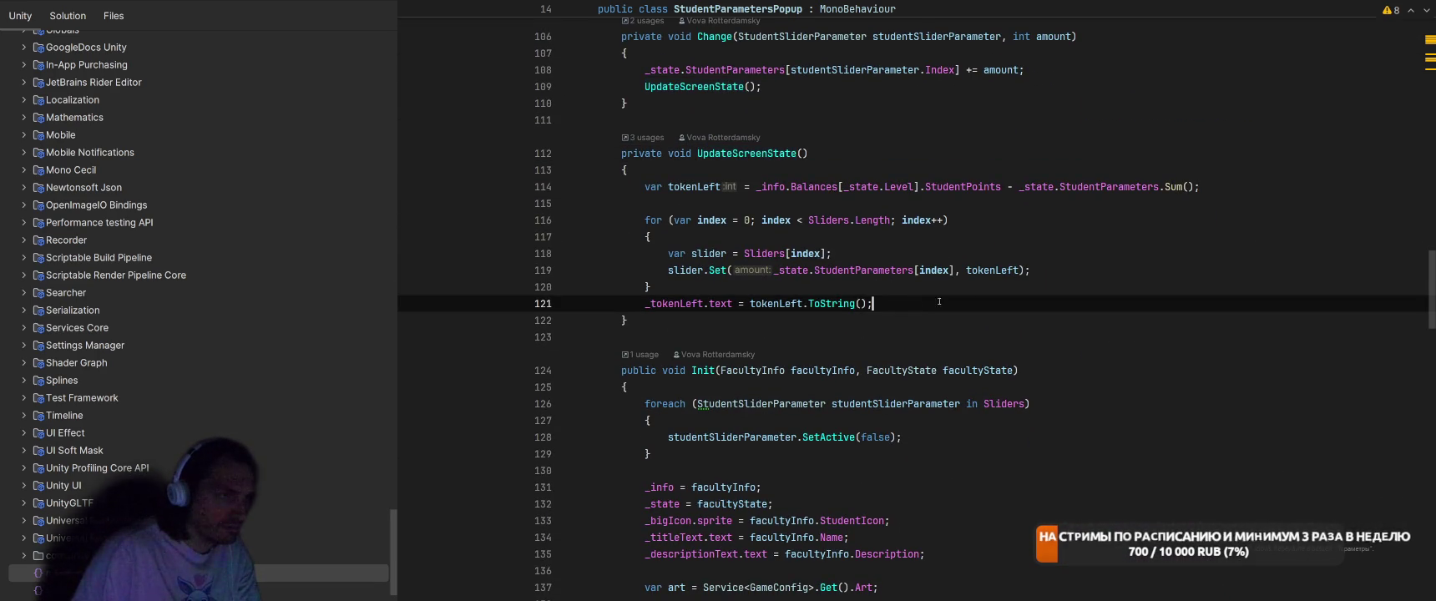
- Start a _save.gameObject.SetActive call after the tokenLeft update, then delete it
key(Return)
key(BackSpace)
key(BackSpace)
key(BackSpace)
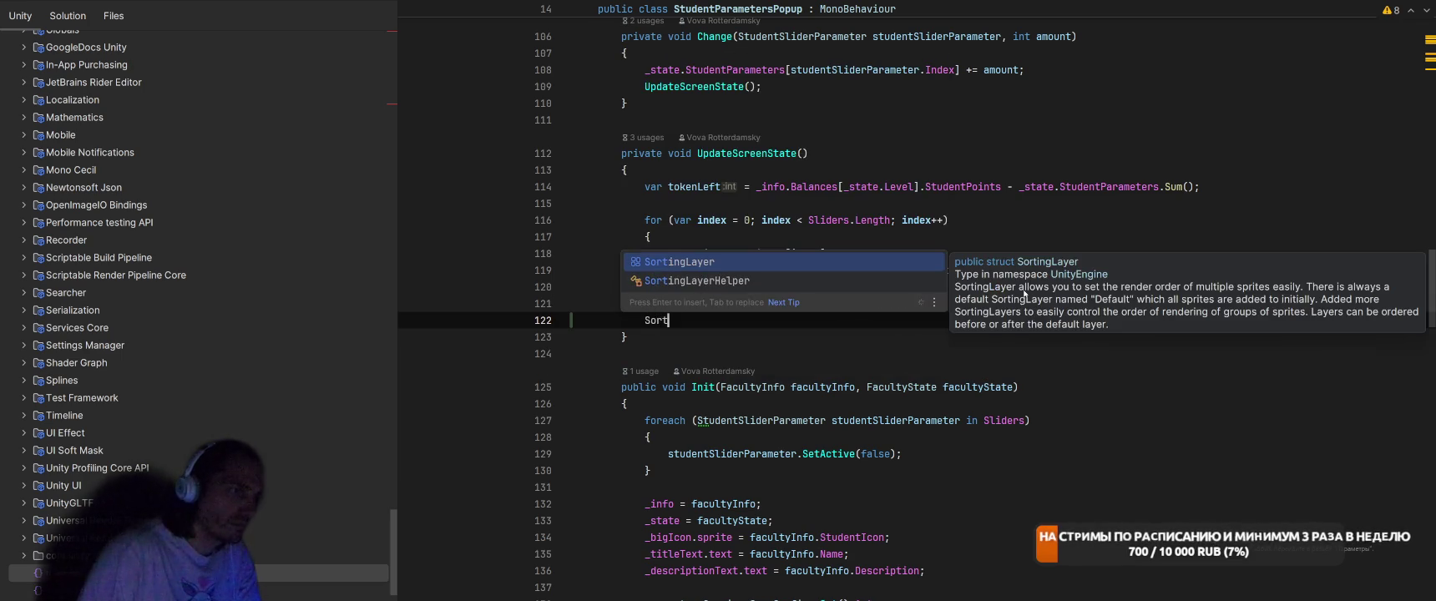
text(_)
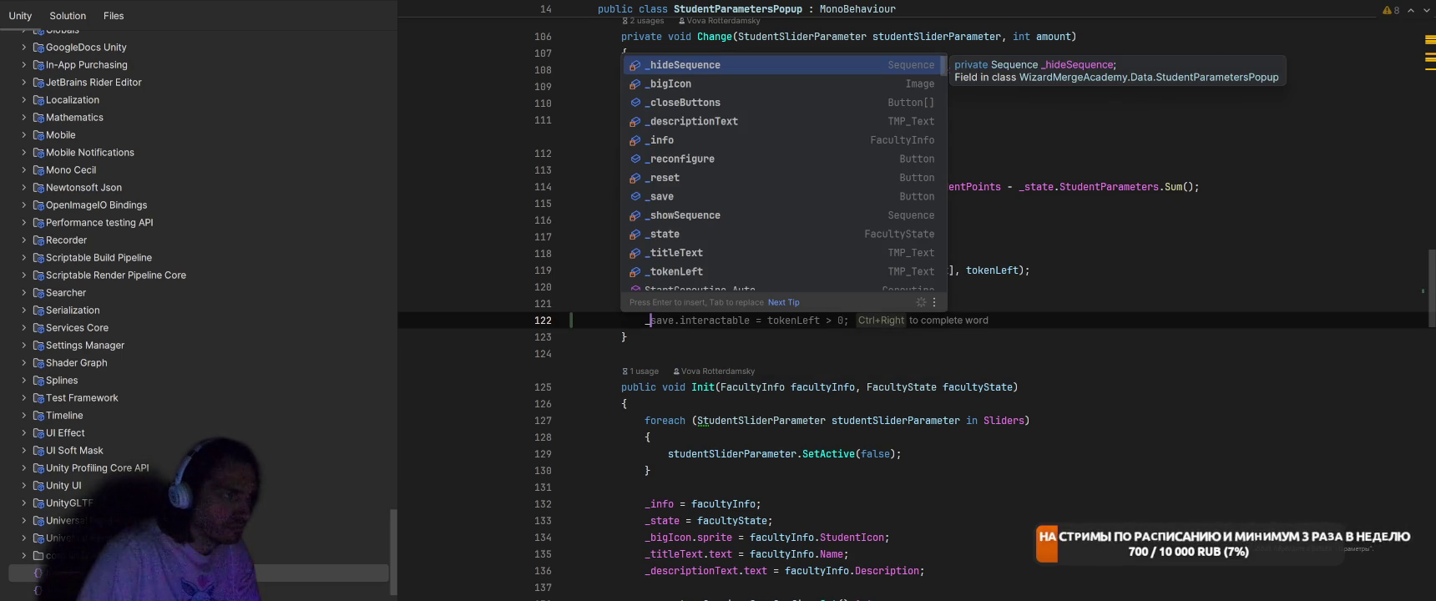
text(save.gameObject.Set)
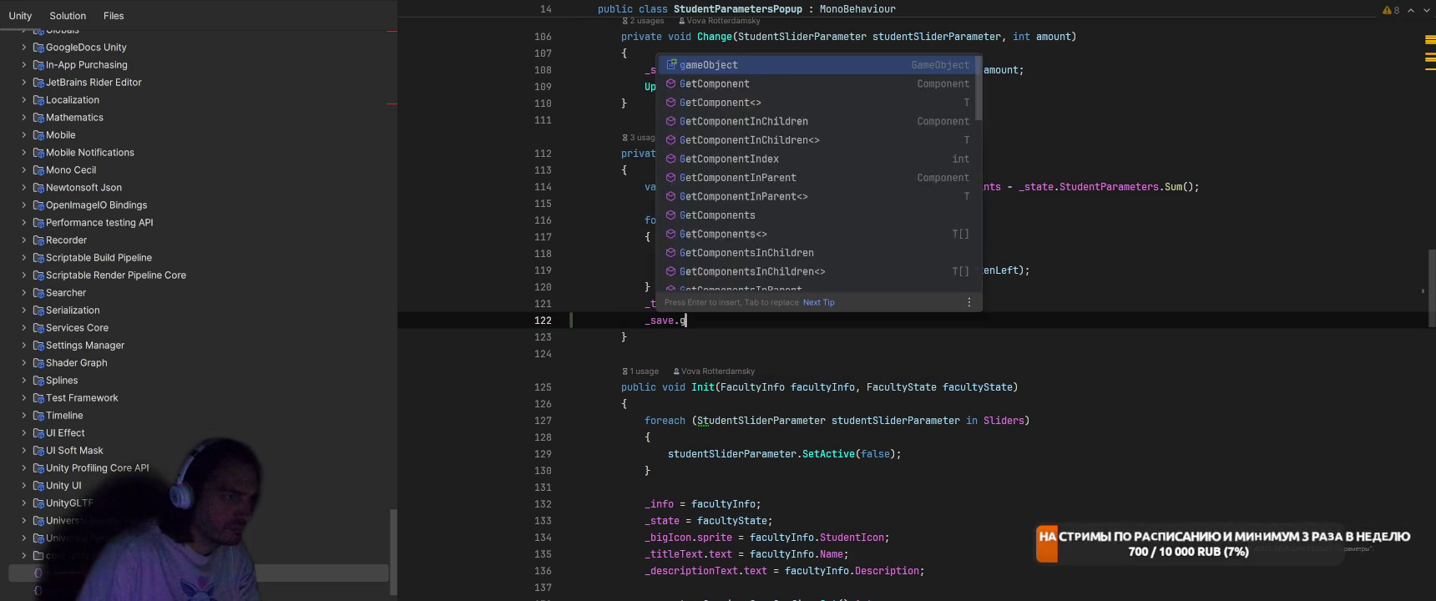
key(Return)
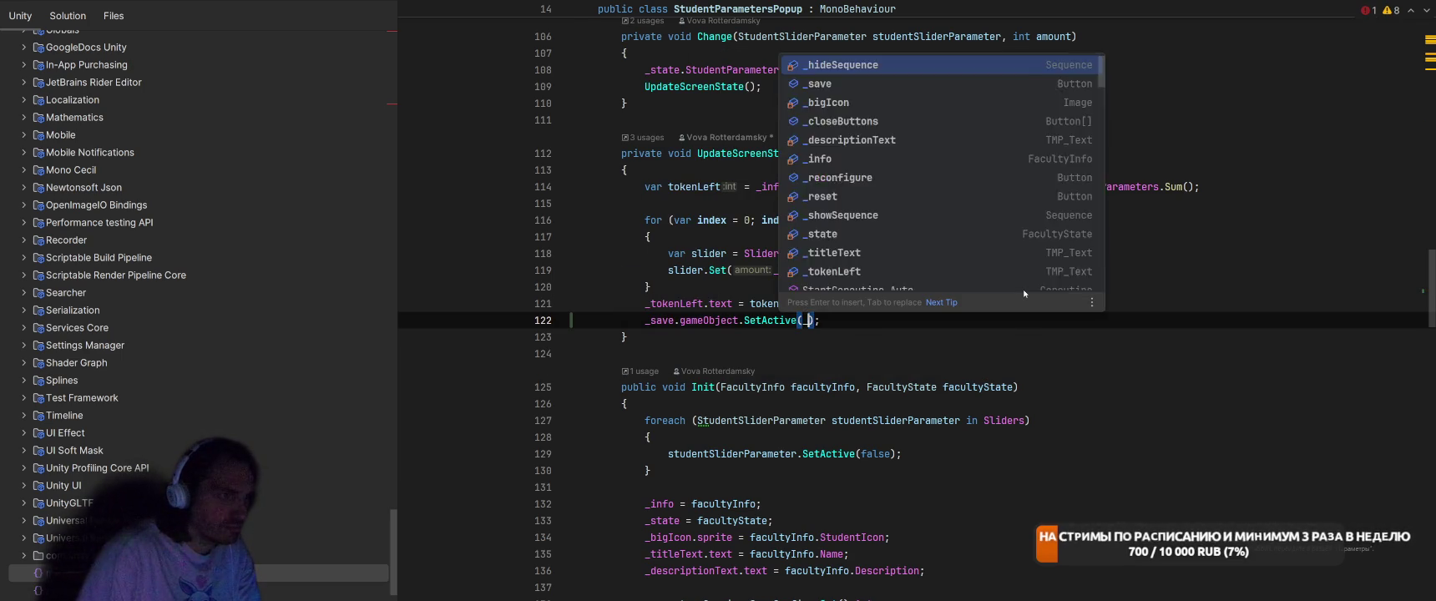
text(t)
key(Escape)
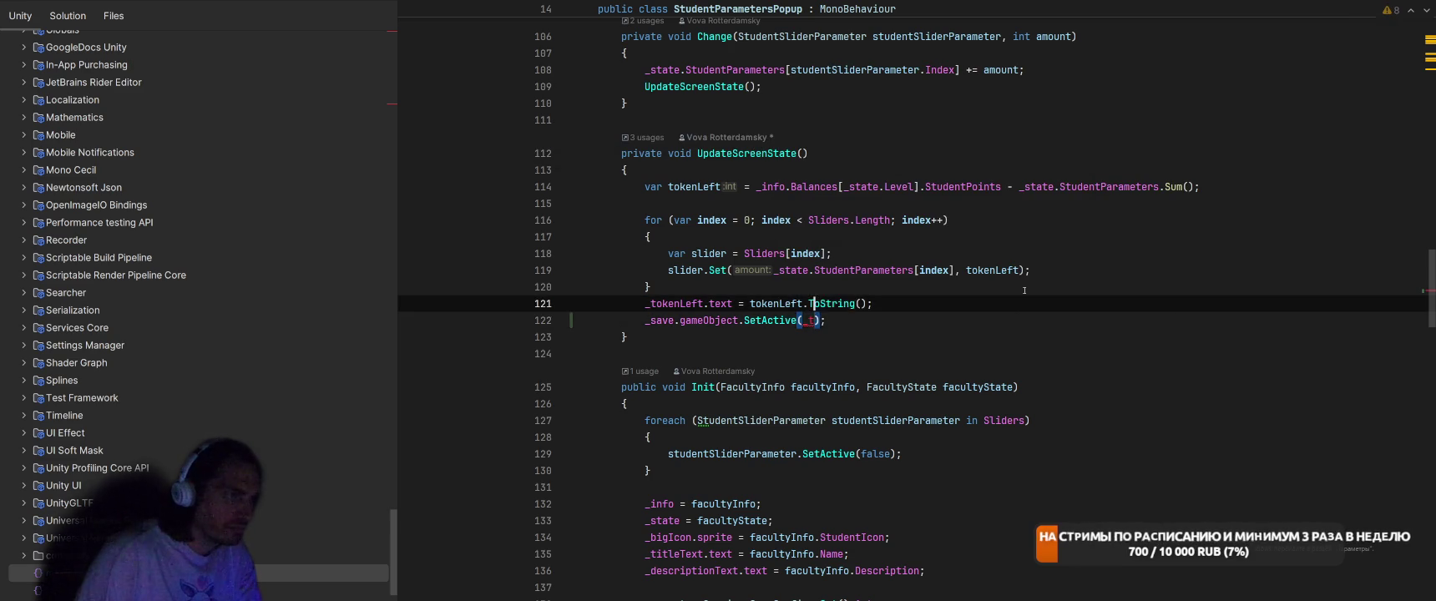
key(ctrl+alt+Return)
key(Down)
key(shift+End)
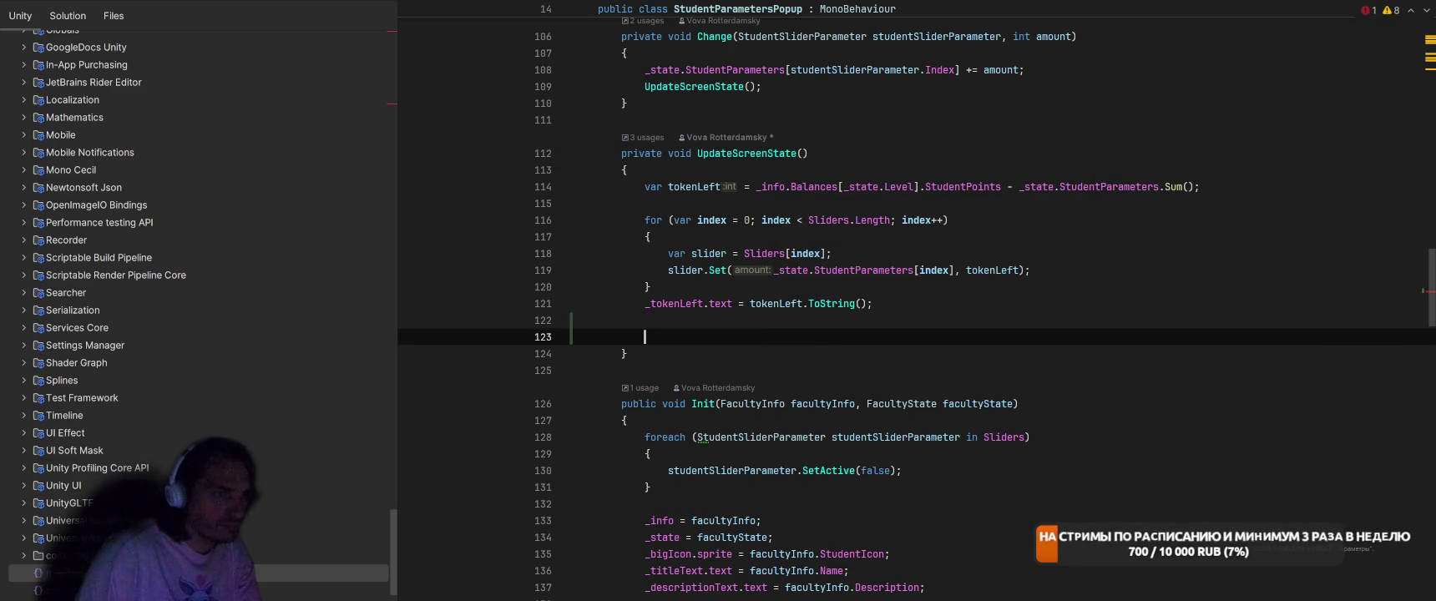
key(Delete)
key(Up)
key(Up)
key(Up)
- Extract the line 114 student points expression into a studentPoints variable and remove extra blank lines
mouse_move(750, 186)
mouse_down()
mouse_move(800, 186)
mouse_move(805, 152)
mouse_move(1000, 186)
mouse_up()
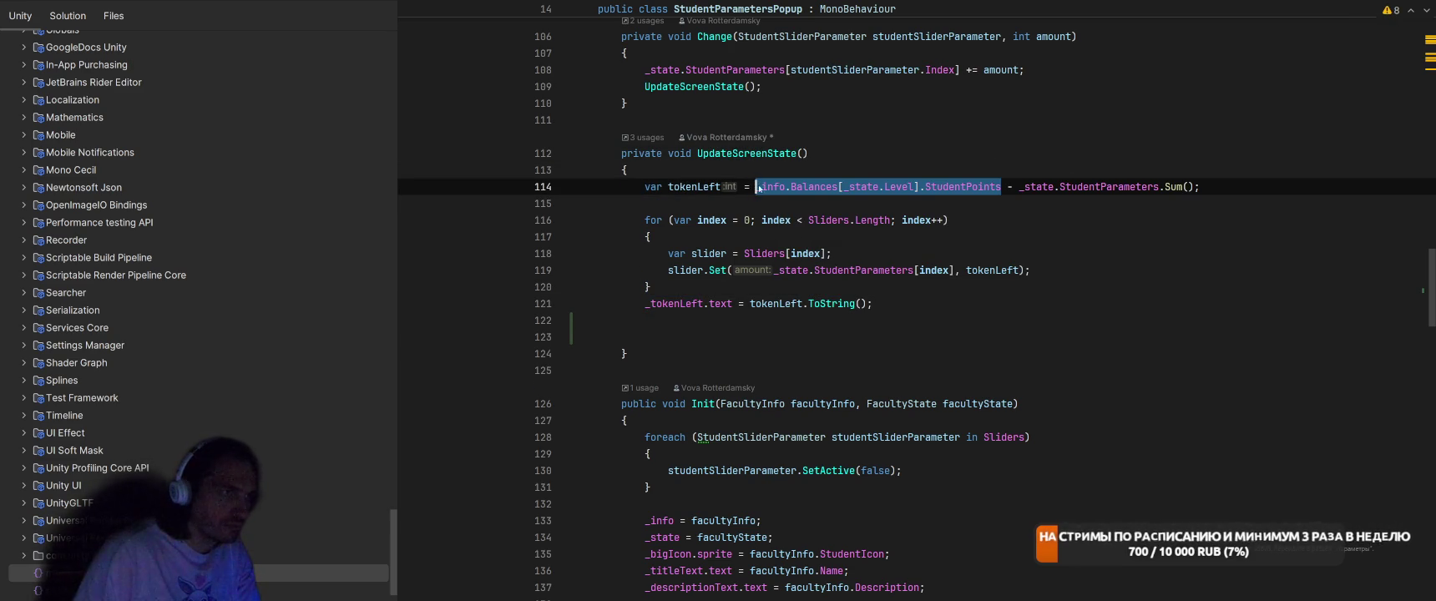
key(ctrl+alt+v)
key(Return)
key(End)
key(Return)
key(Return)
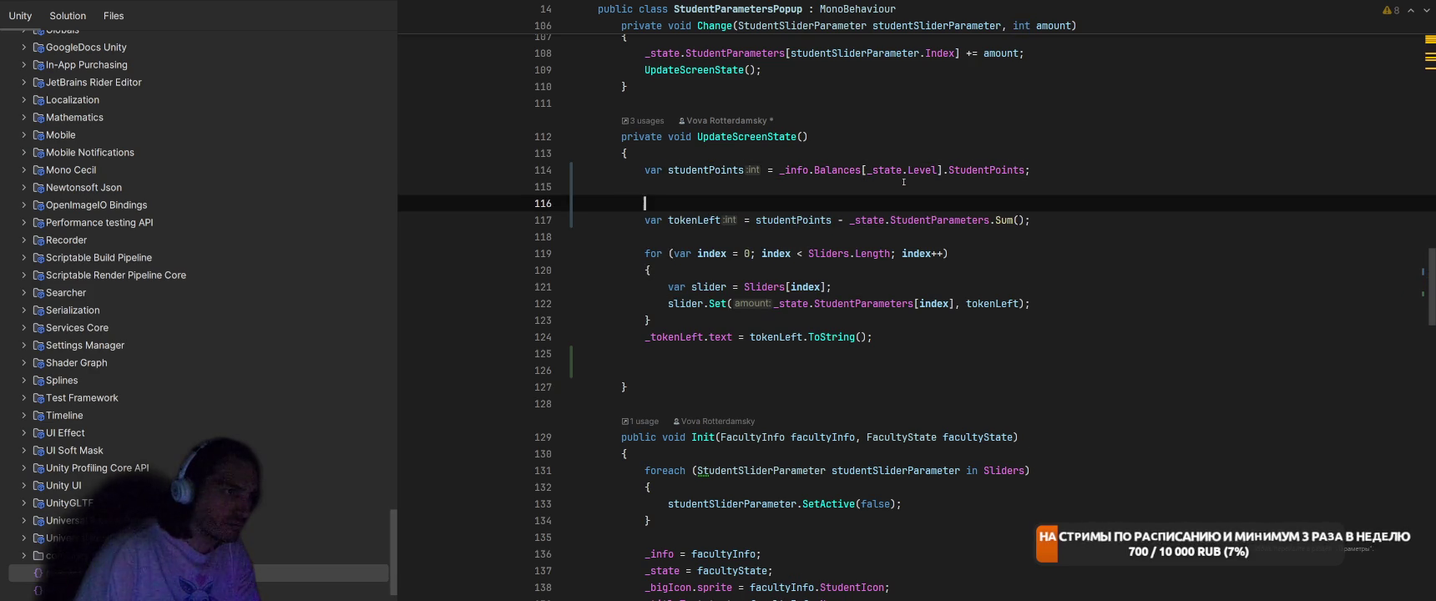
key(BackSpace)
key(Down)
key(Down)
key(Down)
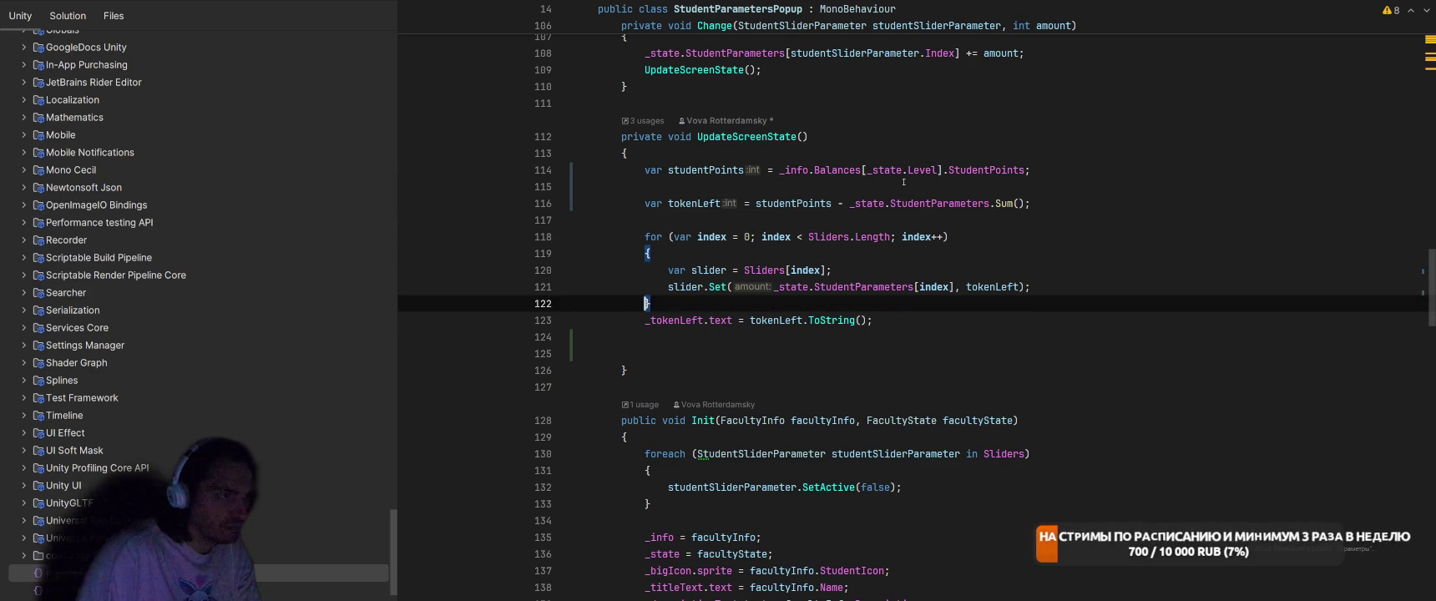
key(BackSpace)
key(BackSpace)
scroll(904, 182, down, 5)
scroll(691, 172, up, 4)
right_click(747, 86)
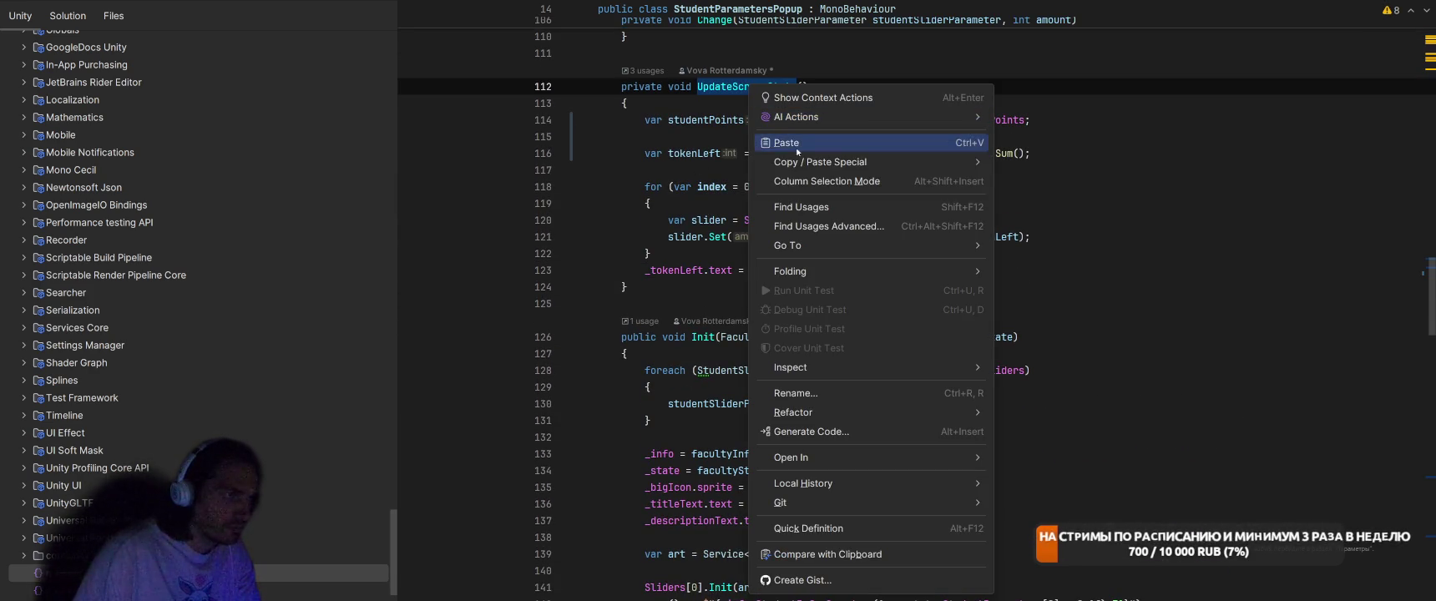
click(801, 207)
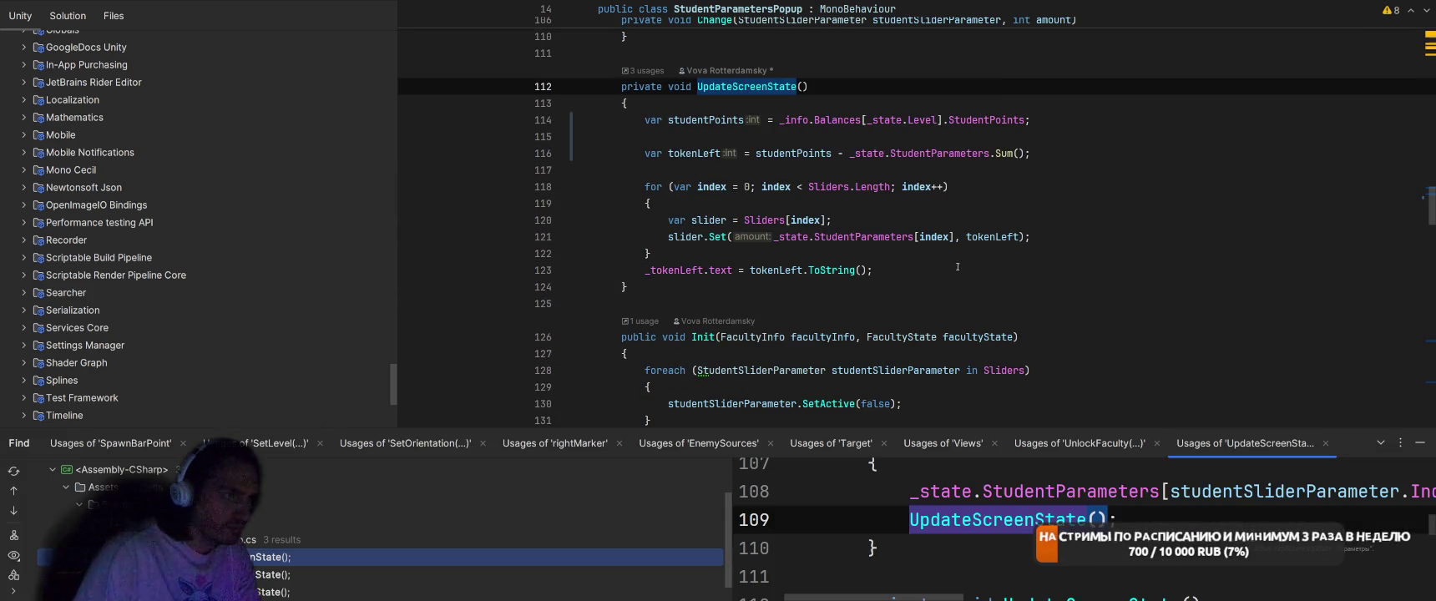
double_click(298, 552)
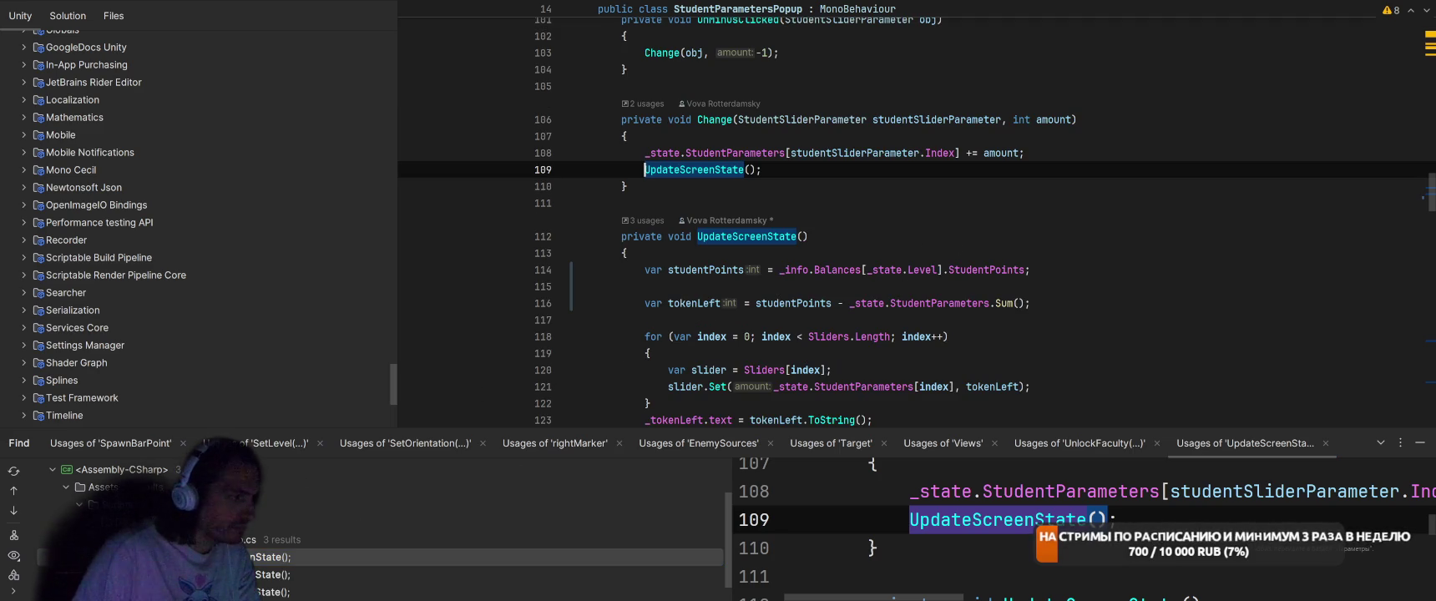
double_click(276, 575)
double_click(276, 591)
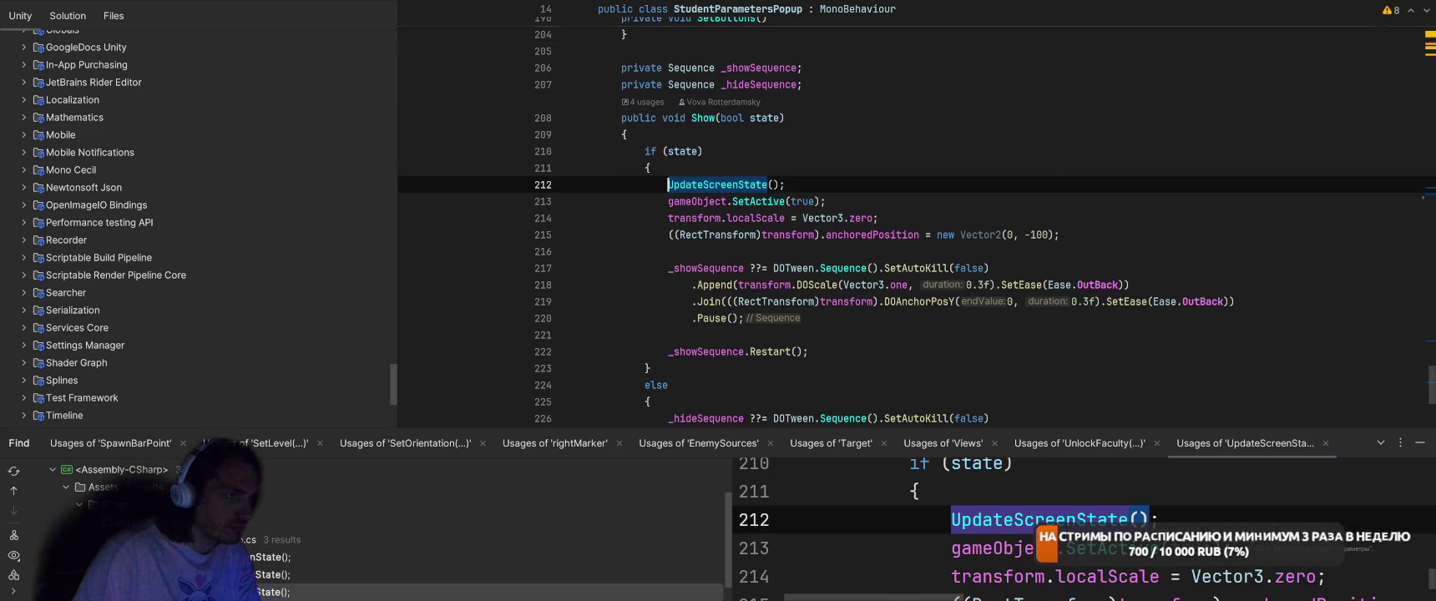
double_click(275, 574)
right_click(722, 234)
click(774, 208)
double_click(276, 574)
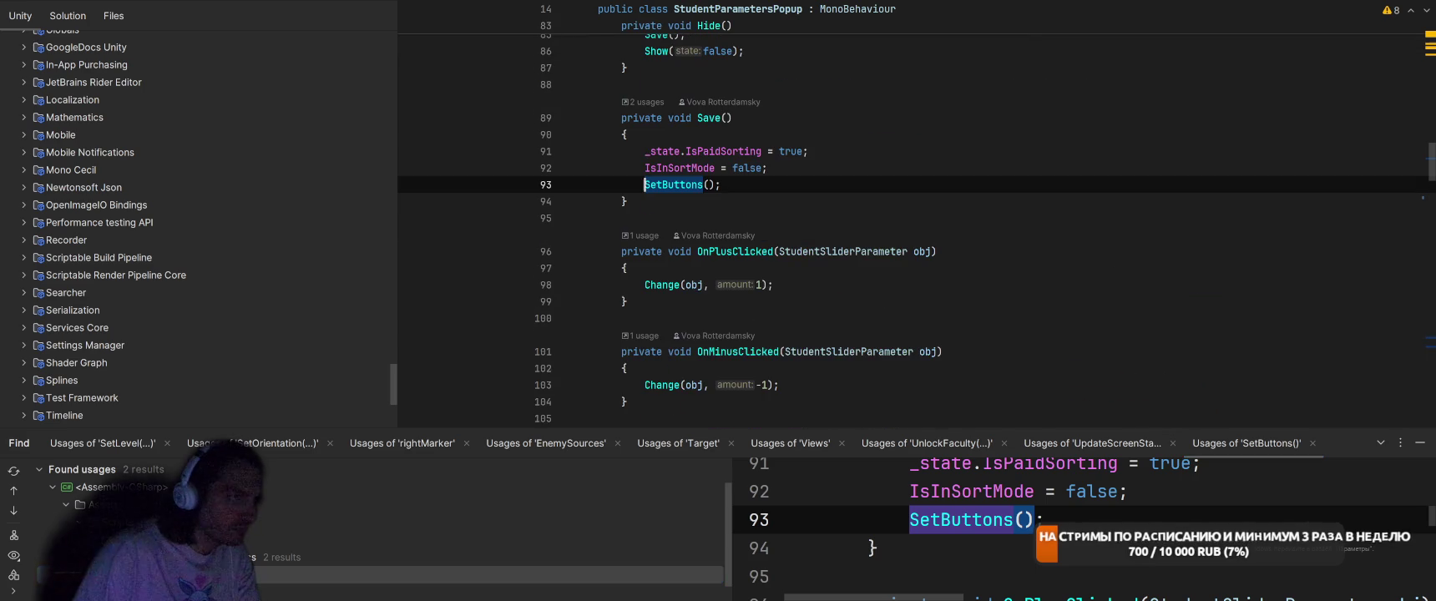
double_click(276, 592)
scroll(889, 244, up, 5)
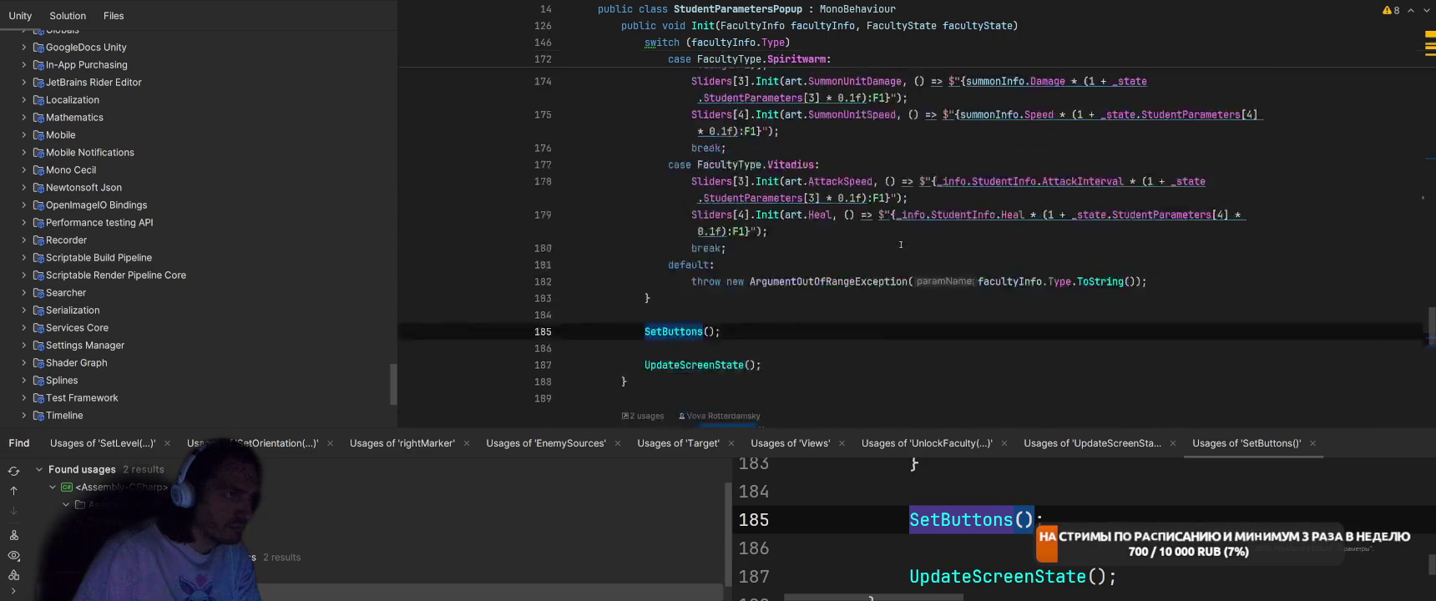
scroll(889, 244, down, 6)
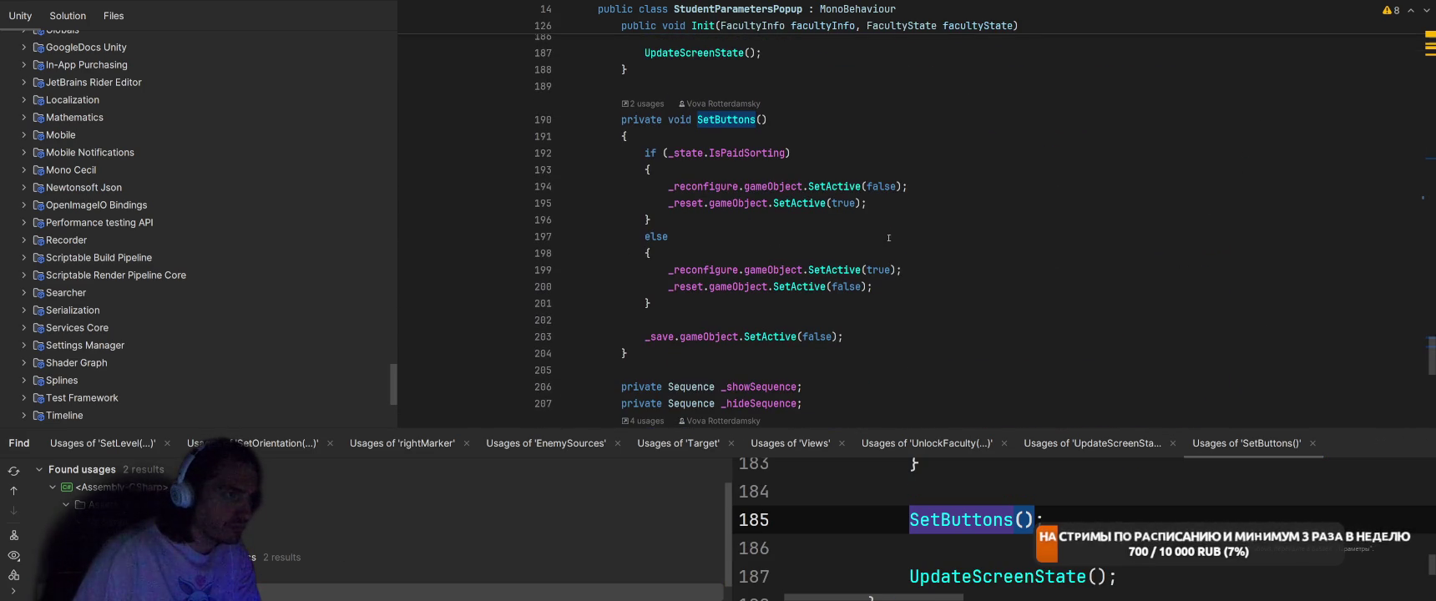
click(930, 135)
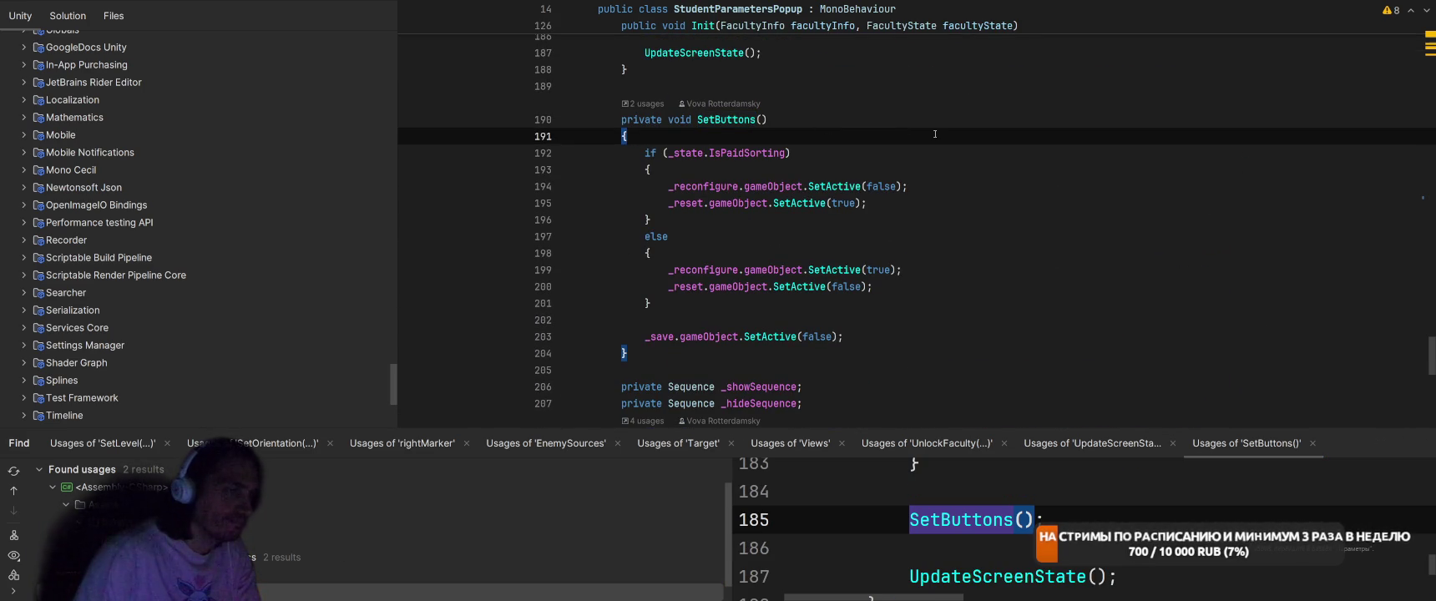
key(Return)
key(Return)
key(Up)
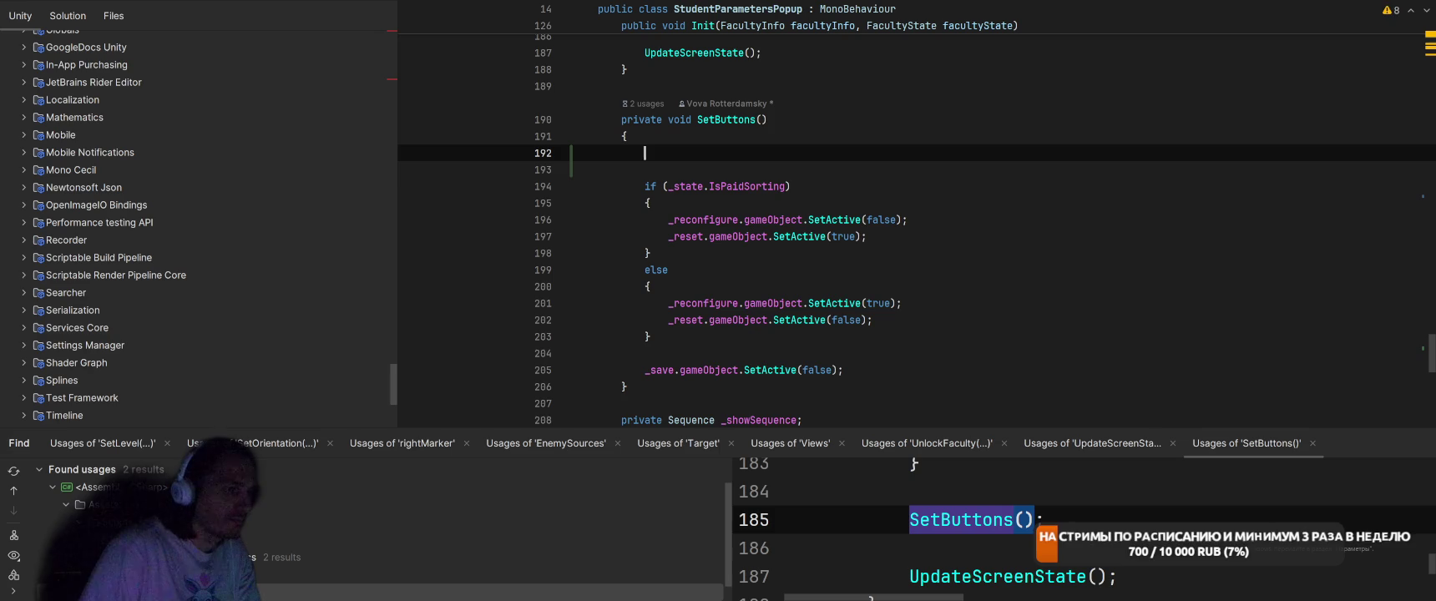
scroll(929, 257, down, 7)
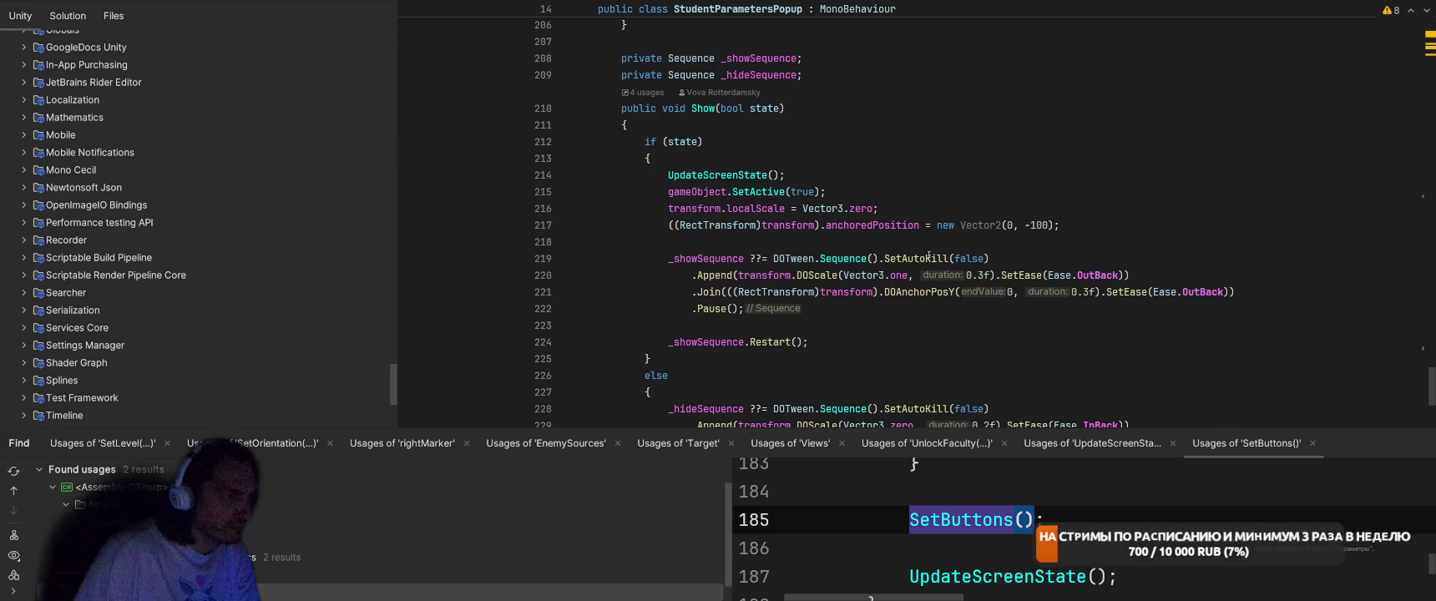
ctrl+click(726, 174)
drag(639, 196, 1121, 193)
key(ctrl+shift+e)
key(Return)
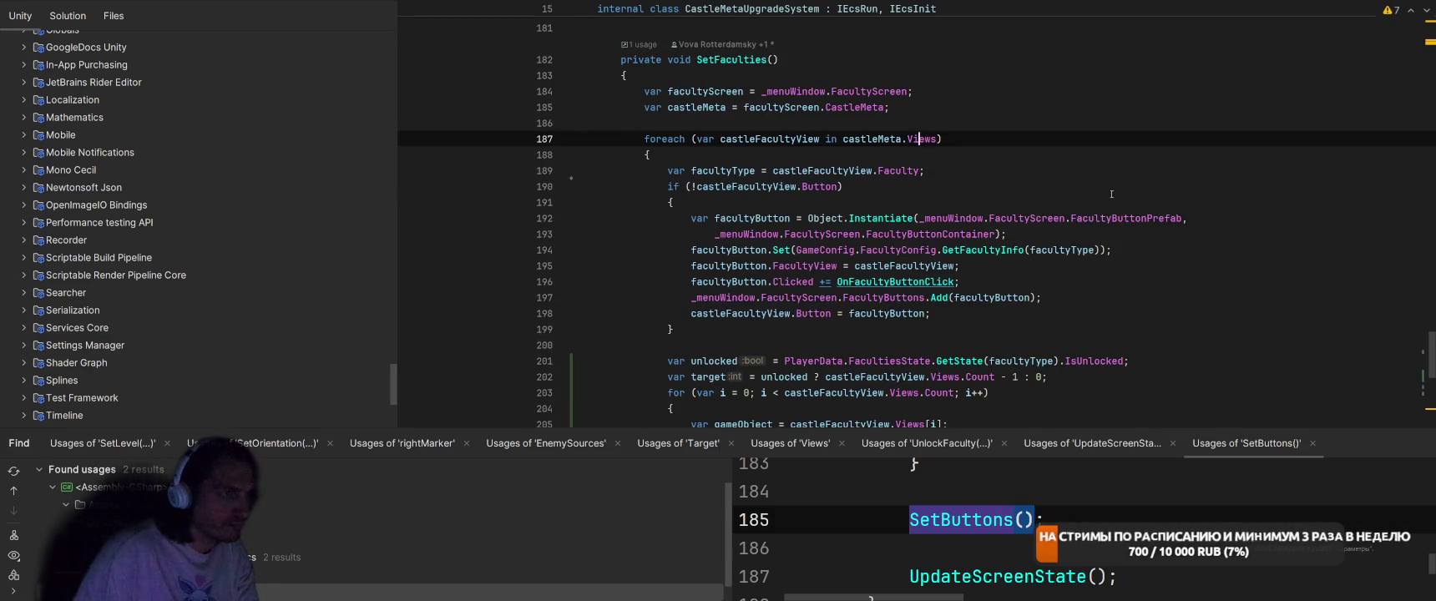
scroll(797, 152, up, 15)
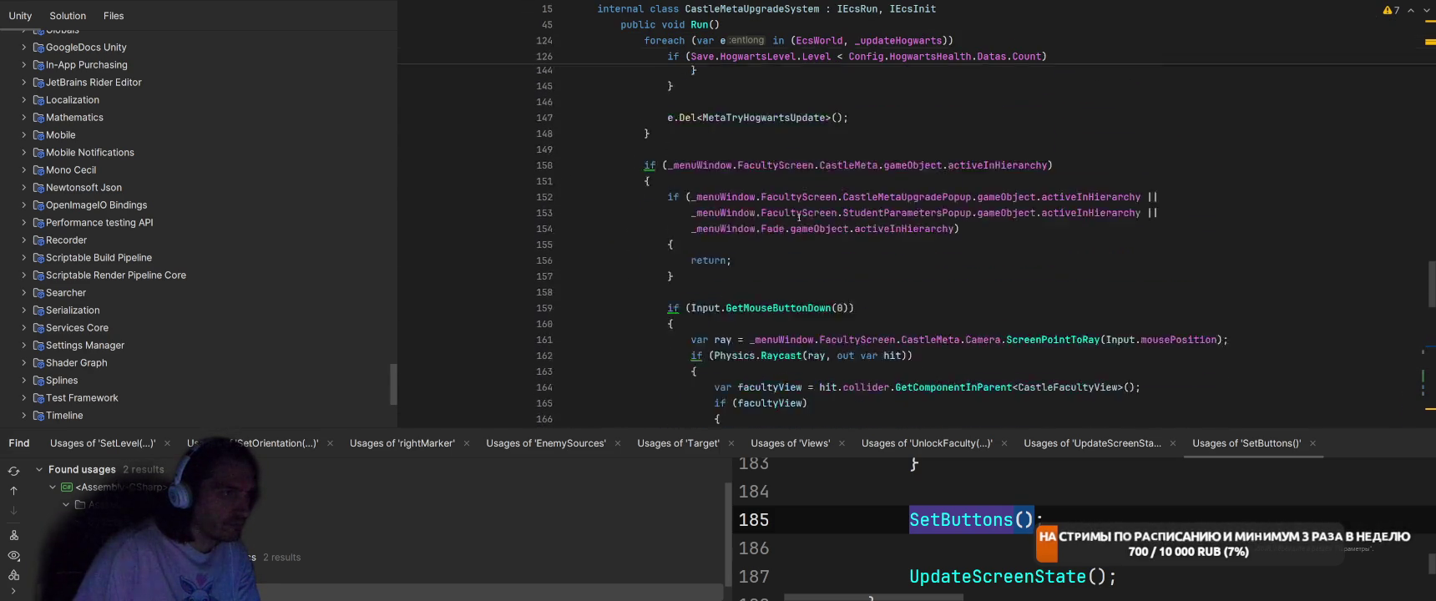
scroll(798, 217, down, 20)
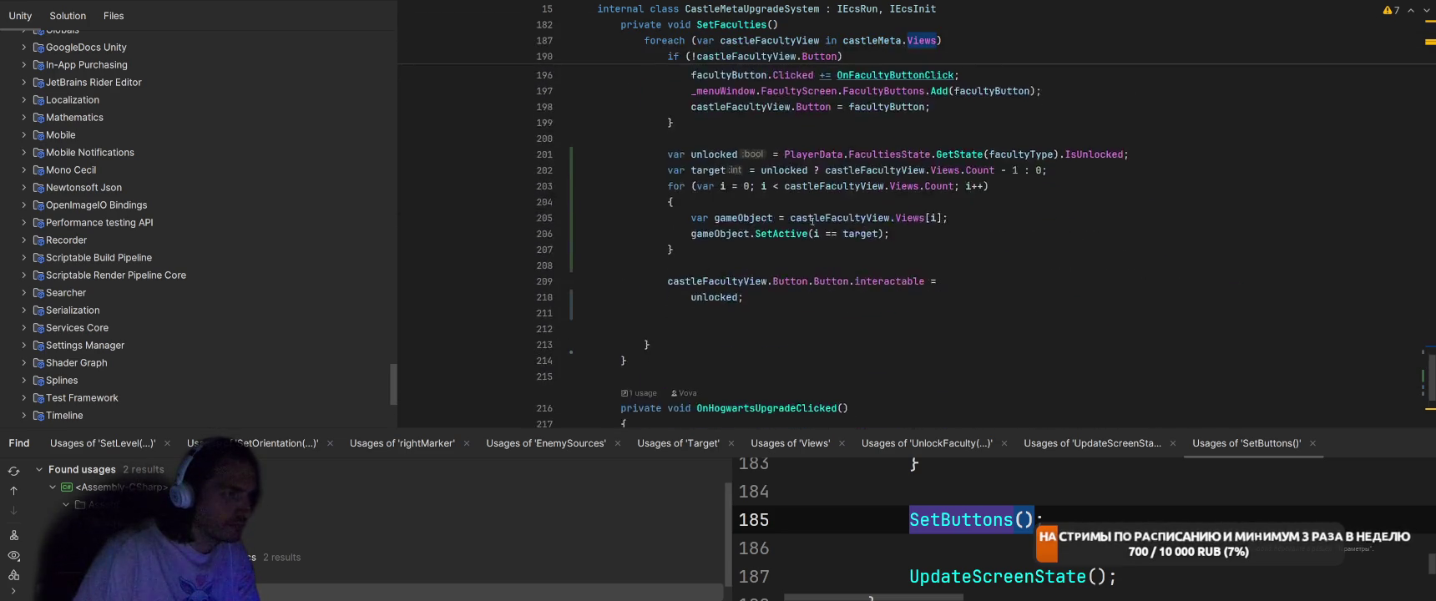
scroll(816, 221, up, 5)
key(ctrl+f)
text(setb)
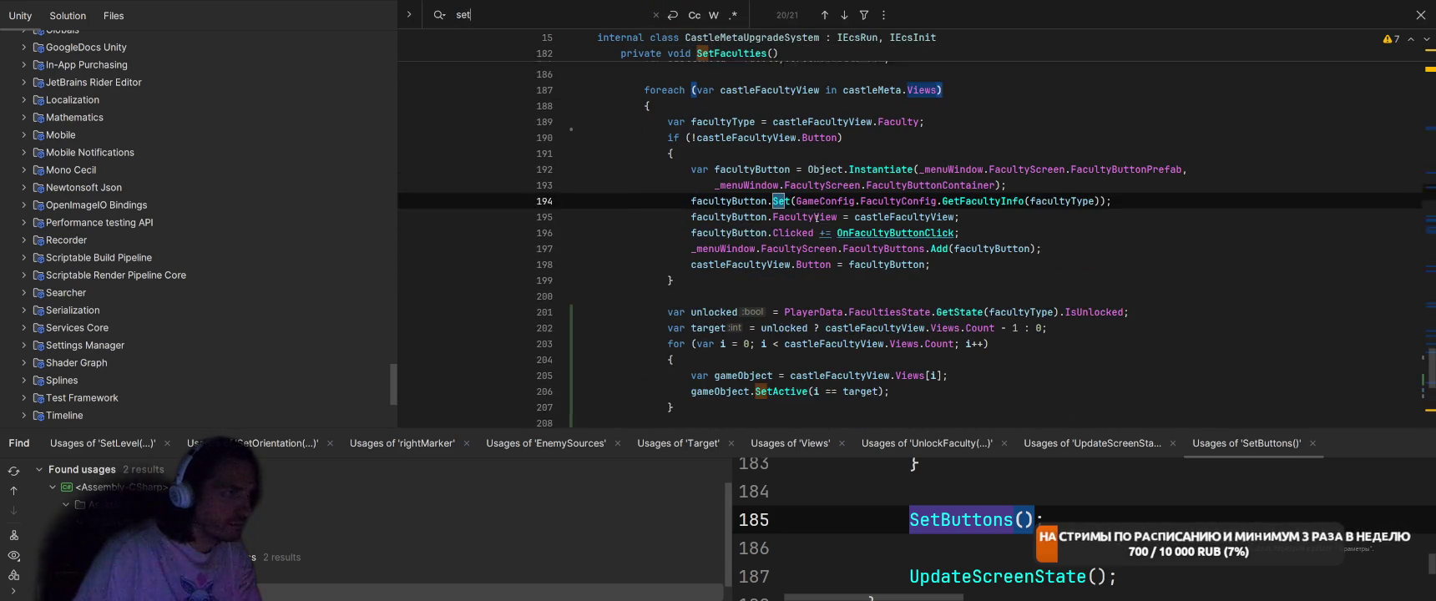
key(Escape)
scroll(901, 202, up, 15)
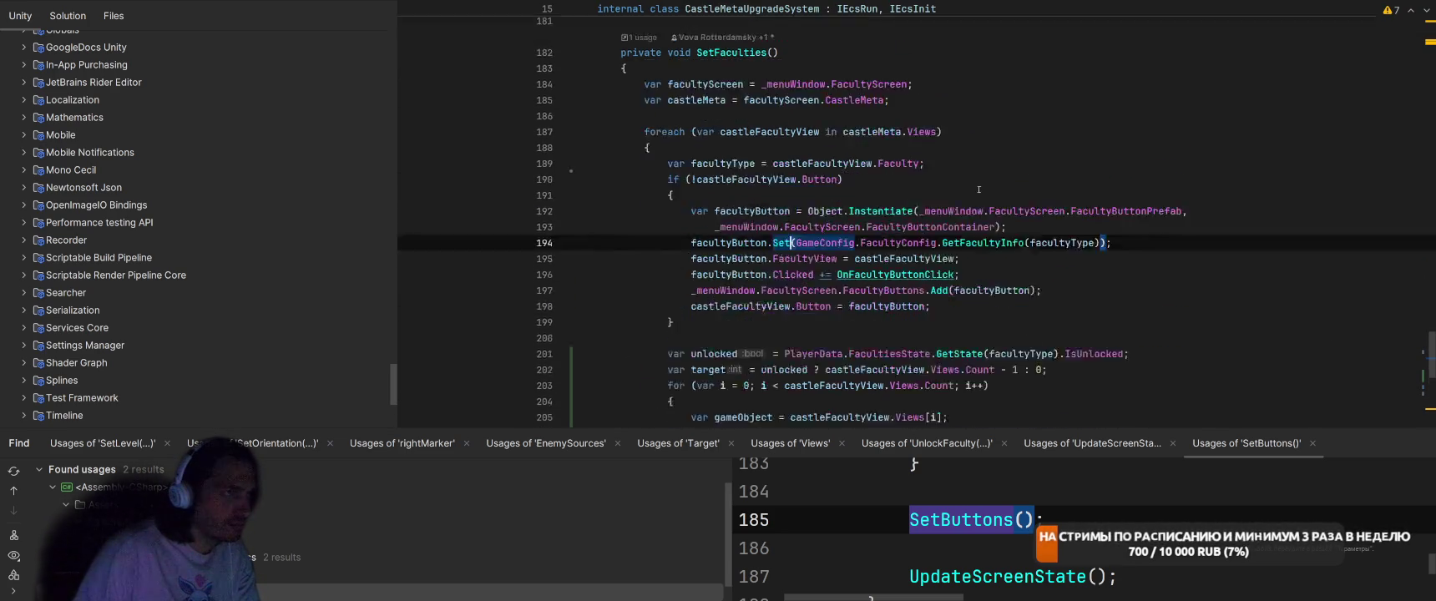
key(ctrl+Tab)
key(ctrl+Tab)
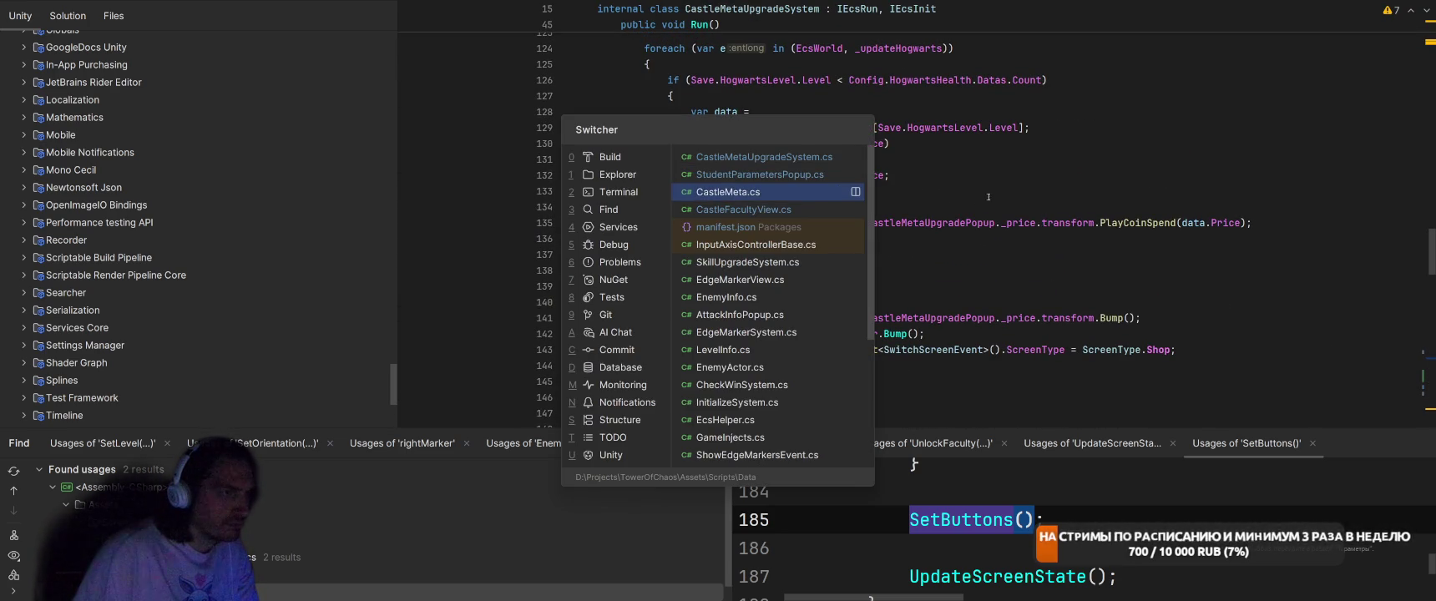
key(Escape)
key(ctrl+Tab)
scroll(937, 270, up, 1)
scroll(936, 269, down, 20)
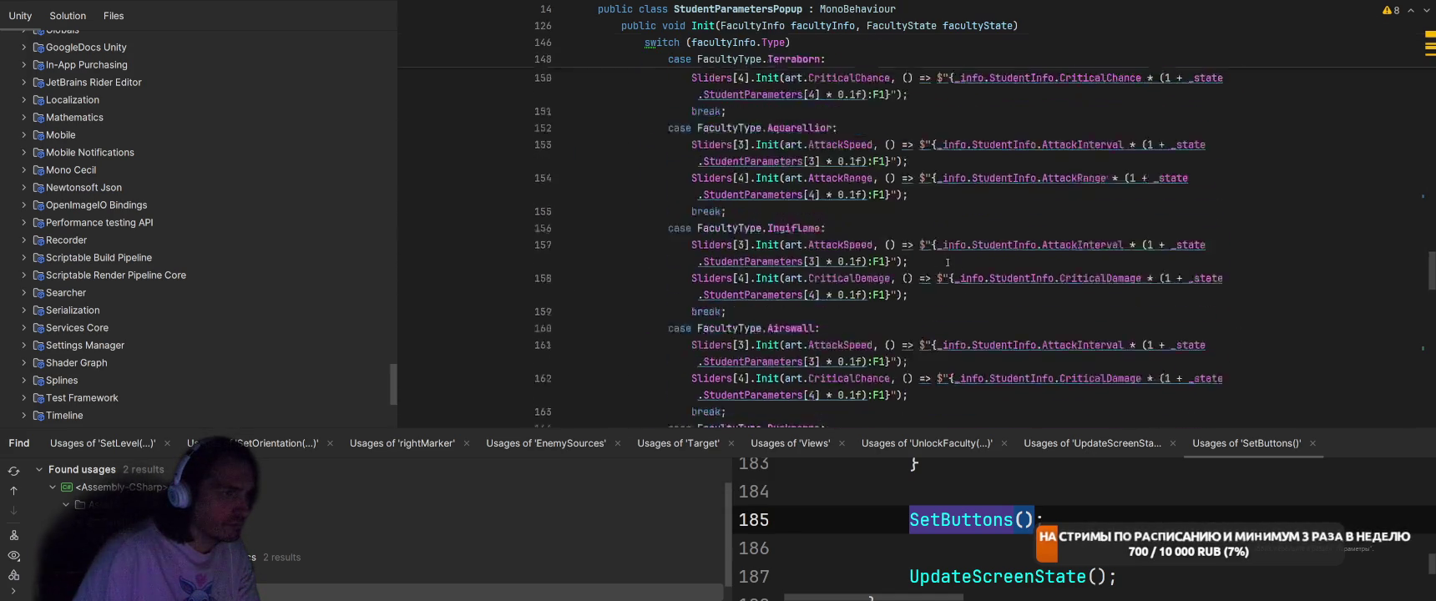
scroll(834, 251, up, 3)
click(732, 239)
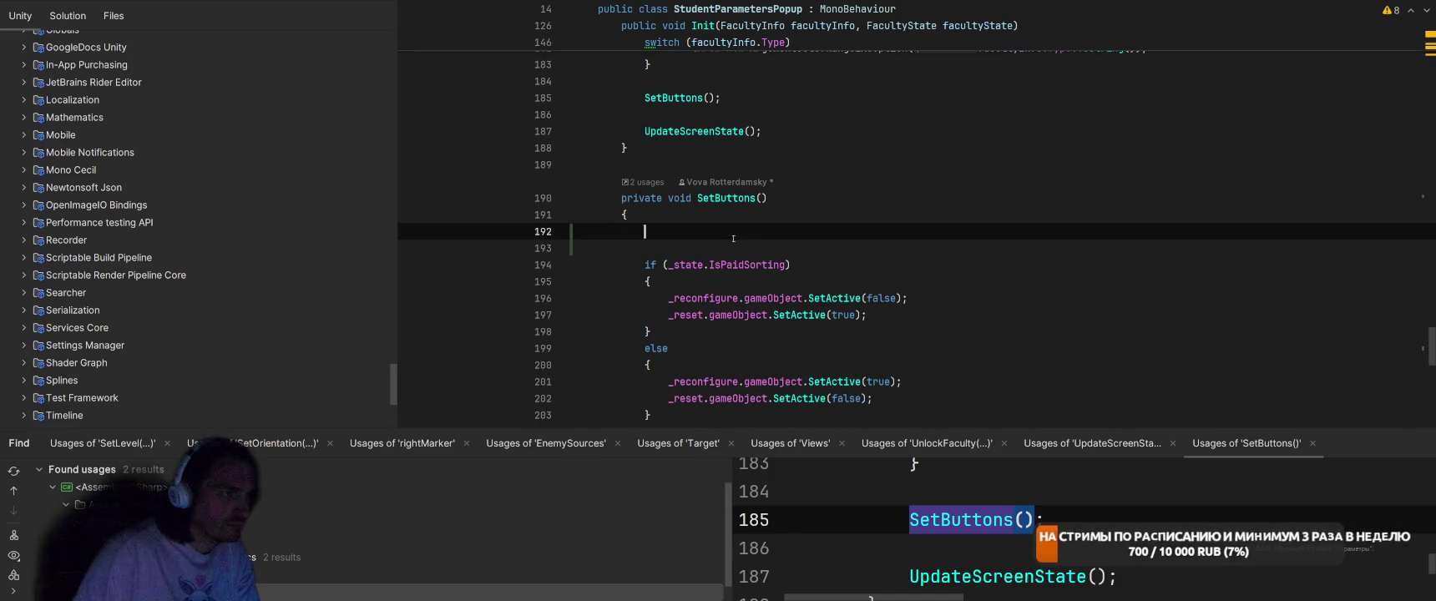
text(var studentPoints = _info.Balances[_state.Level].StudentPoints;)
- Add an if block in SetButtons checking studentPoints == 0
key(Return)
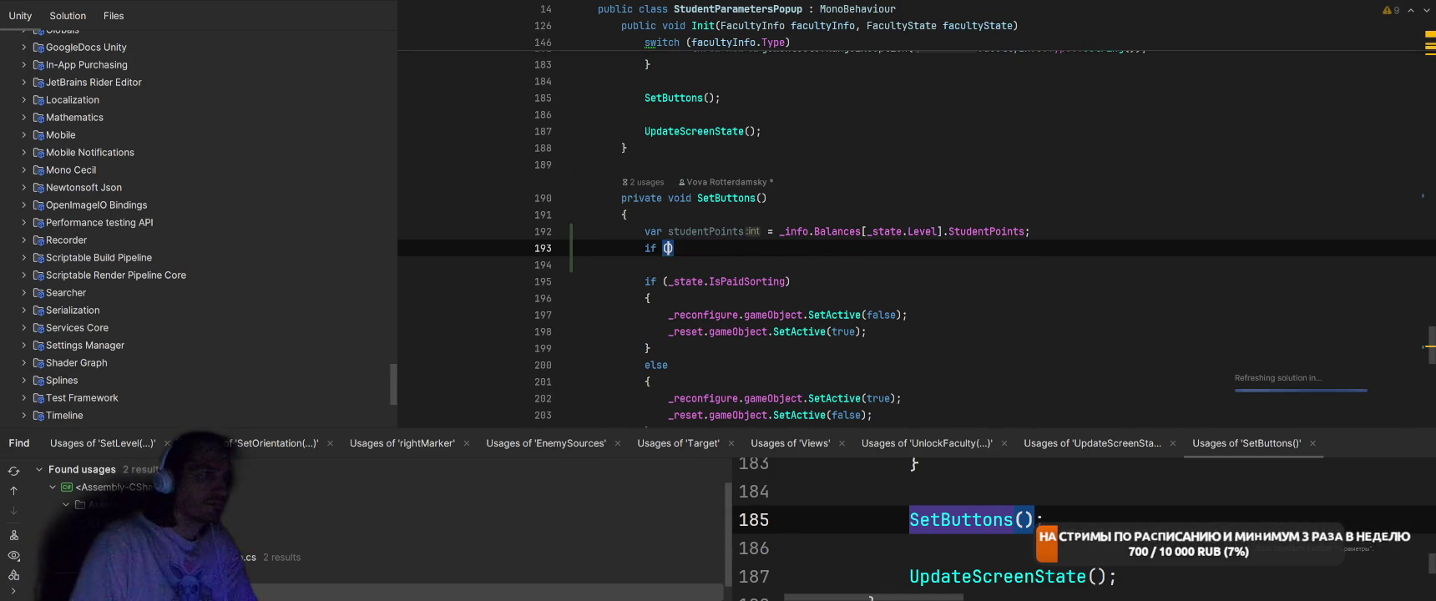
text(stu)
key(Return)
text(== 0)
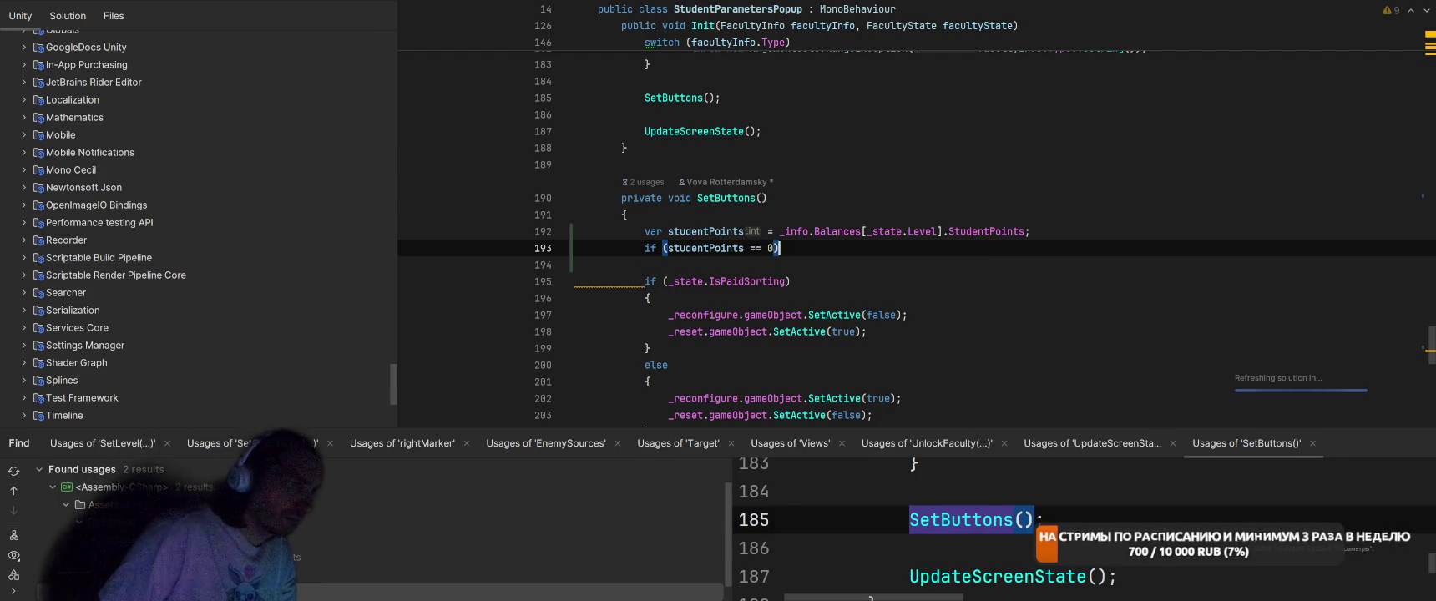
key(ctrl+shift+Return)
- Inside it, set _reconfigure, _reset and _save inactive and return, then go back to Unity
text(_re)
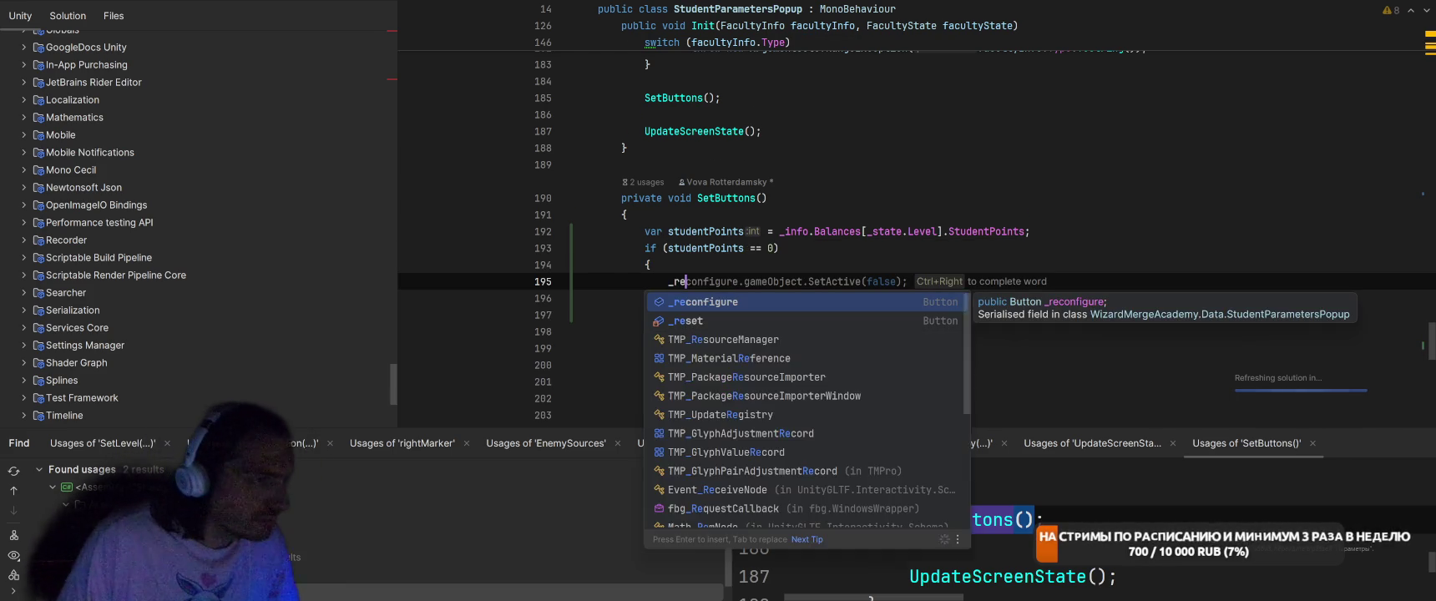
key(Tab)
key(Return)
text(_)
key(Tab)
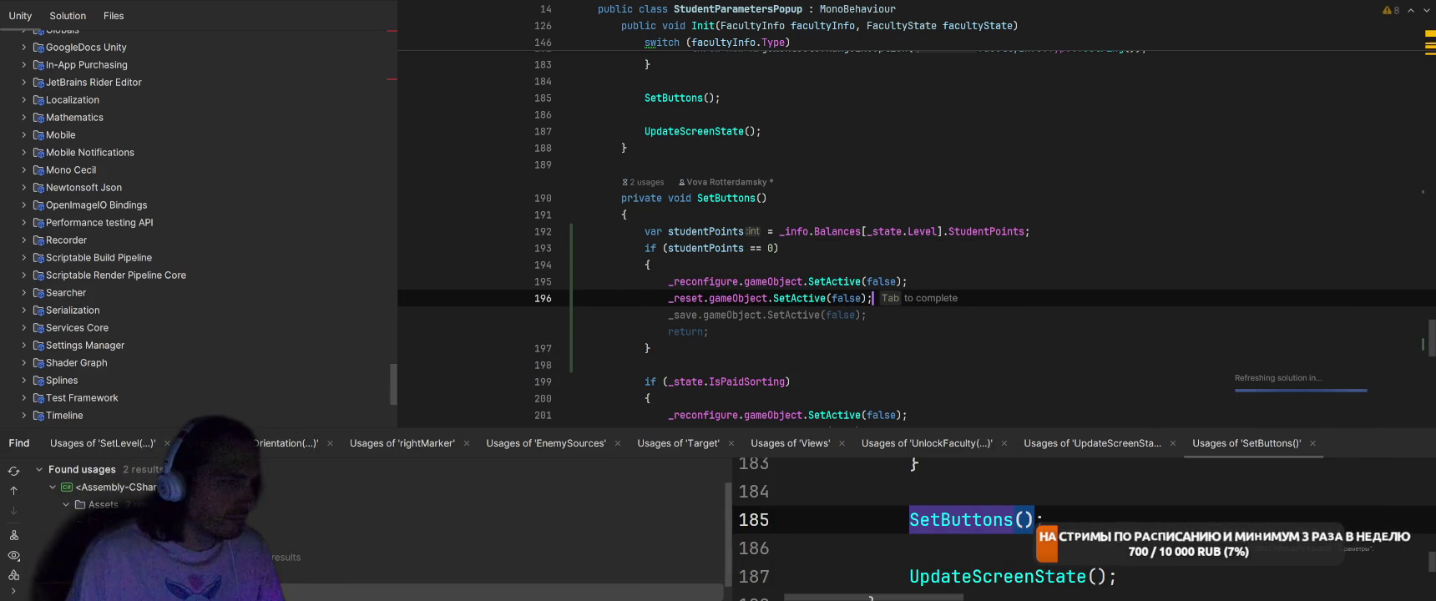
key(alt+Tab)
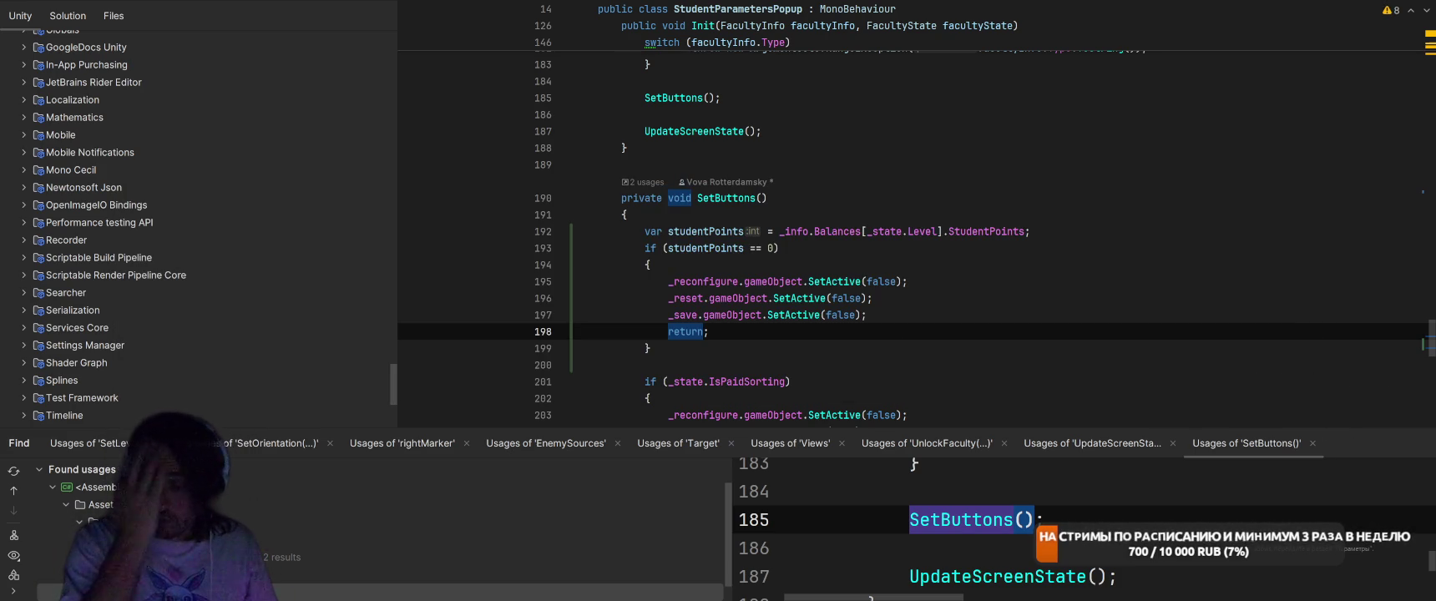
key(alt+Tab)
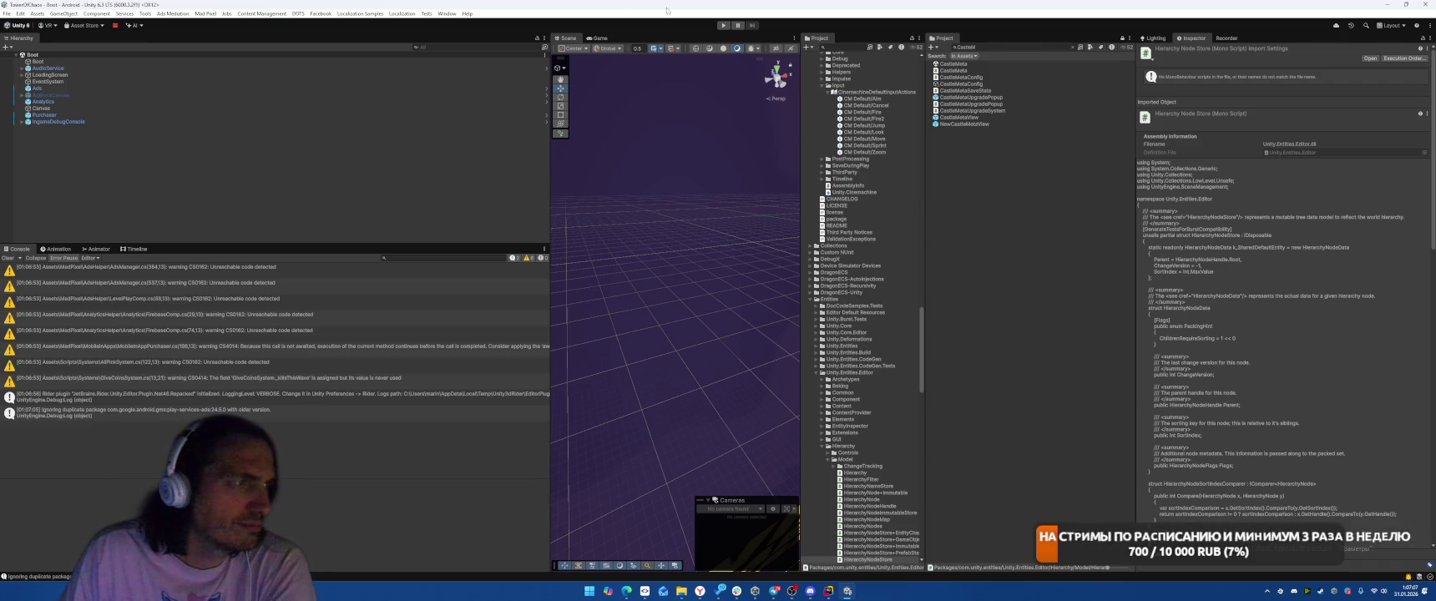
- Press Play to run the game once script compilation completes
click(721, 26)
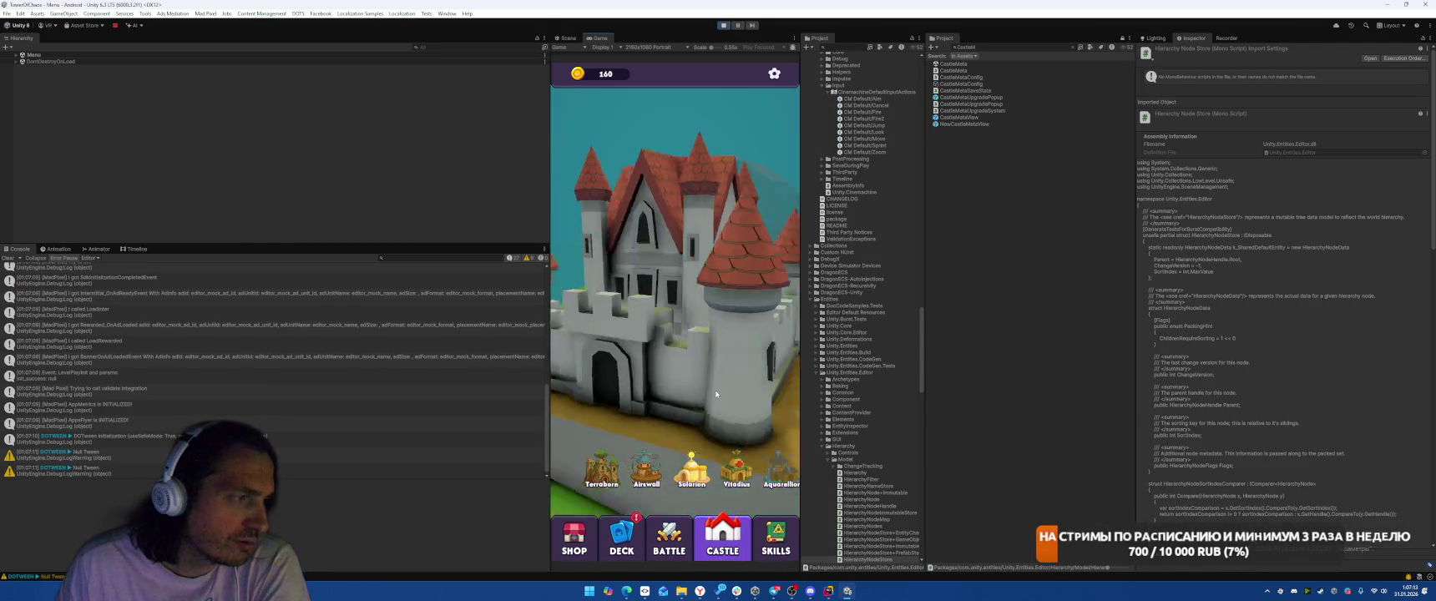
- Open and close the Airswall info, fly to the Solarion and Vitadius buildings, then stop play mode
click(652, 471)
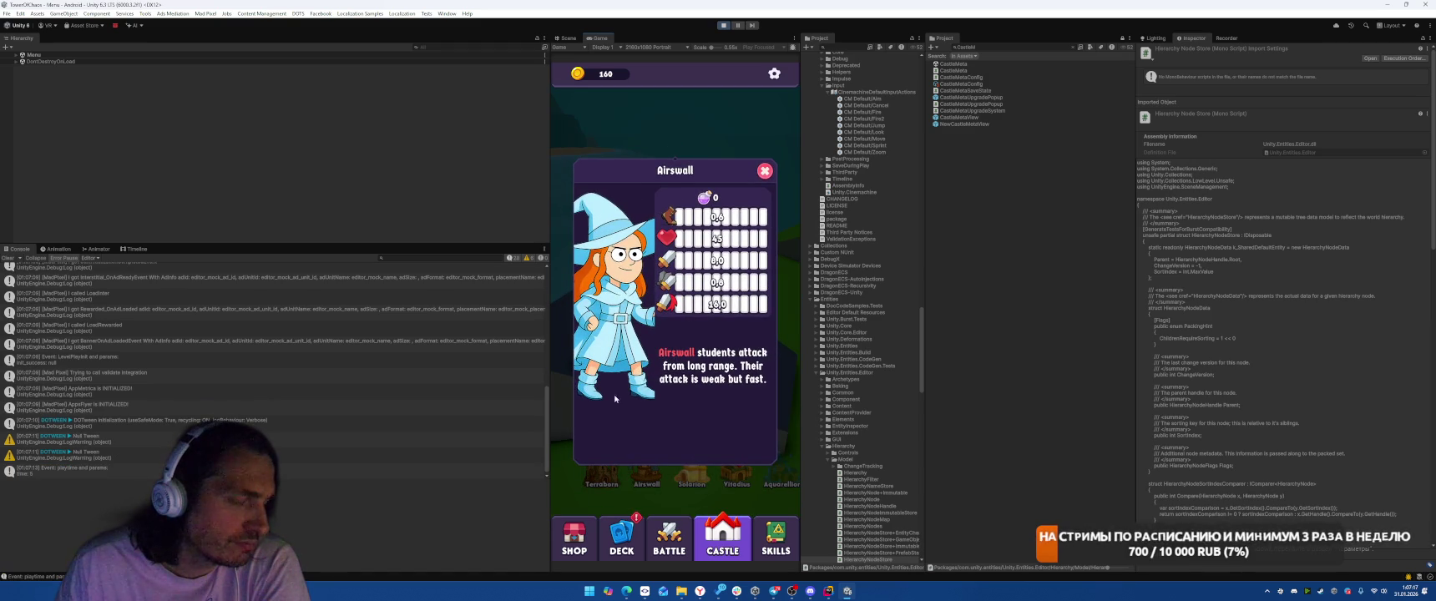
click(763, 171)
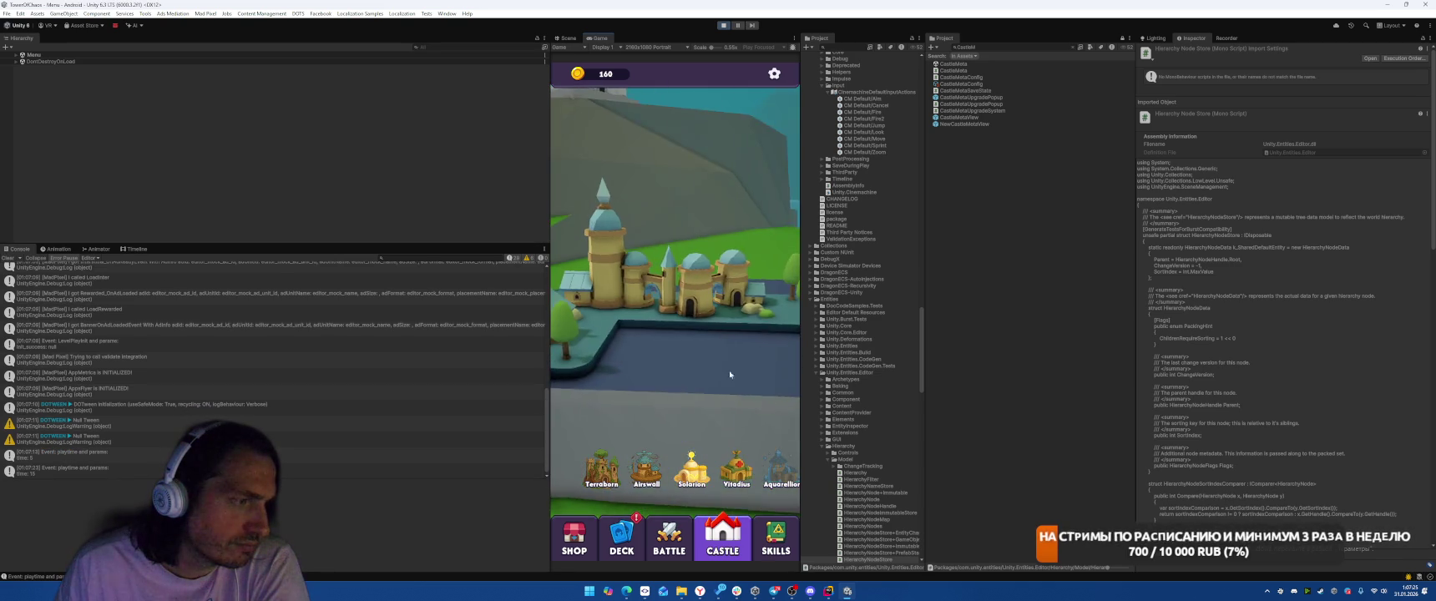
click(686, 478)
click(723, 484)
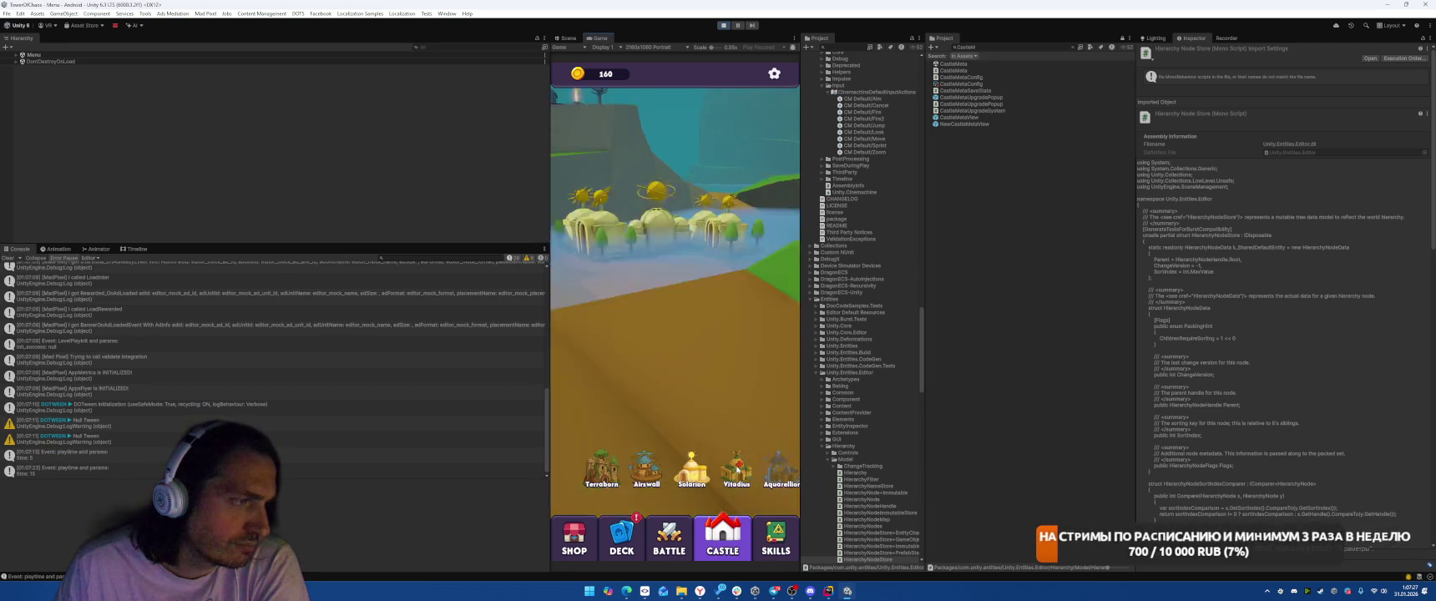
click(721, 26)
click(966, 118)
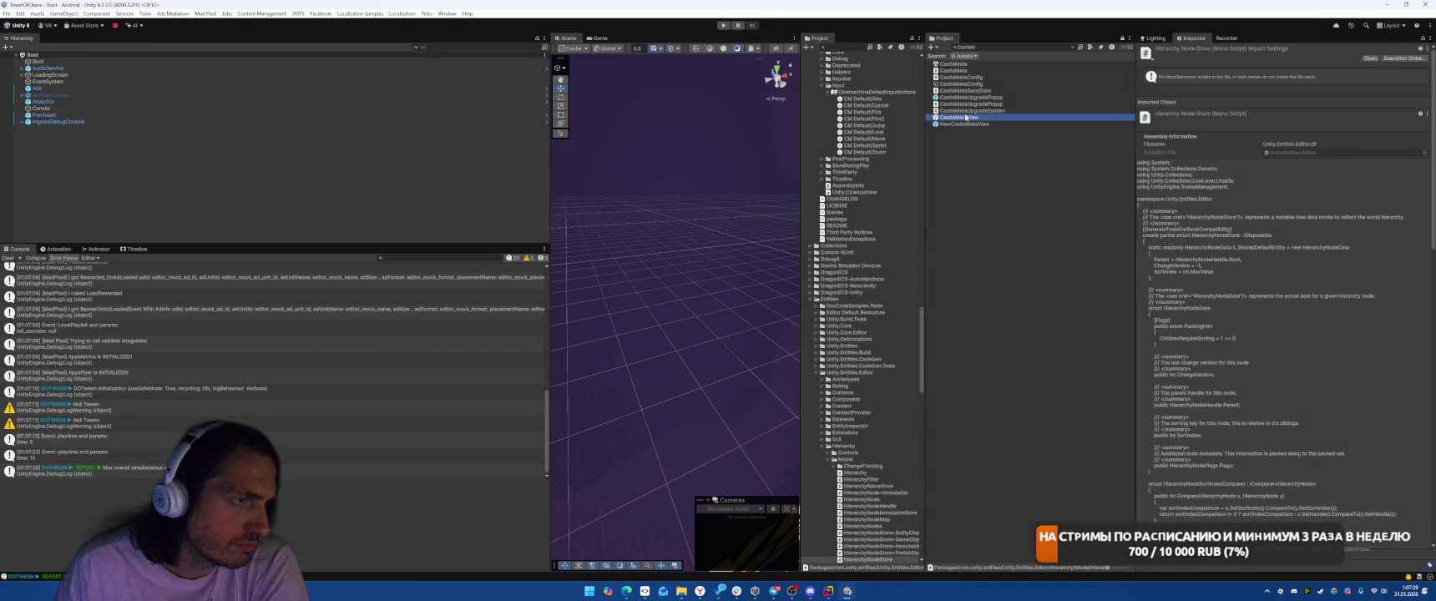
- Open the CastleMetaView prefab, duplicate Base_Japan_Small_3 and drag the copy to a new spot
double_click(965, 117)
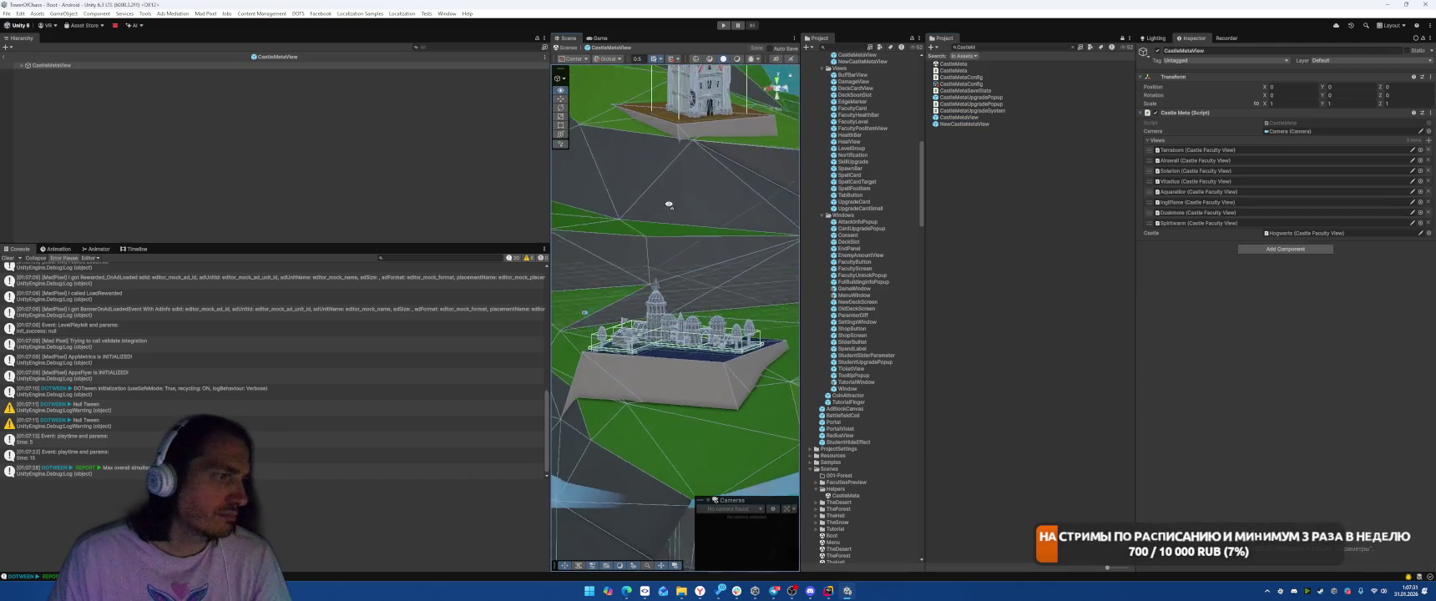
scroll(637, 221, down, 5)
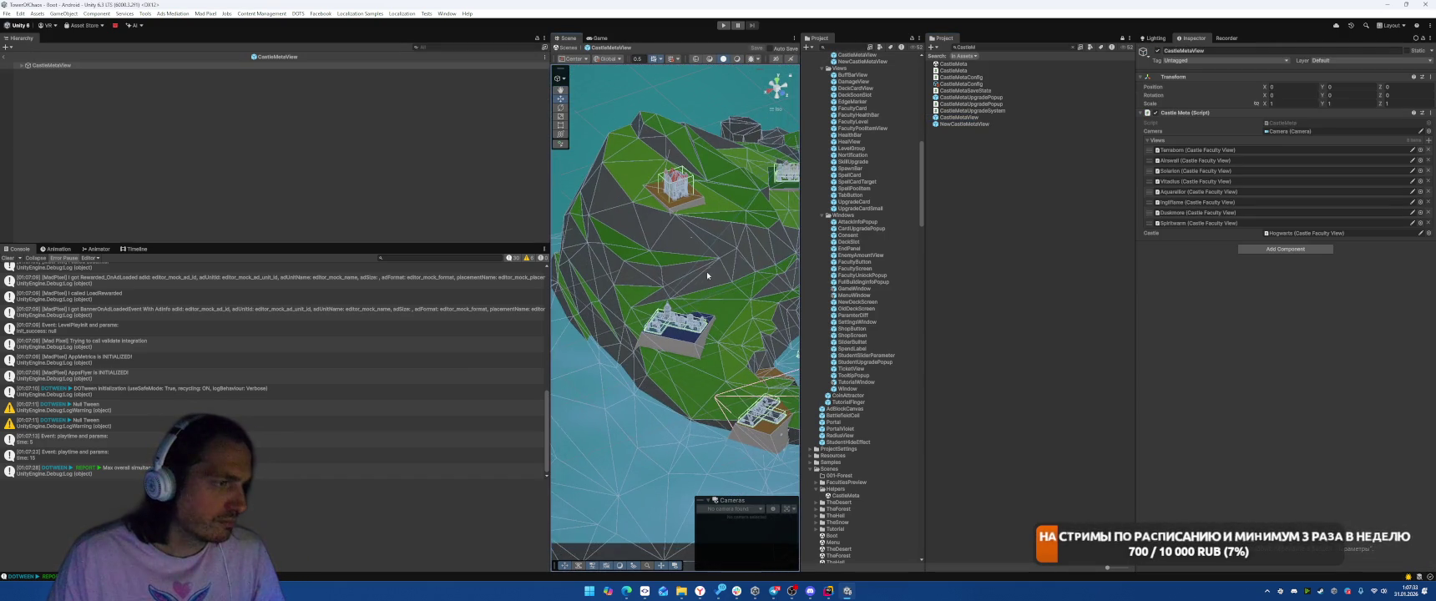
mouse_move(760, 130)
mouse_down()
mouse_move(716, 210)
mouse_move(681, 204)
mouse_move(656, 257)
mouse_up()
click(644, 286)
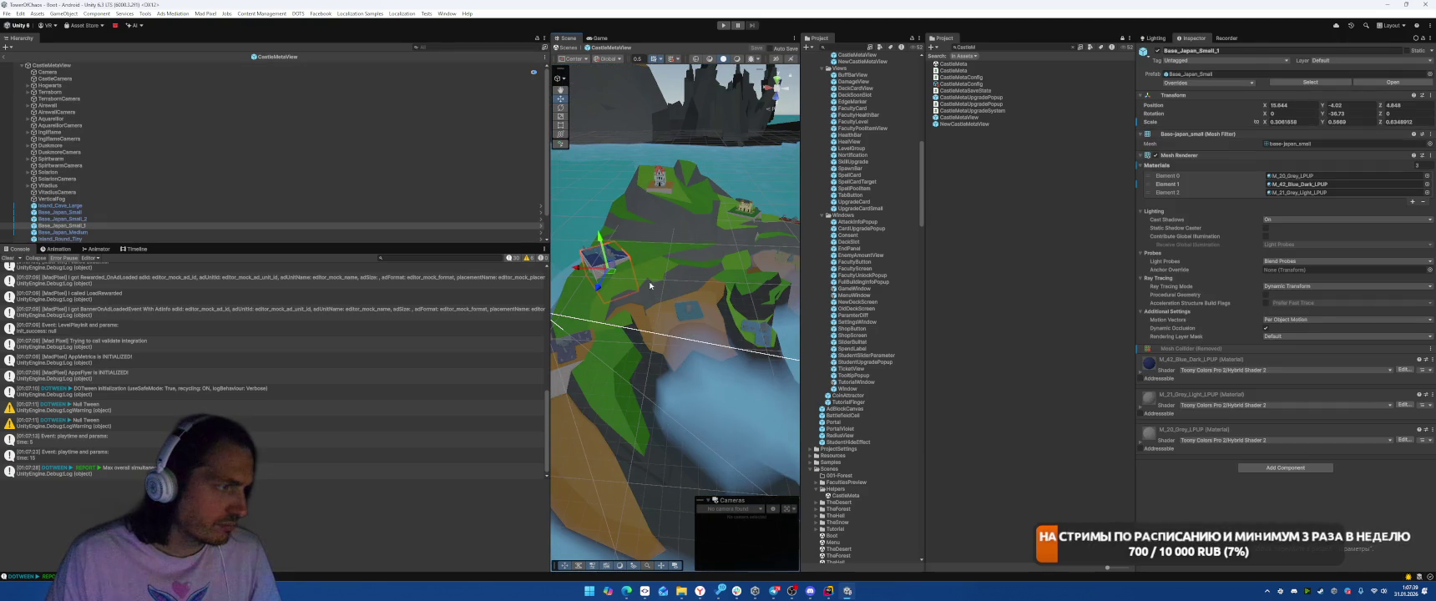
key(ctrl+d)
mouse_move(615, 275)
mouse_down()
mouse_move(680, 280)
mouse_move(763, 251)
mouse_move(645, 219)
mouse_move(592, 269)
mouse_move(675, 276)
mouse_up()
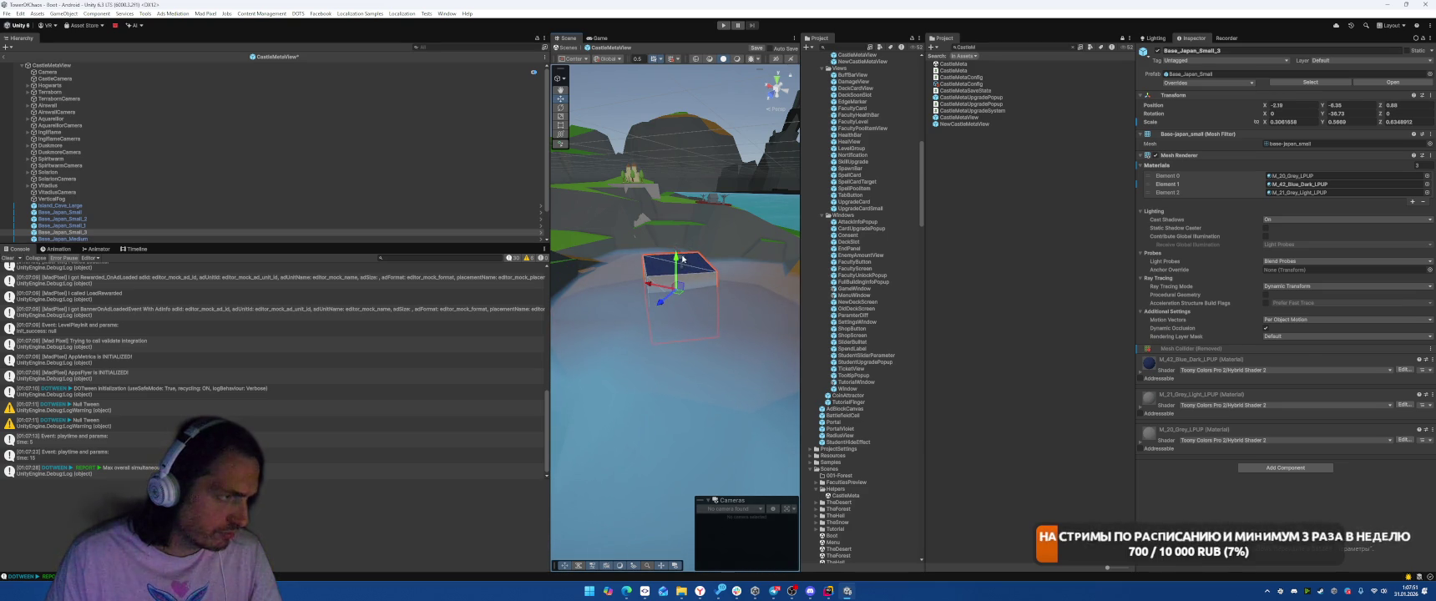
click(683, 259)
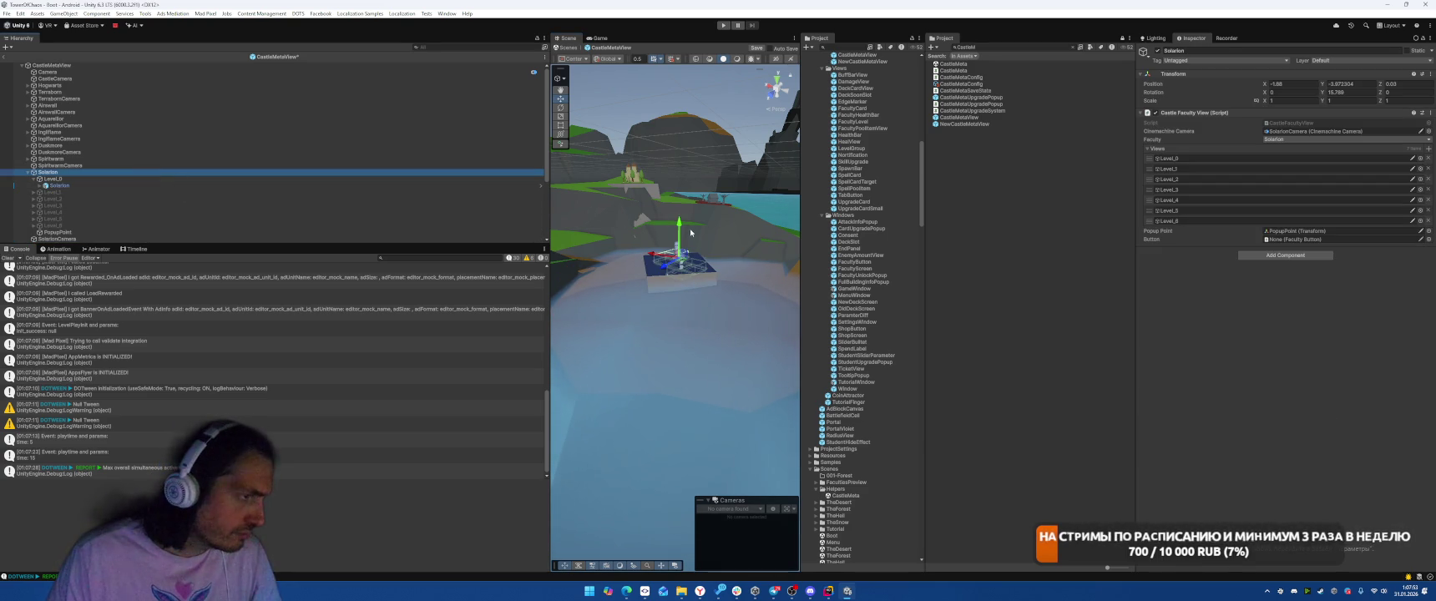
- Frame Solarion and reposition it above its base
drag(680, 225, 680, 221)
key(f)
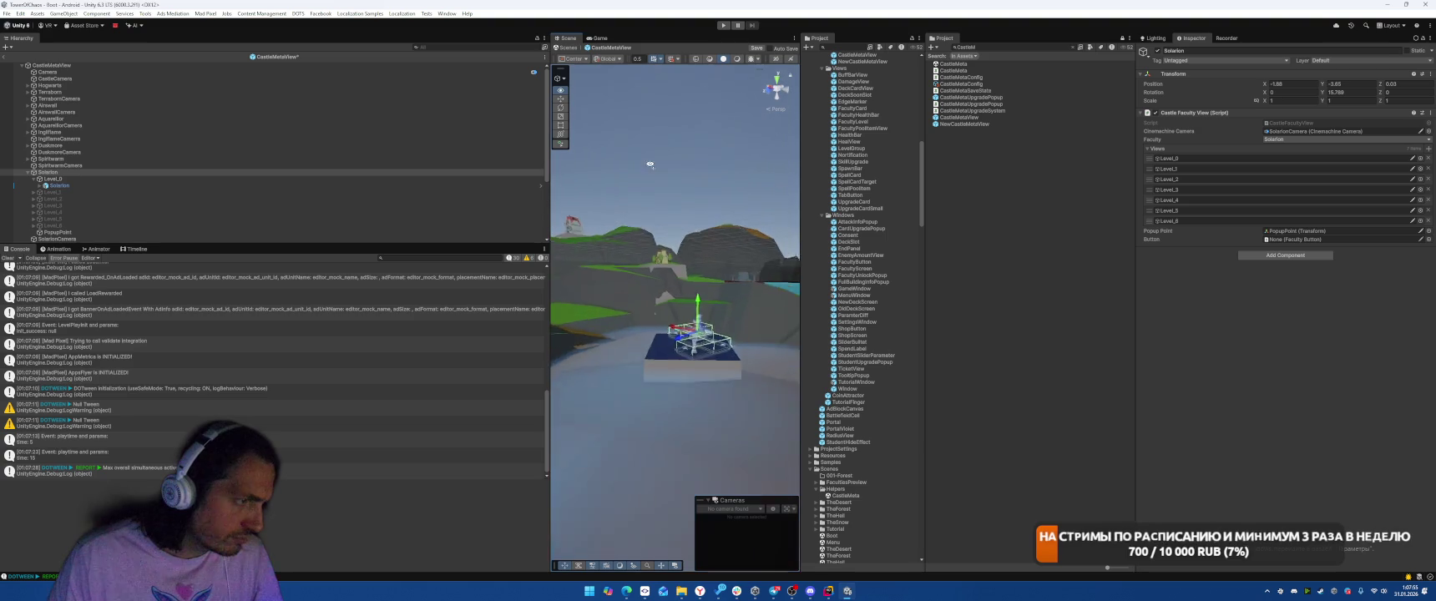
mouse_move(657, 328)
mouse_down()
mouse_move(646, 335)
mouse_move(668, 367)
mouse_move(680, 360)
mouse_move(657, 391)
mouse_up()
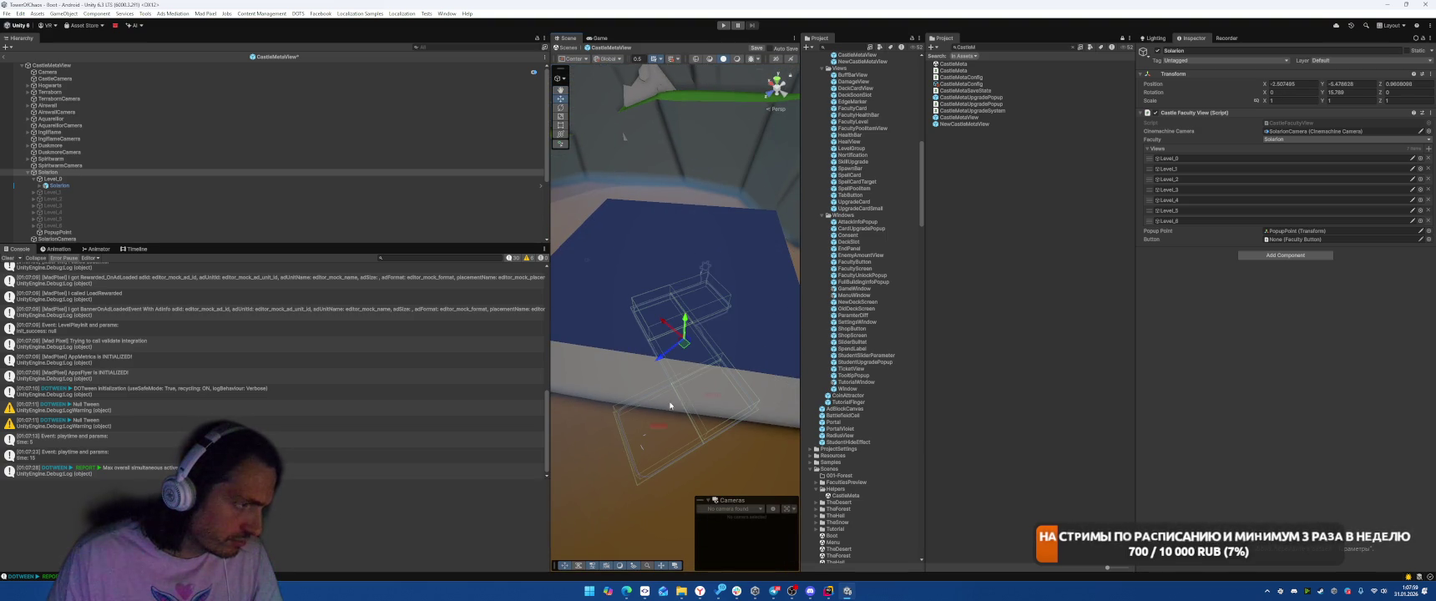
mouse_move(681, 321)
mouse_down()
mouse_move(667, 194)
mouse_move(747, 283)
mouse_move(670, 269)
mouse_move(691, 248)
mouse_move(675, 238)
mouse_move(674, 263)
mouse_up()
key(w)
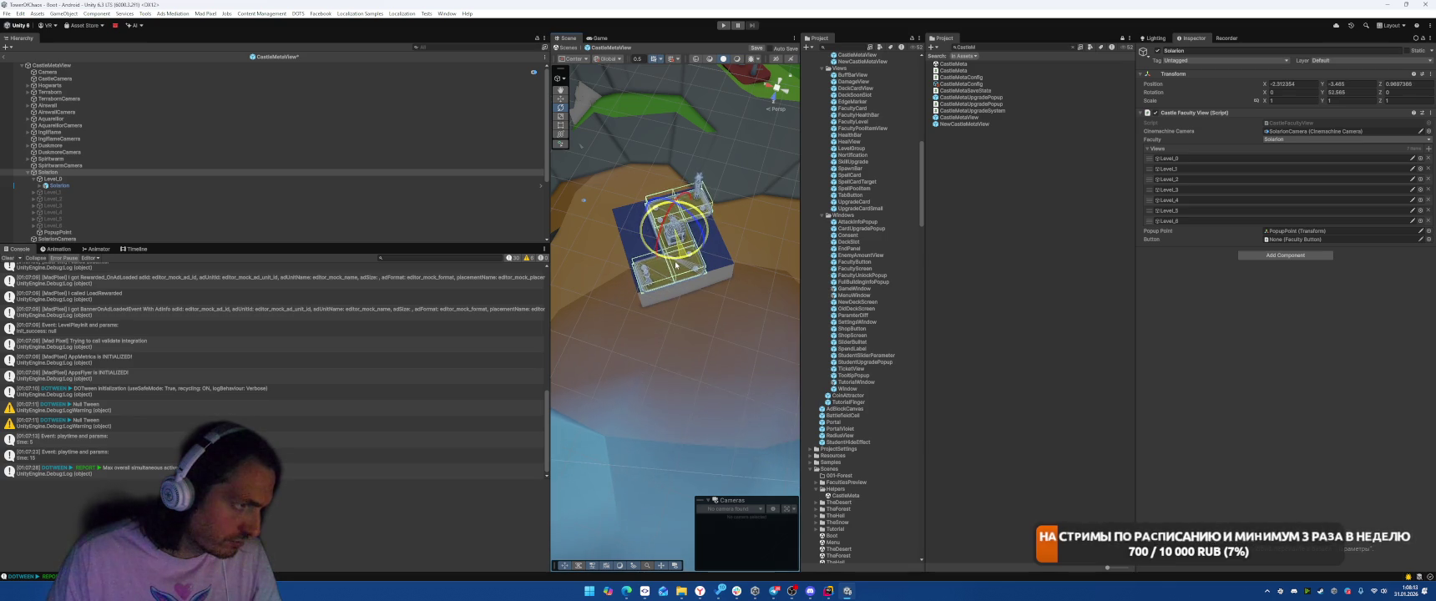
- Resize the Base_Japan_Small_3 base and shift it to sit under Solarion
click(713, 261)
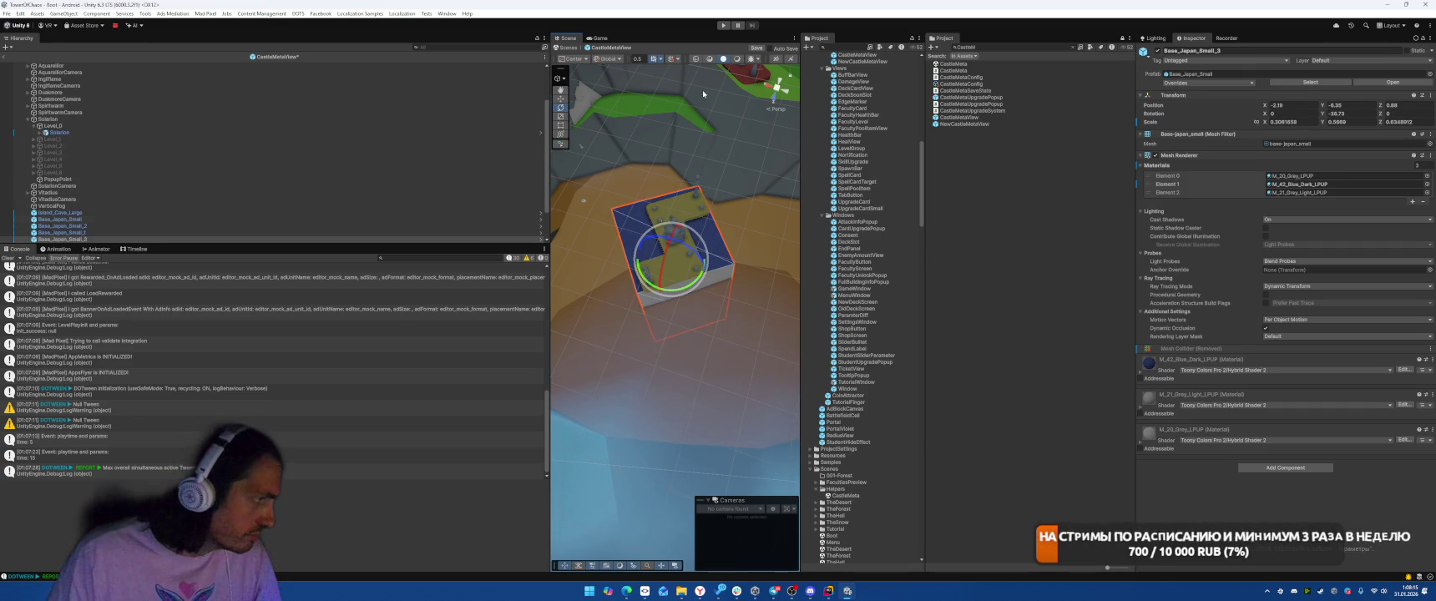
click(720, 244)
click(719, 243)
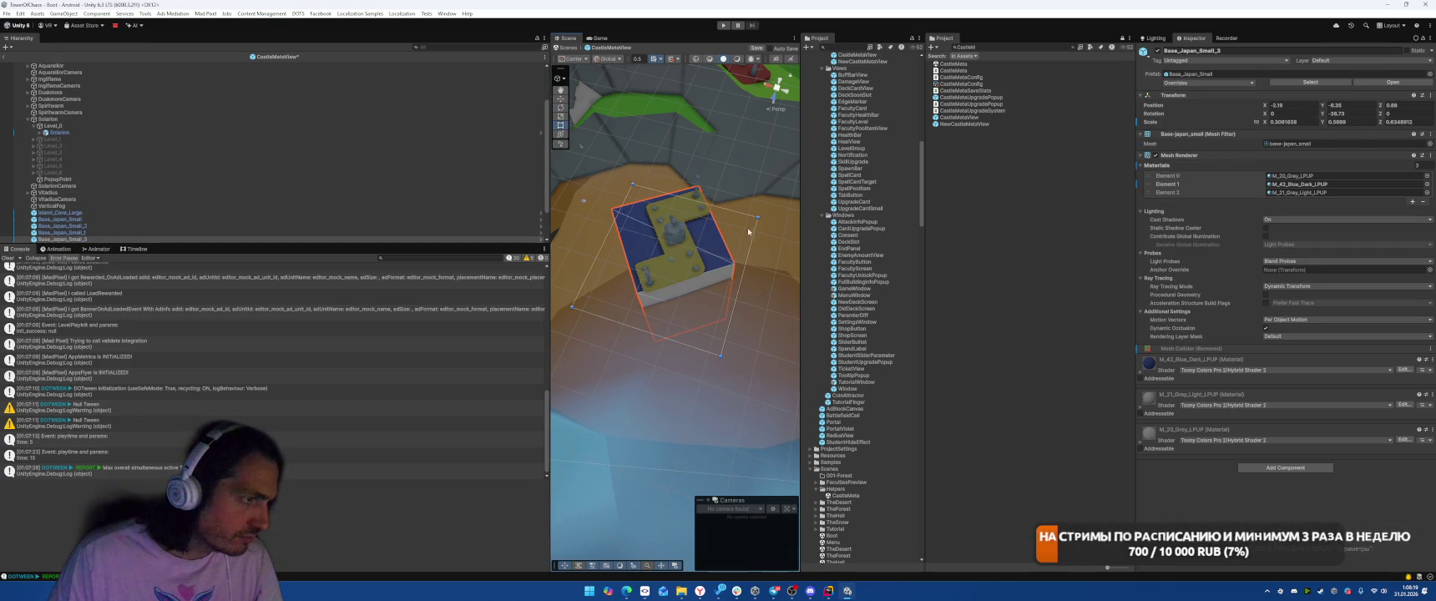
drag(752, 236, 770, 237)
drag(682, 194, 681, 181)
drag(600, 242, 593, 250)
mouse_move(681, 261)
mouse_down()
mouse_move(674, 272)
mouse_move(640, 190)
mouse_move(527, 121)
mouse_move(743, 136)
mouse_up()
- Frame Solarion's base and reveal its dark blue top material in the Mesh Renderer
click(162, 121)
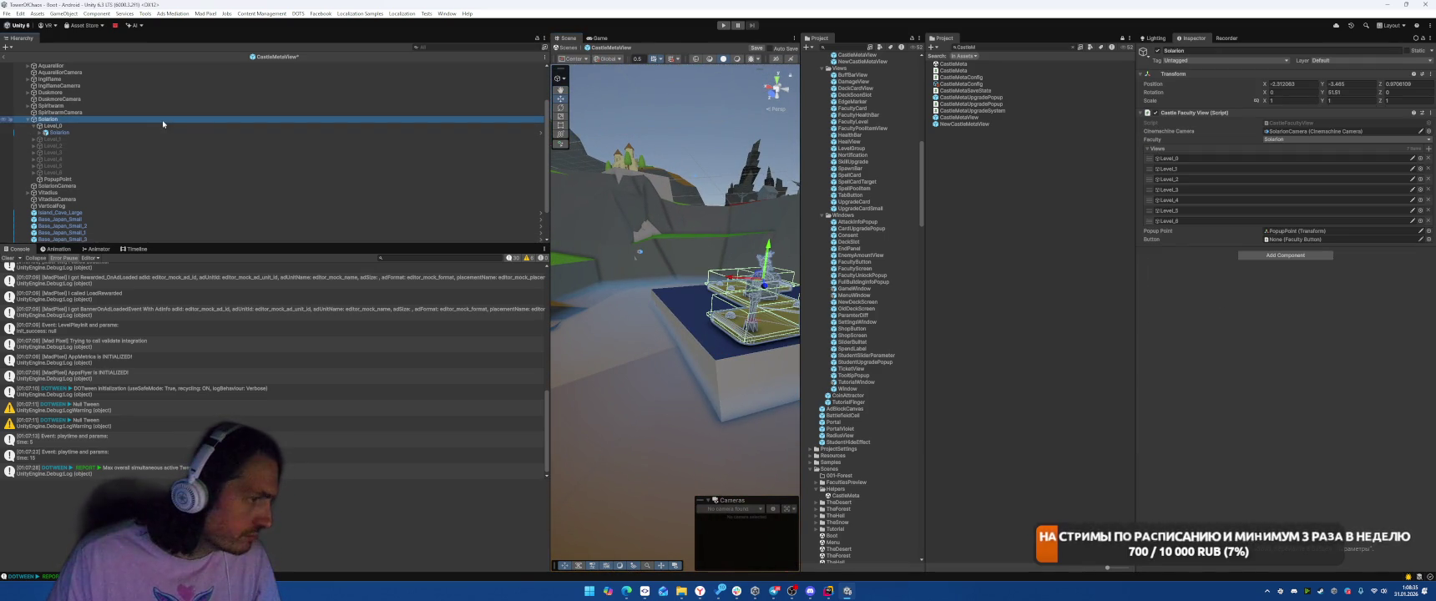
mouse_move(714, 229)
mouse_down()
mouse_move(504, 270)
mouse_move(575, 259)
mouse_move(574, 312)
mouse_move(738, 279)
mouse_up()
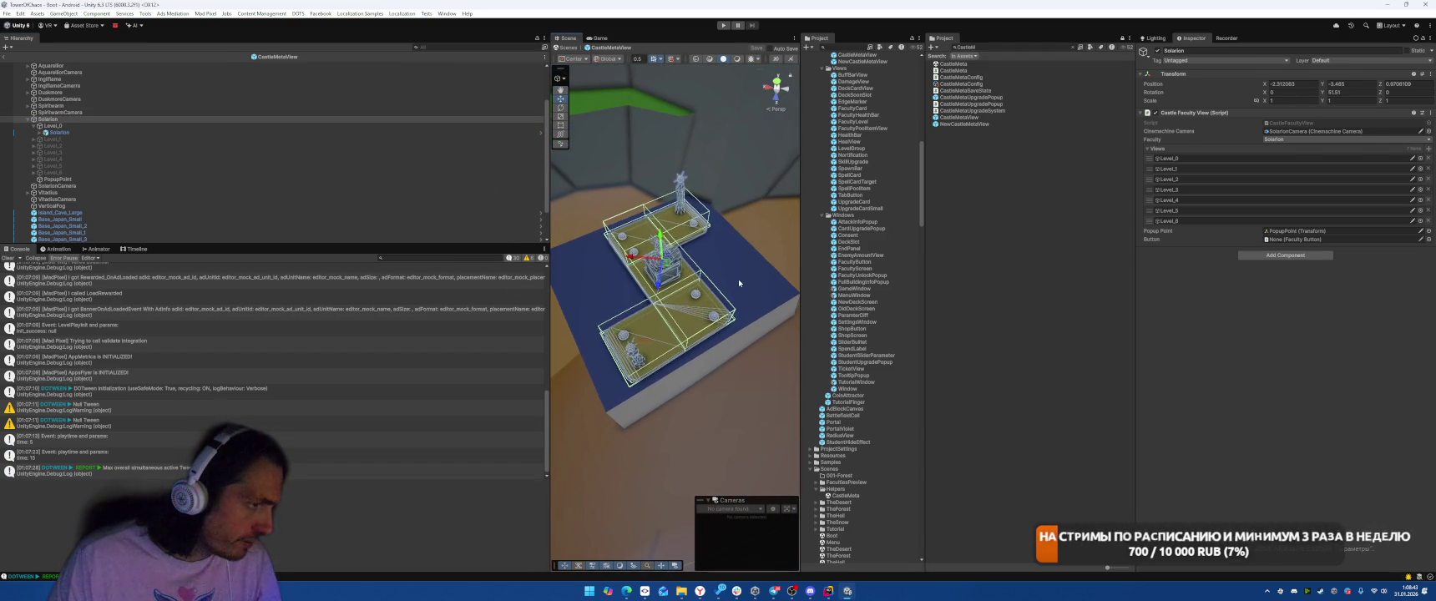
click(738, 280)
key(f)
click(1397, 185)
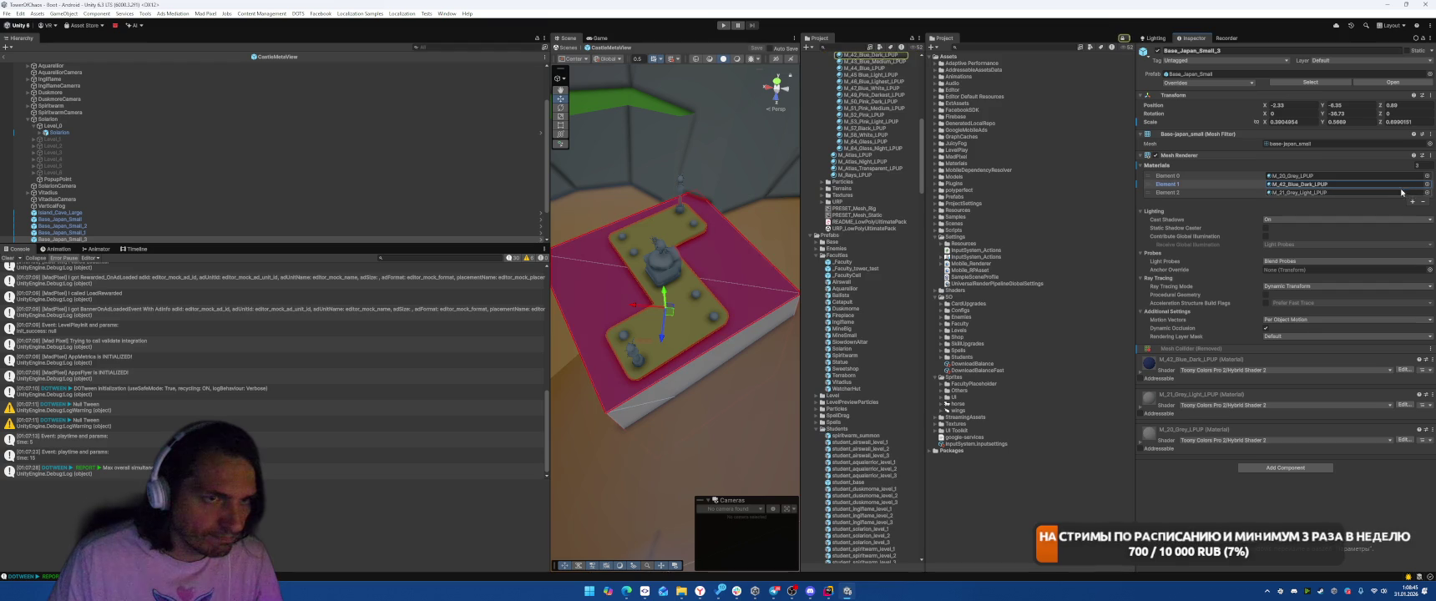
- Give the Solarion base Base_Japan_Small_3 a yellow top material in Element 1
scroll(913, 208, up, 5)
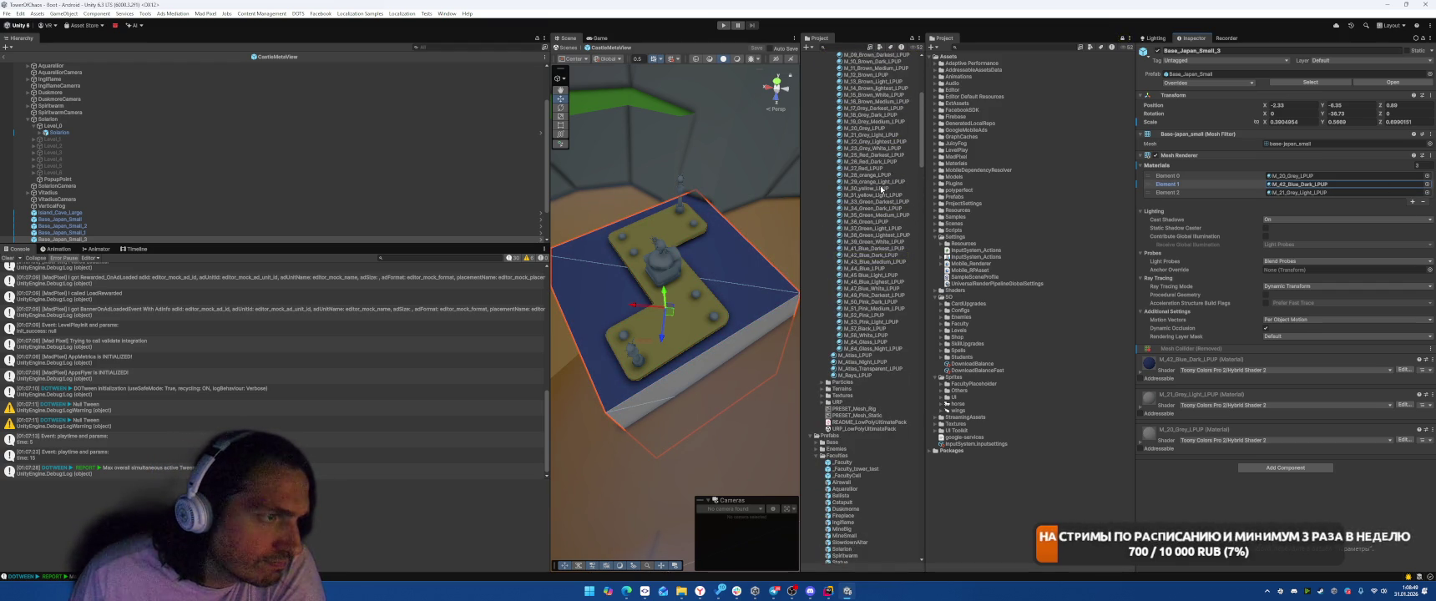
drag(1304, 190, 1303, 185)
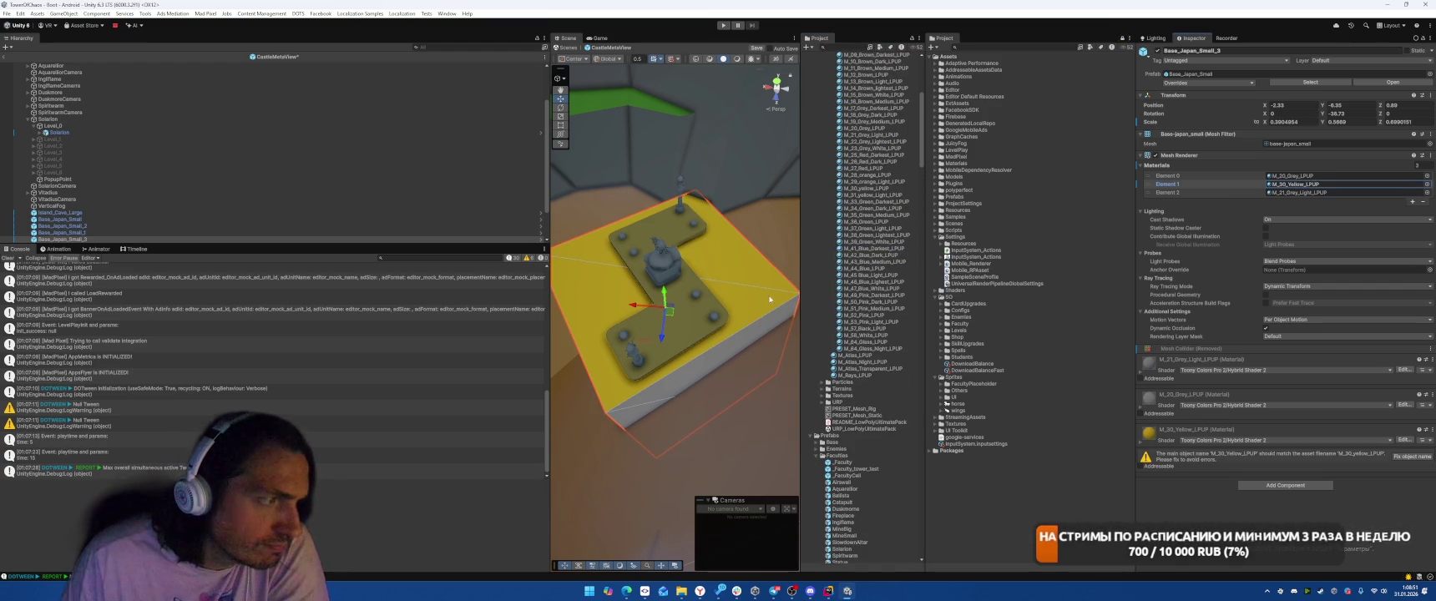
drag(743, 250, 767, 243)
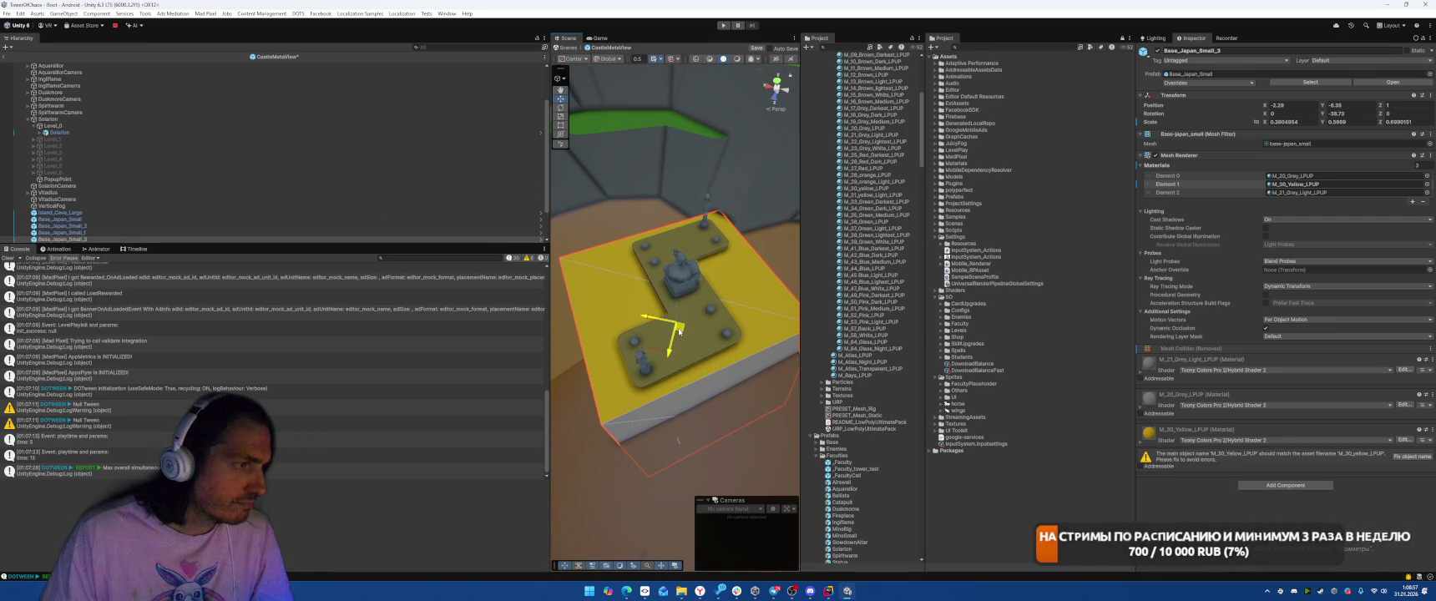
- Turn the Solarion base a few degrees around its vertical axis and frame it
drag(689, 354, 683, 357)
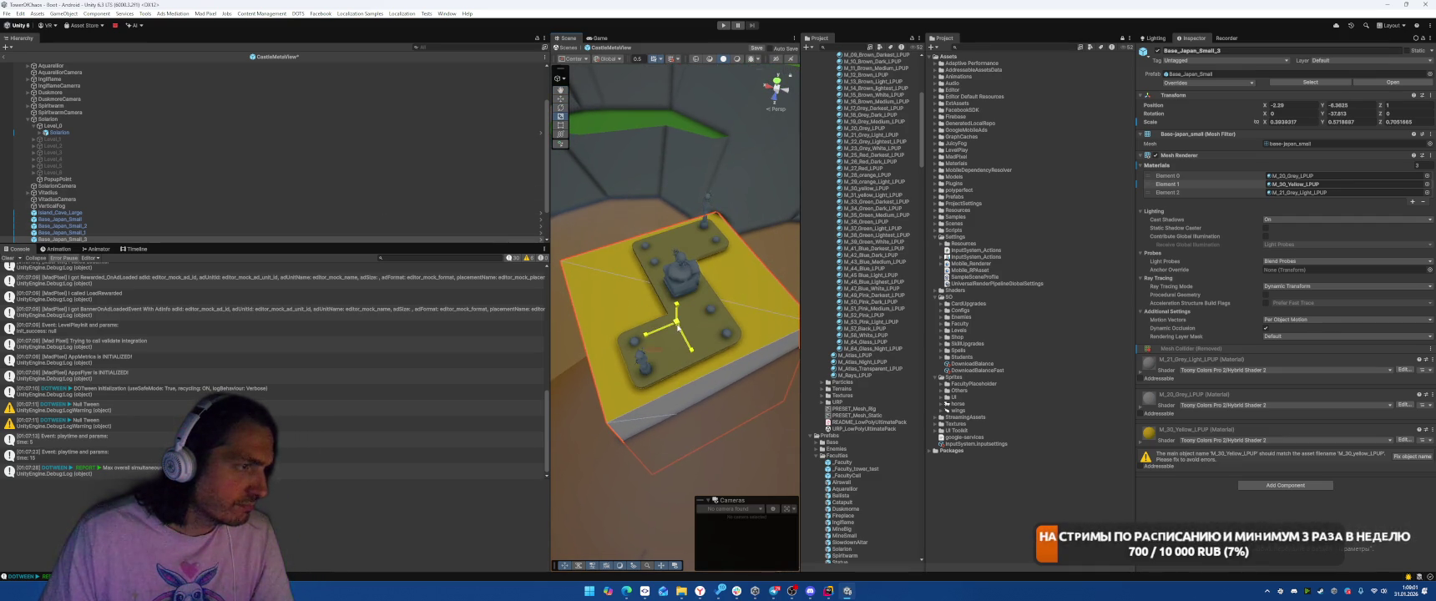
mouse_move(717, 320)
mouse_down()
mouse_move(570, 273)
mouse_move(660, 296)
mouse_move(756, 284)
mouse_up()
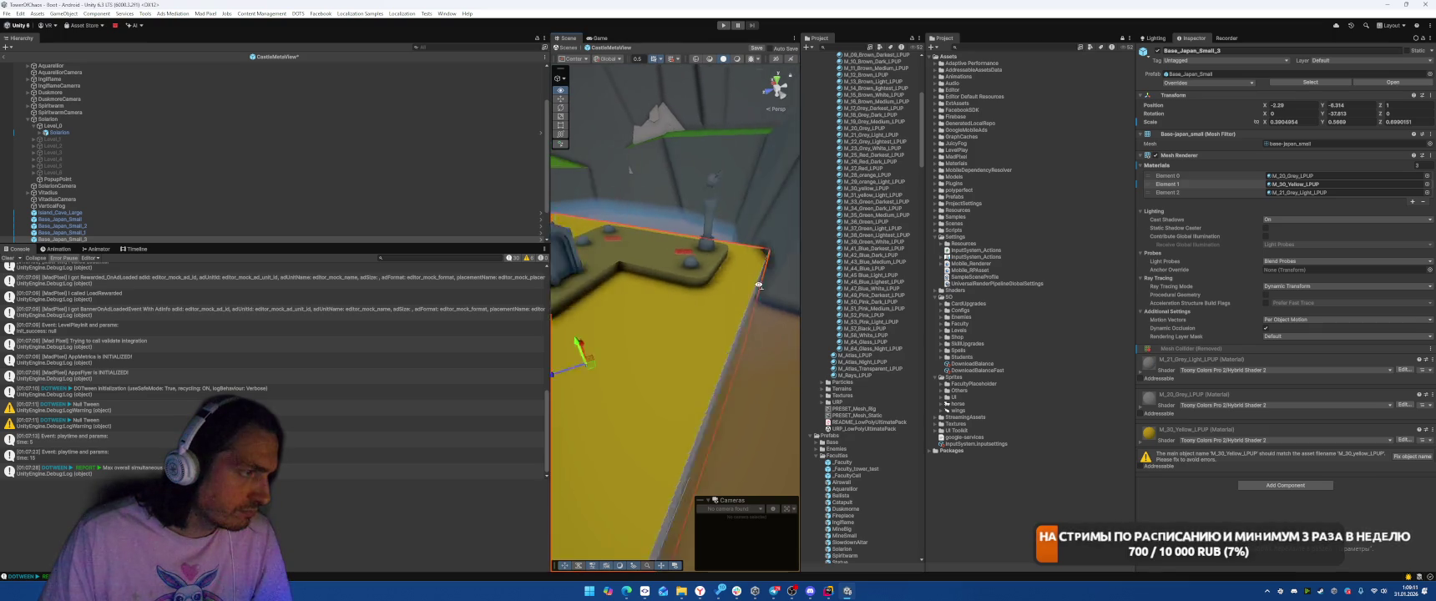
key(f)
ctrl+click(123, 132)
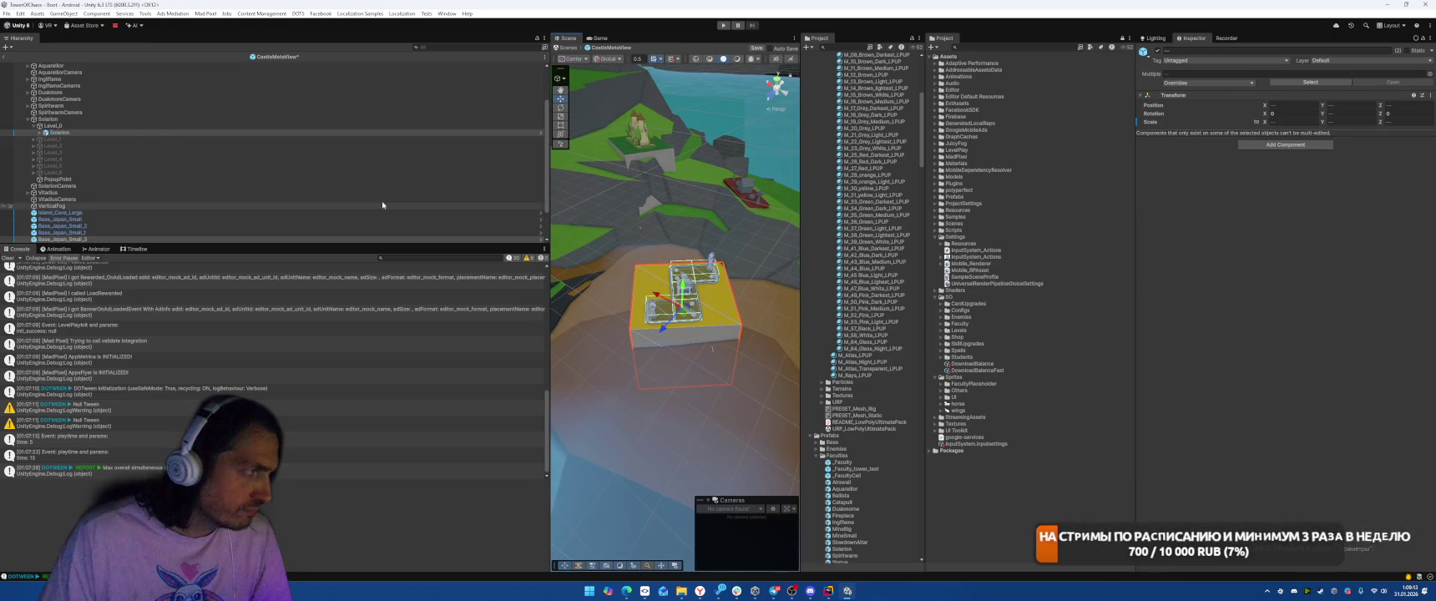
- Move the Solarion building together with its yellow base up and to the left
click(124, 120)
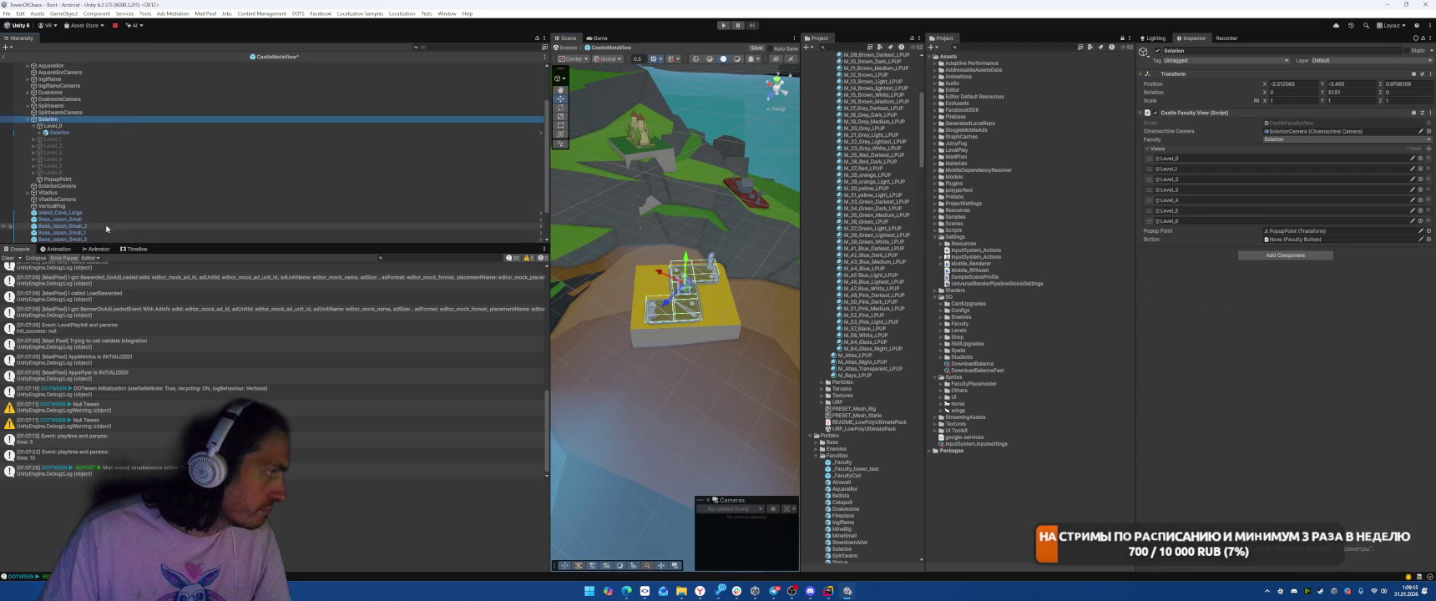
ctrl+click(107, 240)
mouse_move(712, 349)
mouse_down()
mouse_move(655, 302)
mouse_move(845, 243)
mouse_up()
key(f)
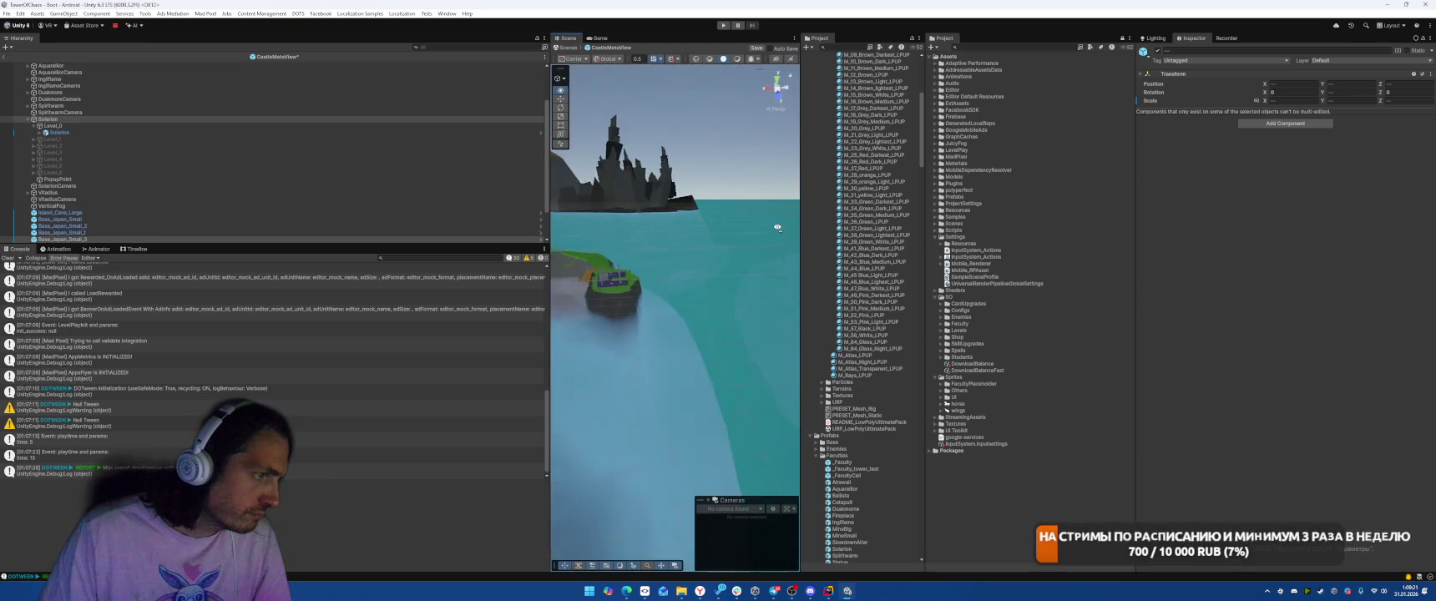
mouse_move(659, 267)
mouse_down()
mouse_move(711, 223)
mouse_move(653, 261)
mouse_move(627, 247)
mouse_move(621, 146)
mouse_move(668, 242)
mouse_up()
- Move the Terraborn building and its platform up-left to a new spot on the island
click(685, 287)
shift+click(703, 298)
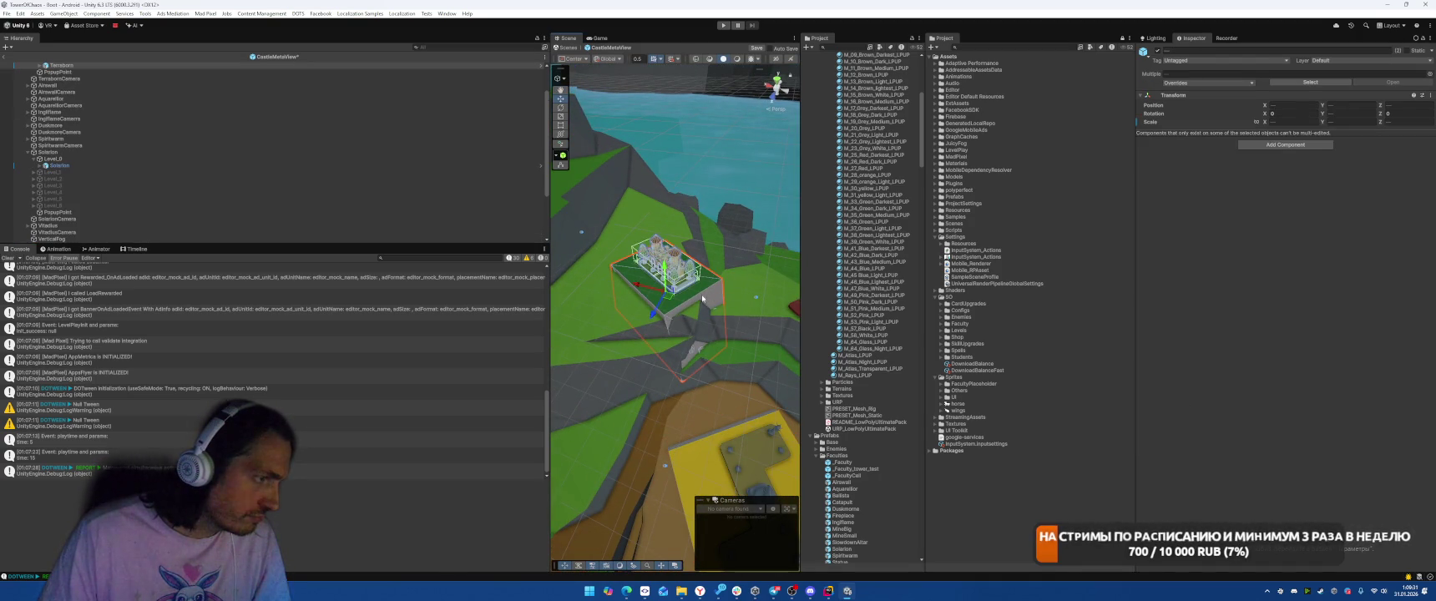
mouse_move(667, 300)
mouse_down()
mouse_move(644, 295)
mouse_move(698, 283)
mouse_up()
scroll(282, 125, up, 2)
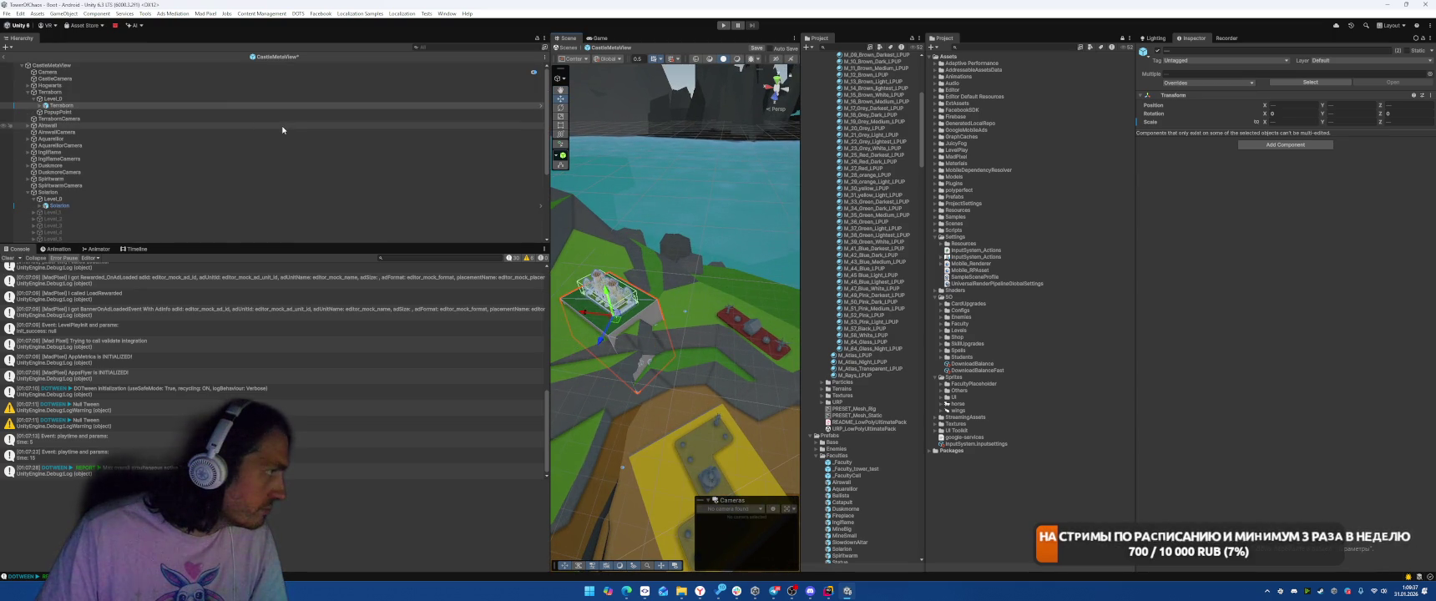
ctrl+click(198, 92)
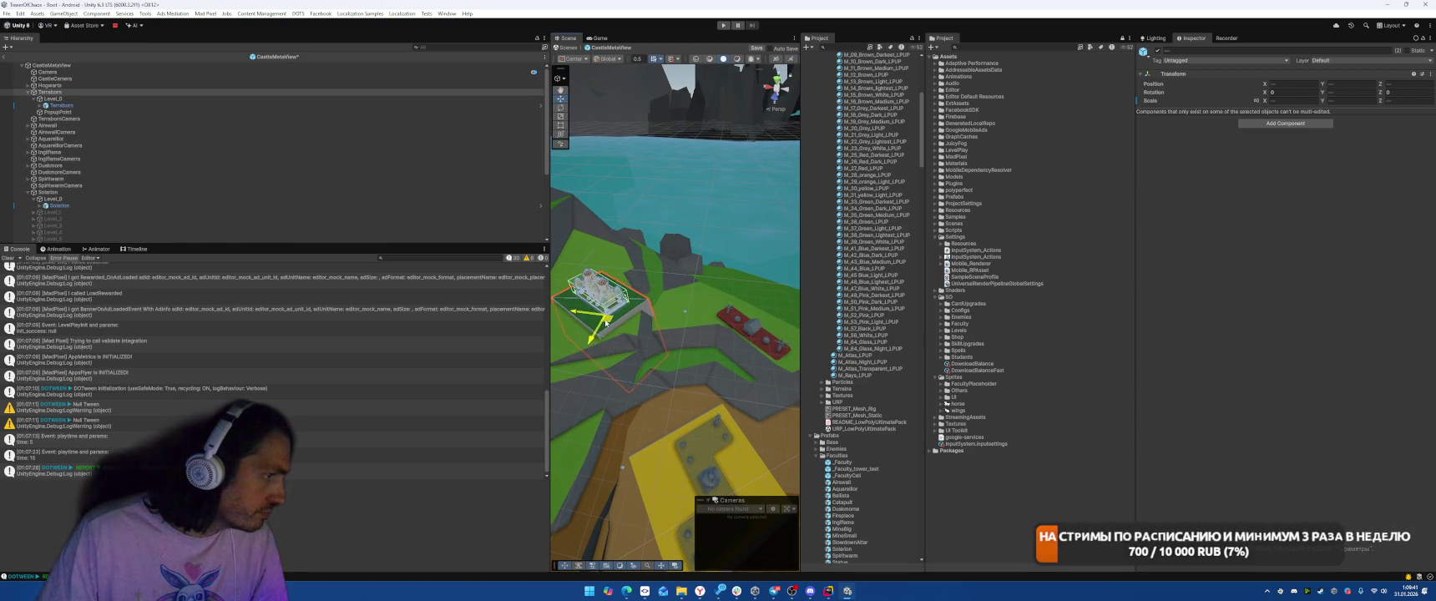
mouse_move(637, 312)
mouse_down()
mouse_move(597, 293)
mouse_move(634, 251)
mouse_move(553, 280)
mouse_move(685, 286)
mouse_up()
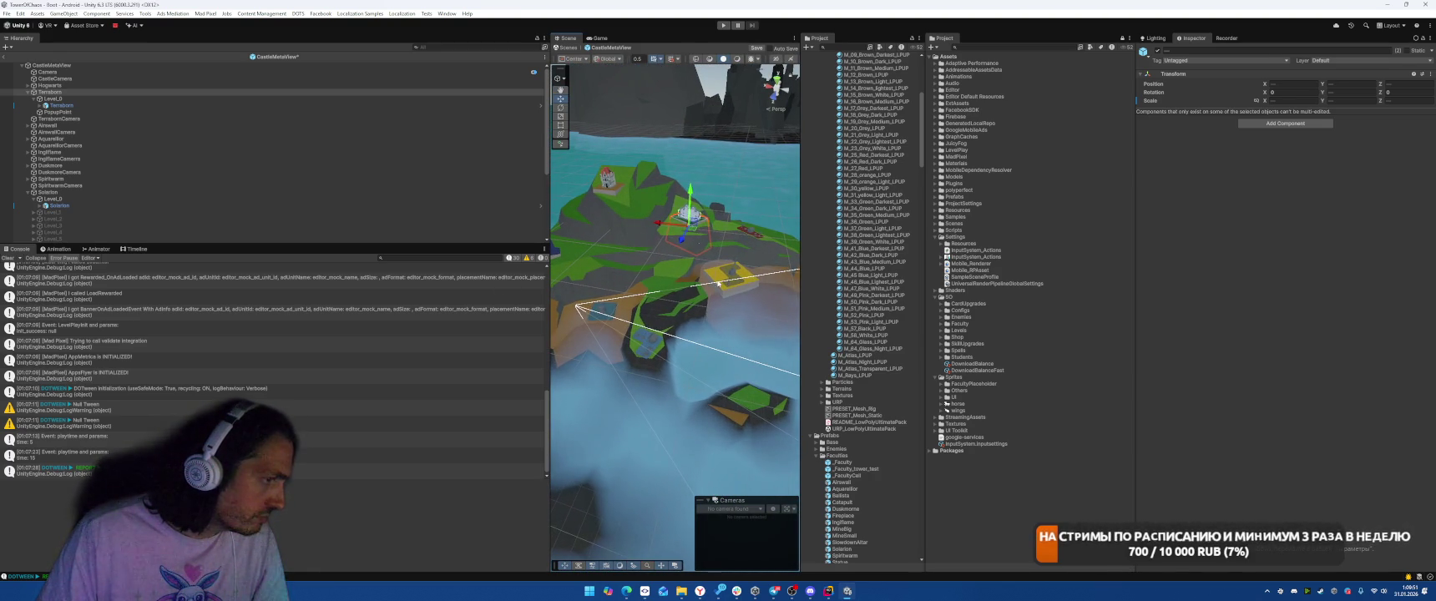
click(720, 283)
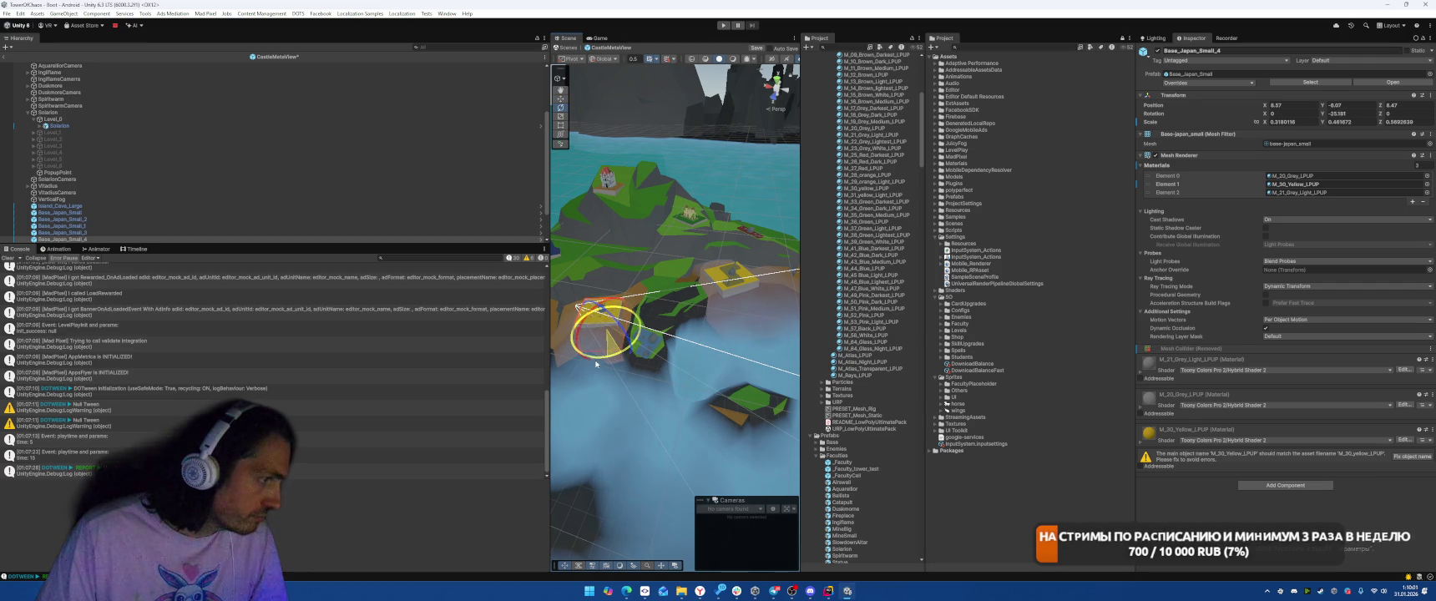
- Turn the Vitadius parent object a few degrees around its vertical axis
key(f)
scroll(636, 328, down, 3)
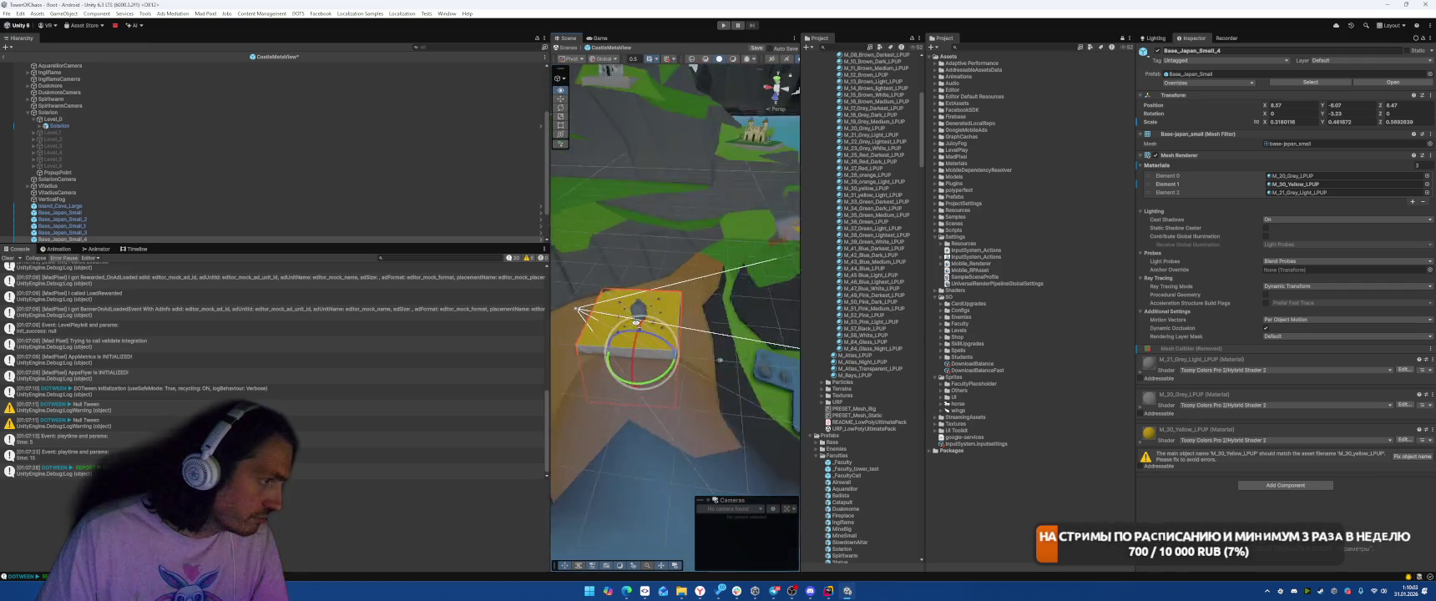
click(677, 302)
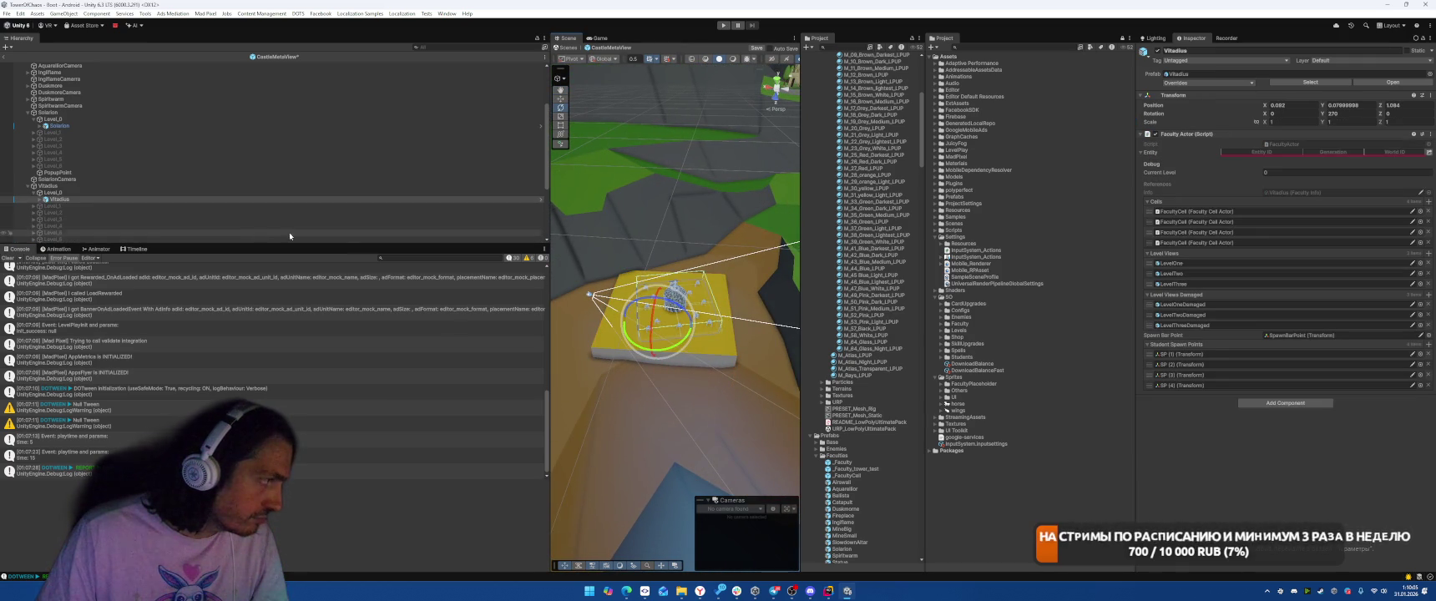
key(Up)
key(Up)
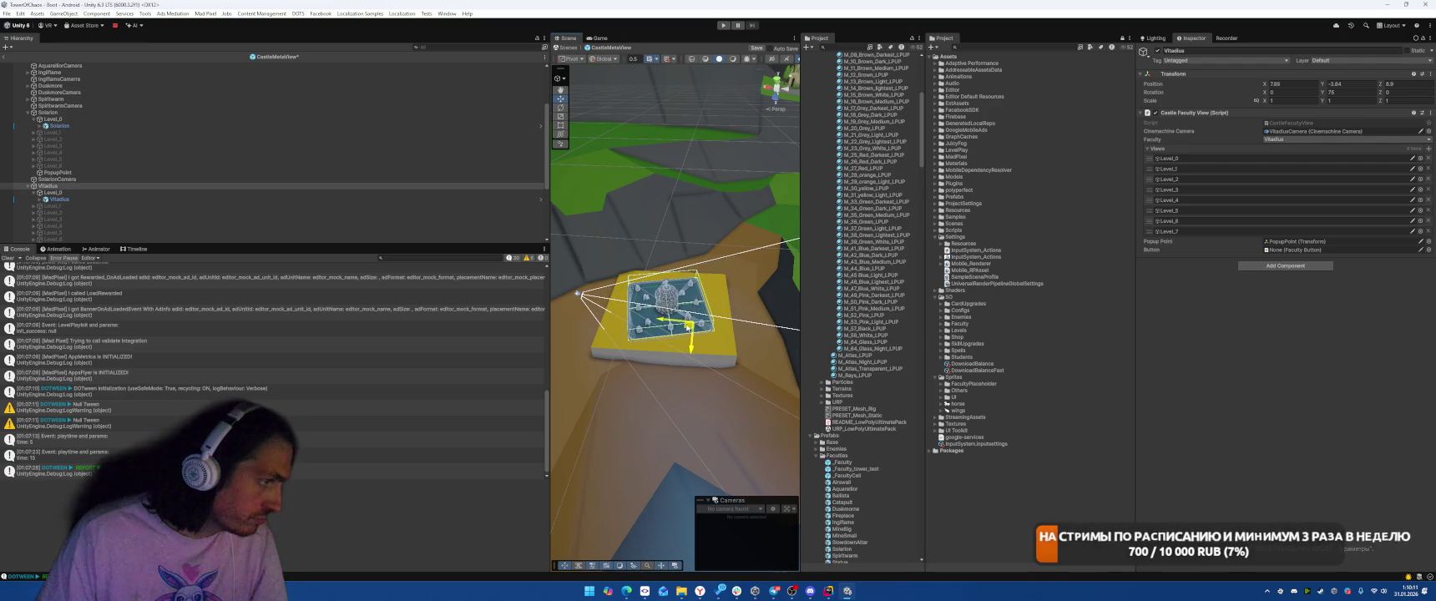
drag(676, 352, 665, 355)
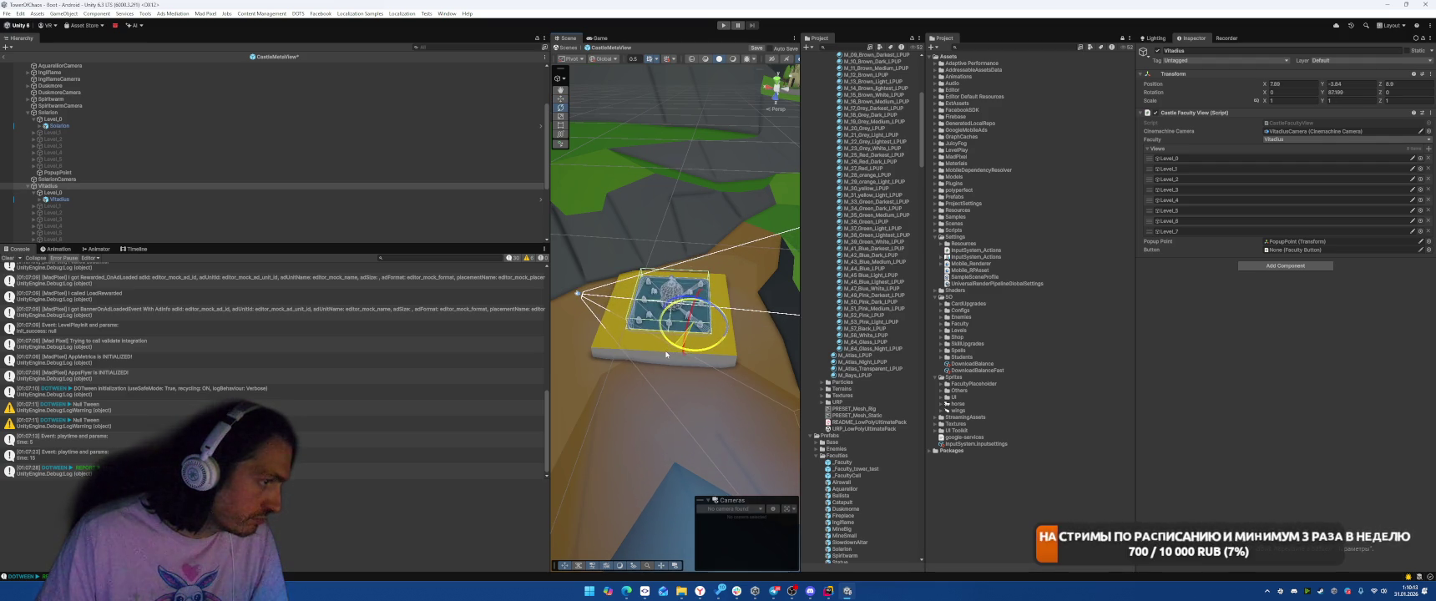
- Shift Vitadius in X/Z so it sits centred on Base_Japan_Small_4
drag(664, 305, 677, 309)
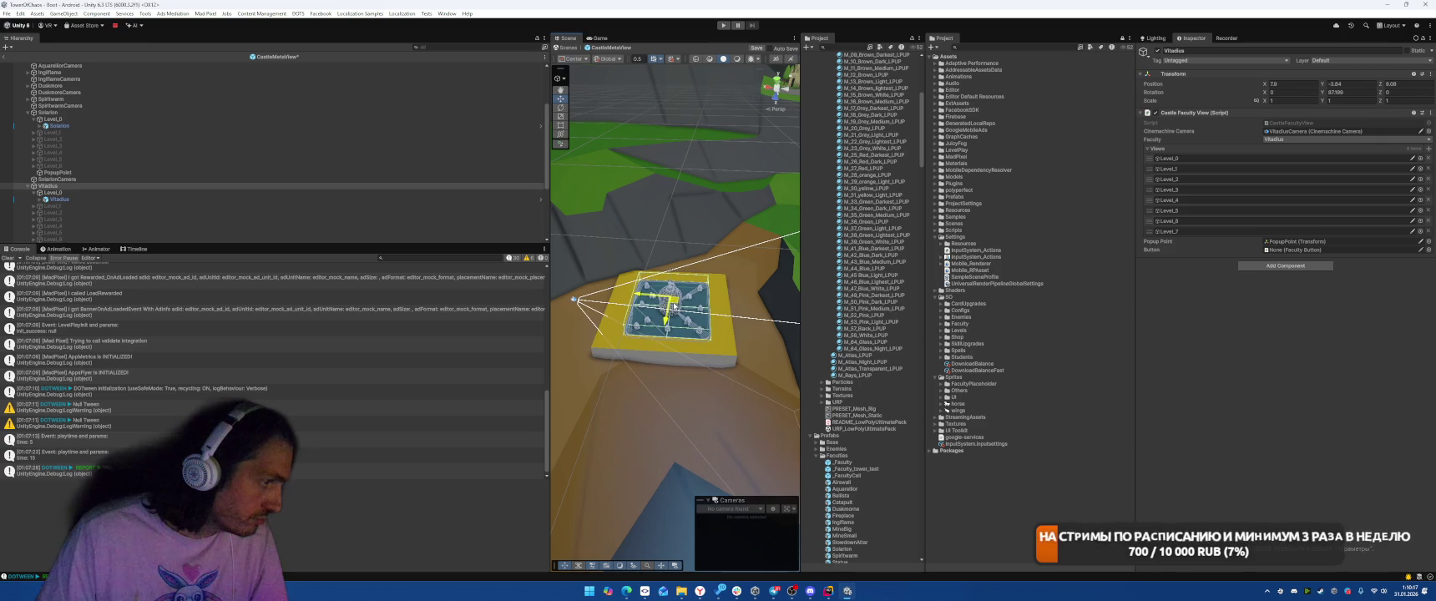
scroll(674, 306, up, 5)
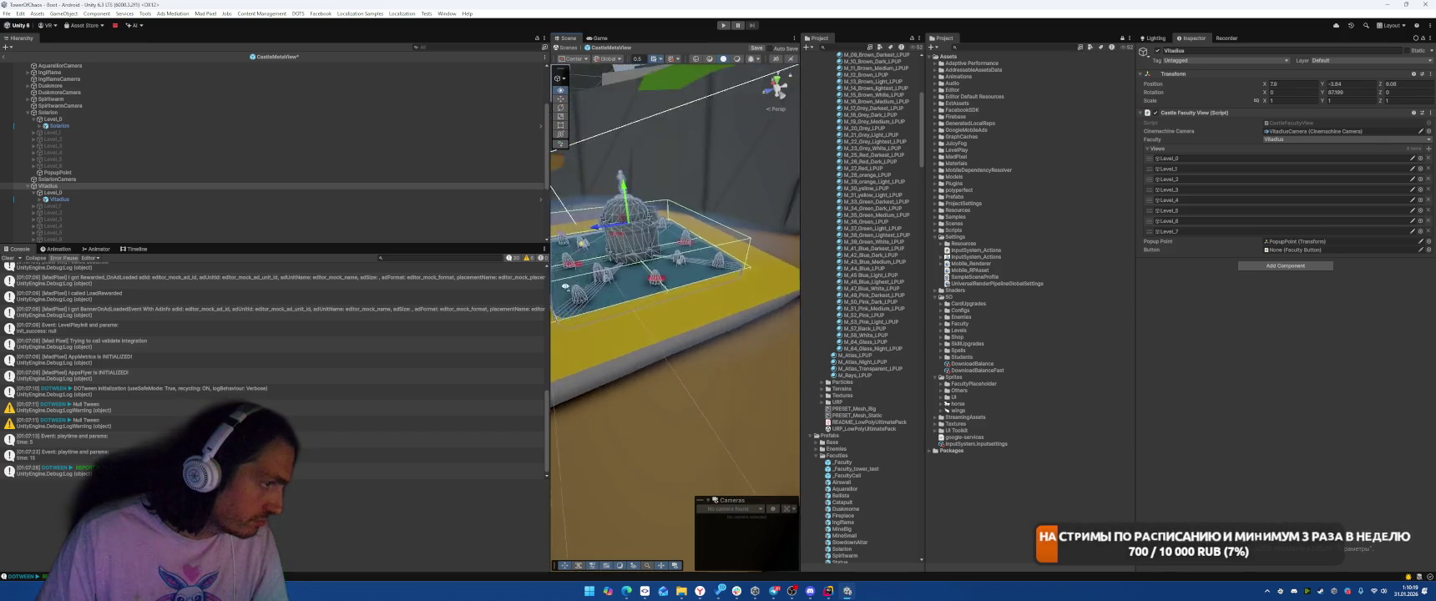
drag(565, 286, 646, 183)
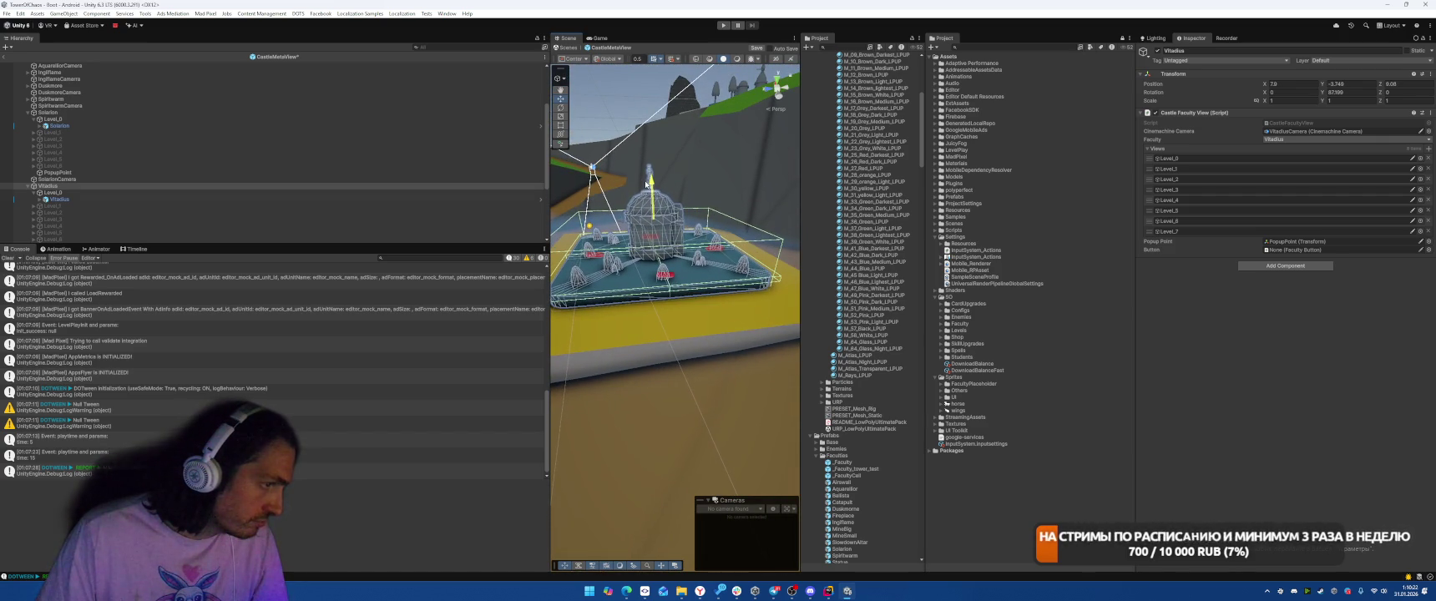
click(674, 296)
click(468, 237)
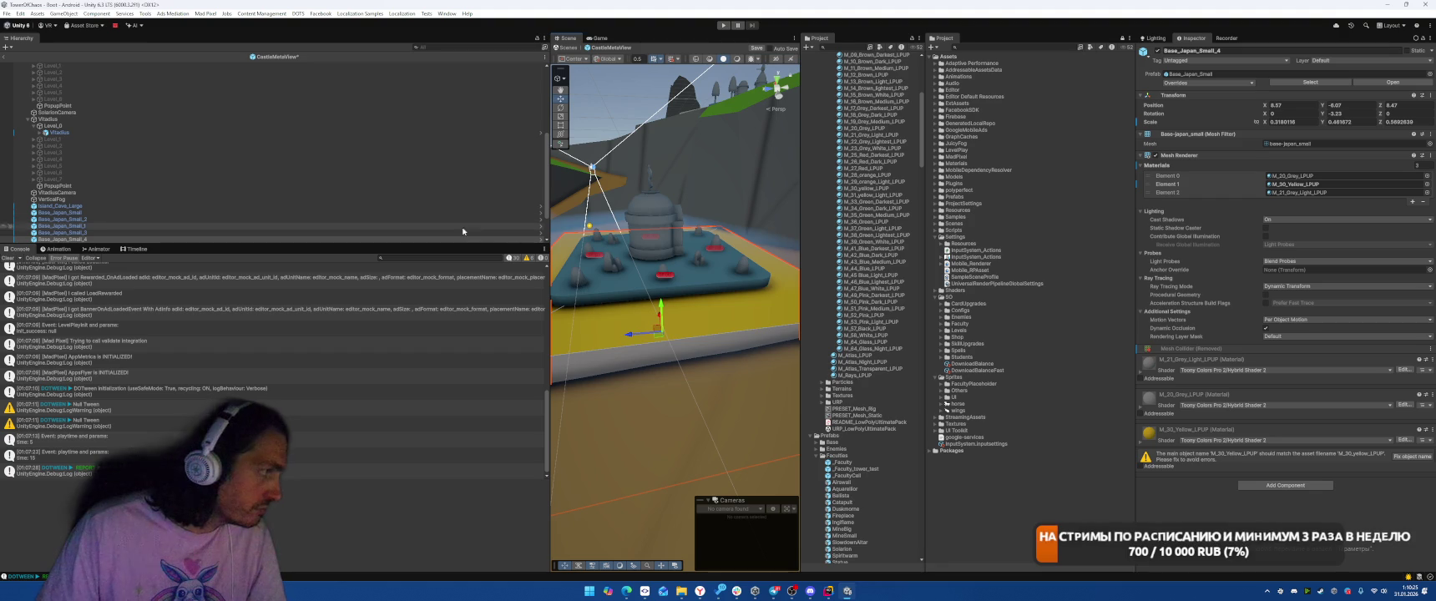
- Replace the Vitadius base's yellow top with the M_43_Blue_Medium_LPUP material
click(1298, 184)
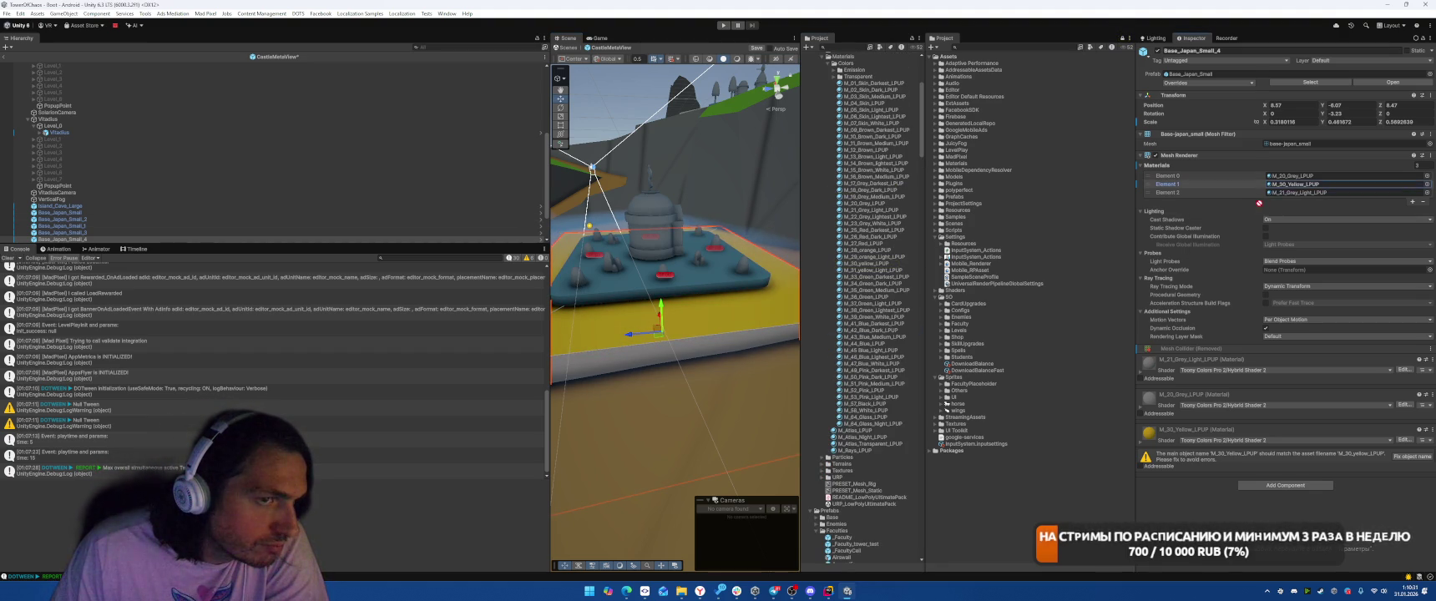
drag(1308, 187, 1308, 185)
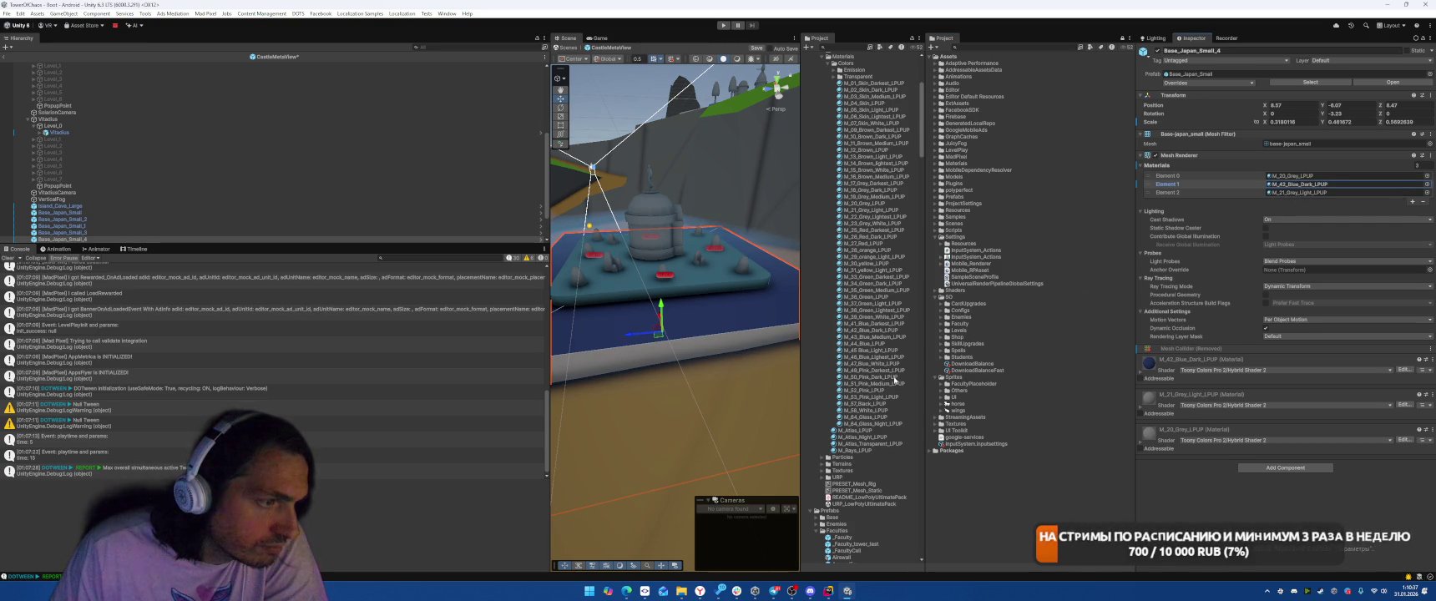
mouse_move(872, 383)
mouse_down()
mouse_move(1307, 184)
mouse_move(1285, 189)
mouse_up()
scroll(667, 334, up, 3)
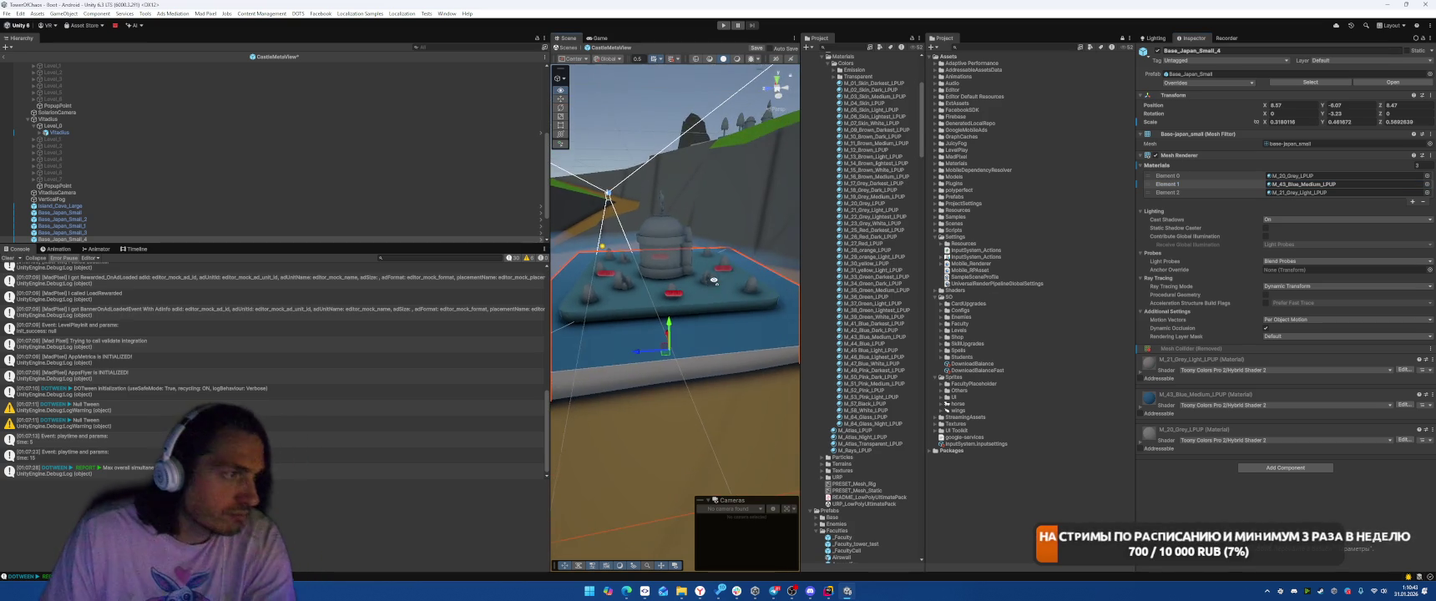
- Raise the base slightly, lower VerticalFog's Y to -0.04, and save the CastleMetaView scene
mouse_move(676, 326)
mouse_down()
mouse_move(527, 334)
mouse_move(603, 242)
mouse_up()
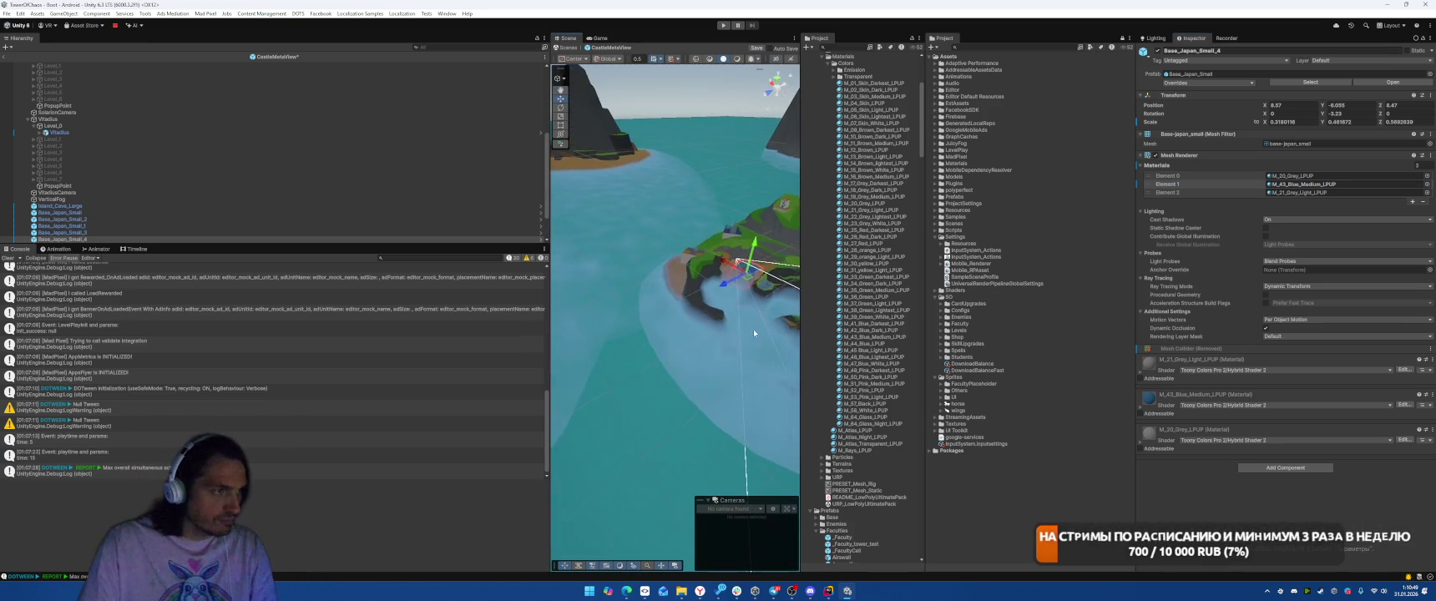
click(627, 211)
mouse_move(681, 316)
mouse_down()
mouse_move(724, 263)
mouse_move(680, 271)
mouse_move(681, 287)
mouse_move(722, 291)
mouse_move(650, 294)
mouse_move(709, 254)
mouse_move(764, 304)
mouse_move(659, 252)
mouse_move(695, 242)
mouse_up()
click(754, 47)
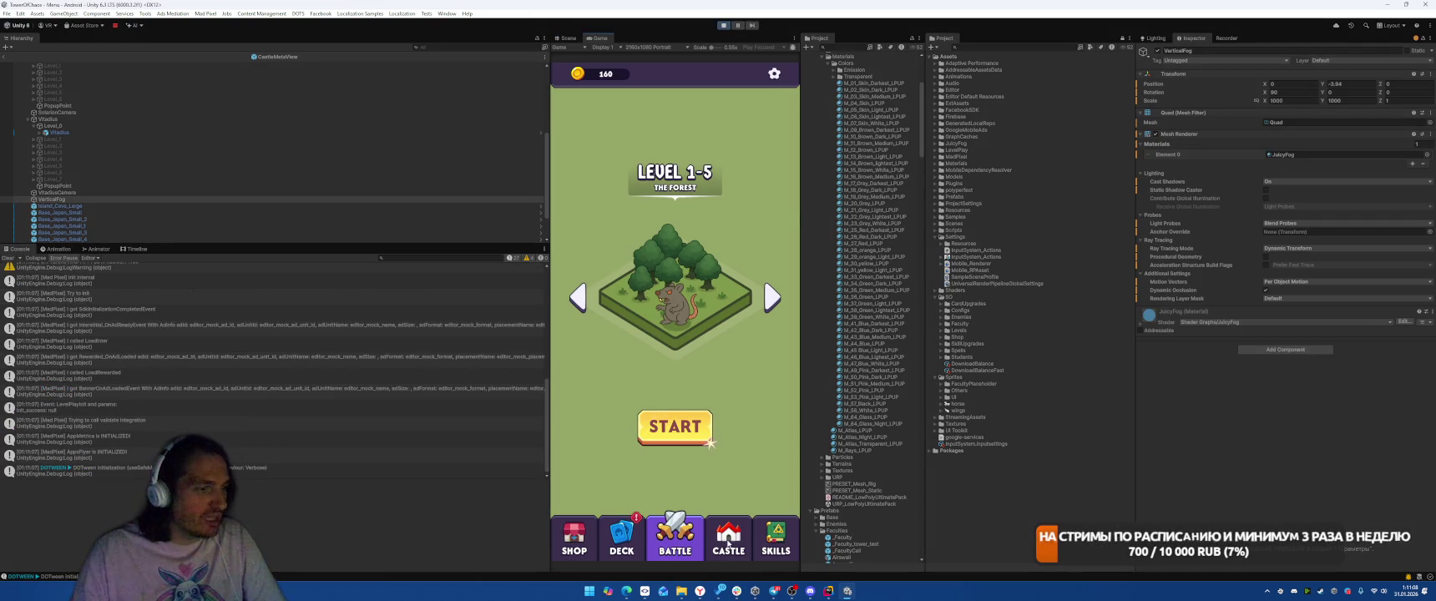
- In the running game, switch to the CASTLE screen and dismiss the Vitadius faculty popup
click(727, 543)
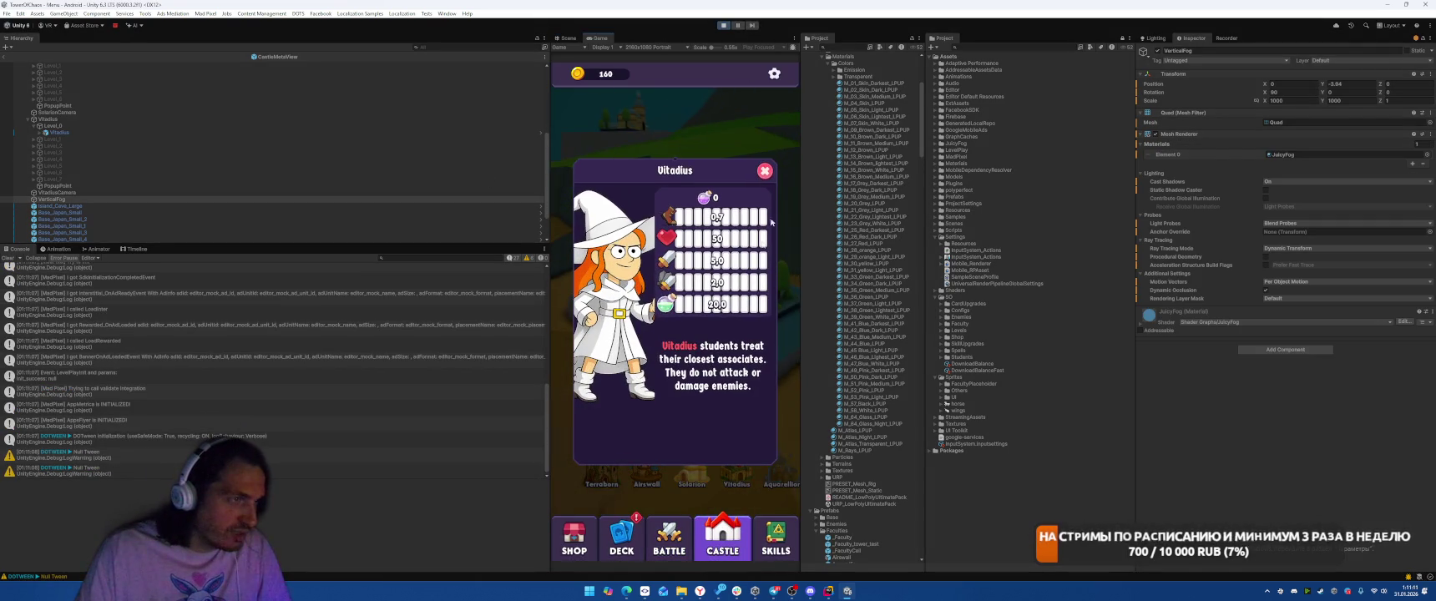
click(765, 171)
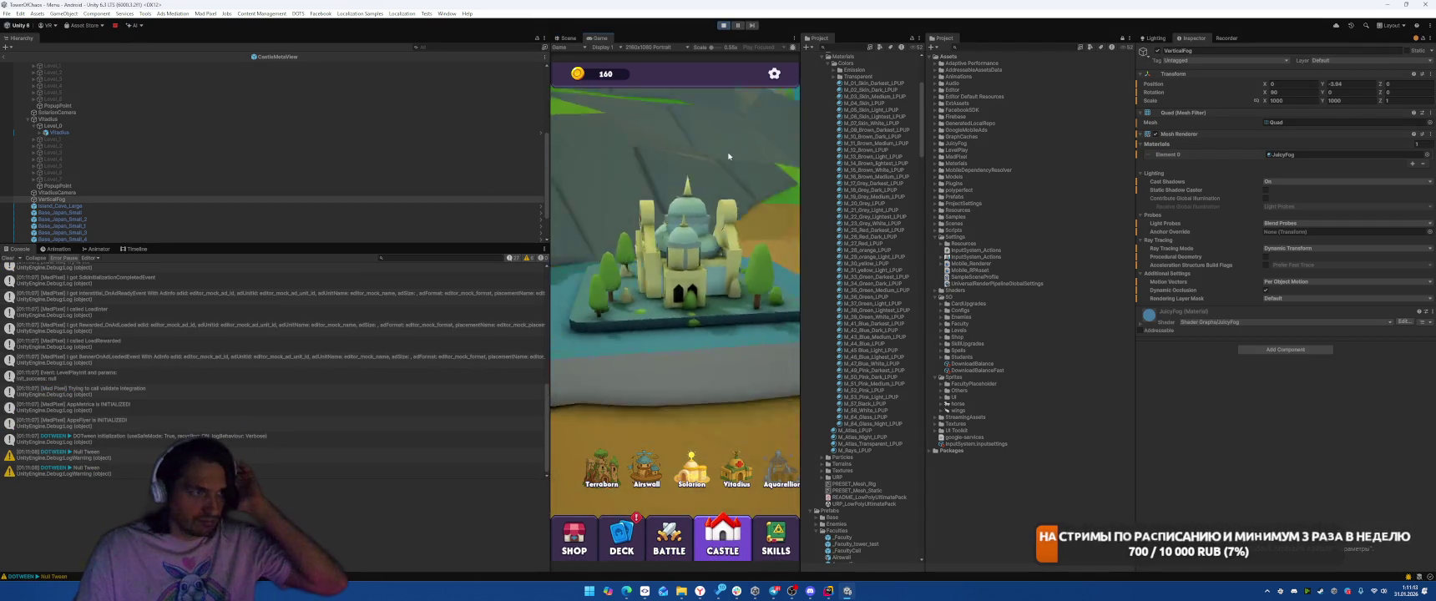